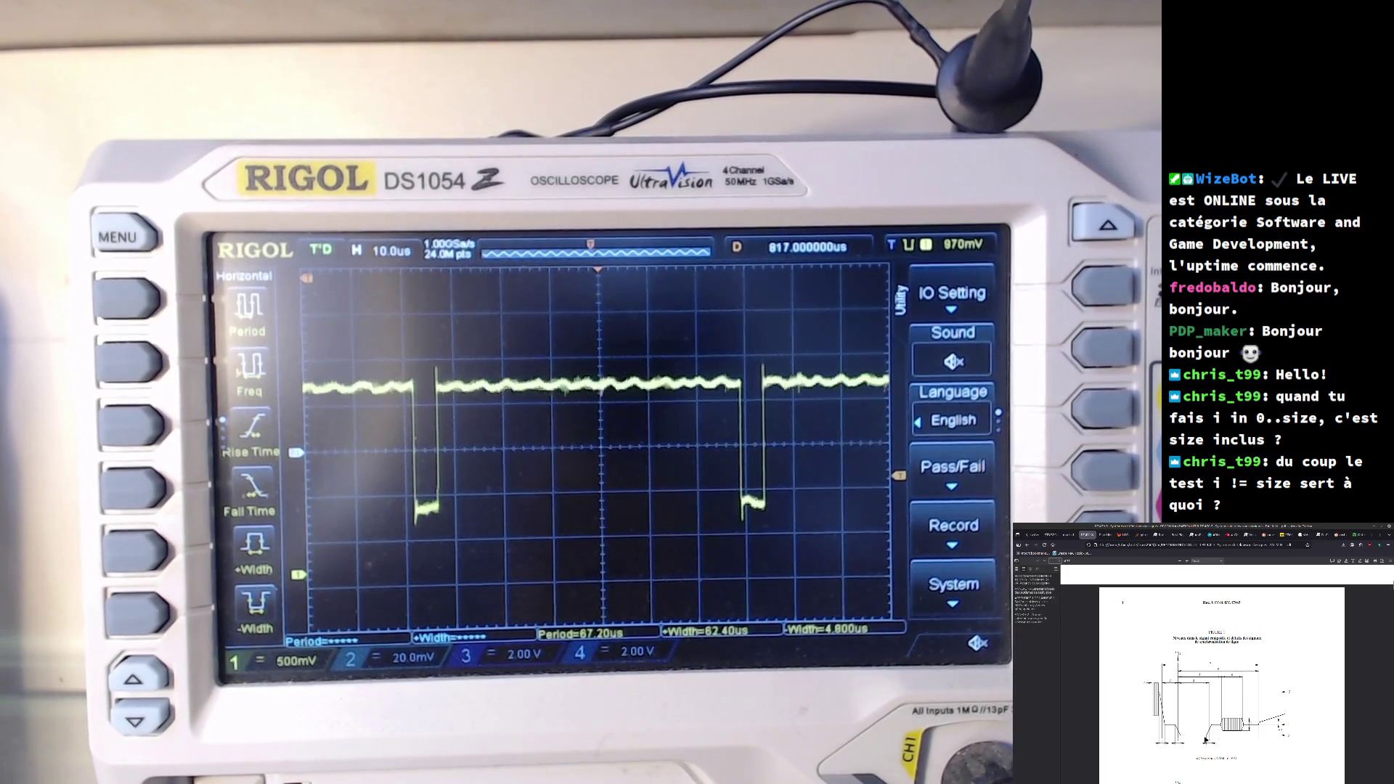
- Zoom in on the PDF's NTSC/PAL line-sync timing diagram until its details are readable
ctrl+scroll(1201, 739, up, 3)
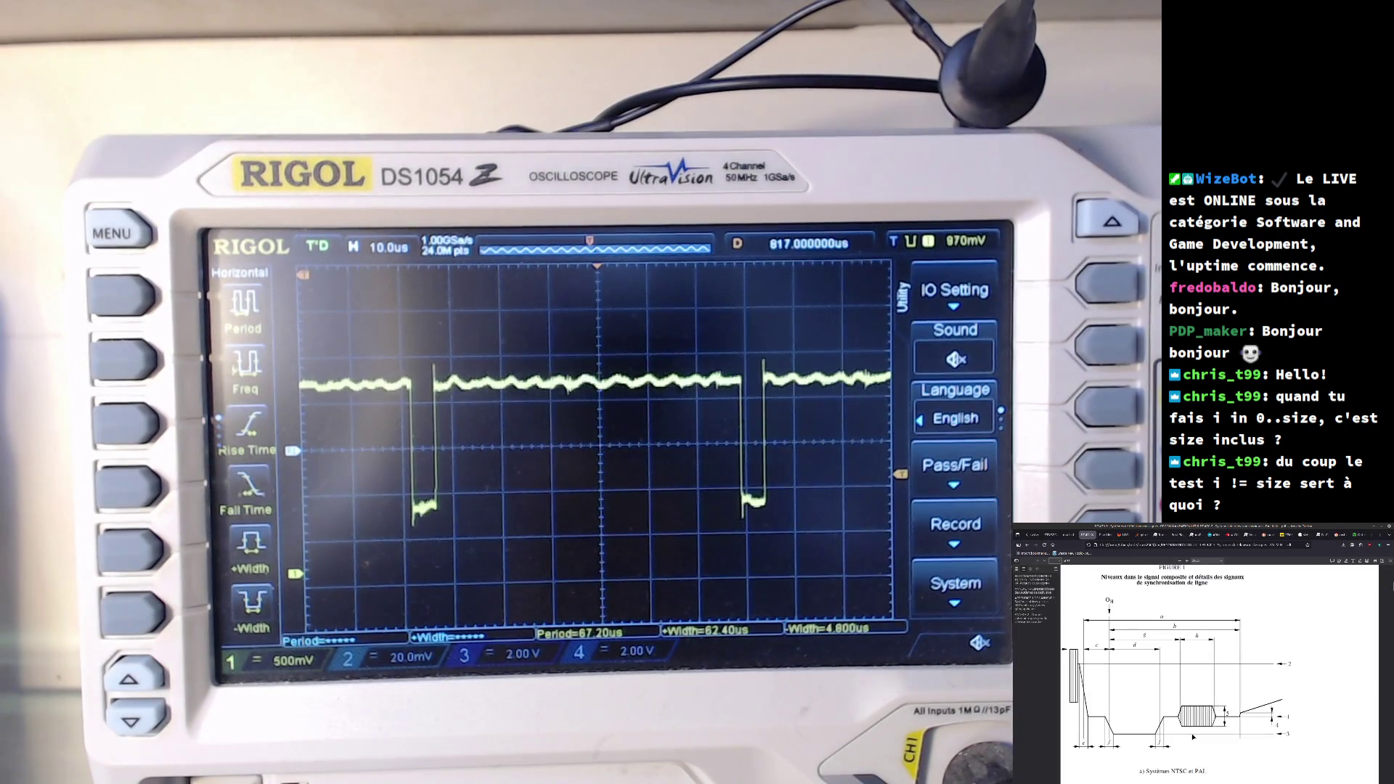
ctrl+scroll(1216, 662, up, 3)
ctrl+scroll(1217, 661, up, 2)
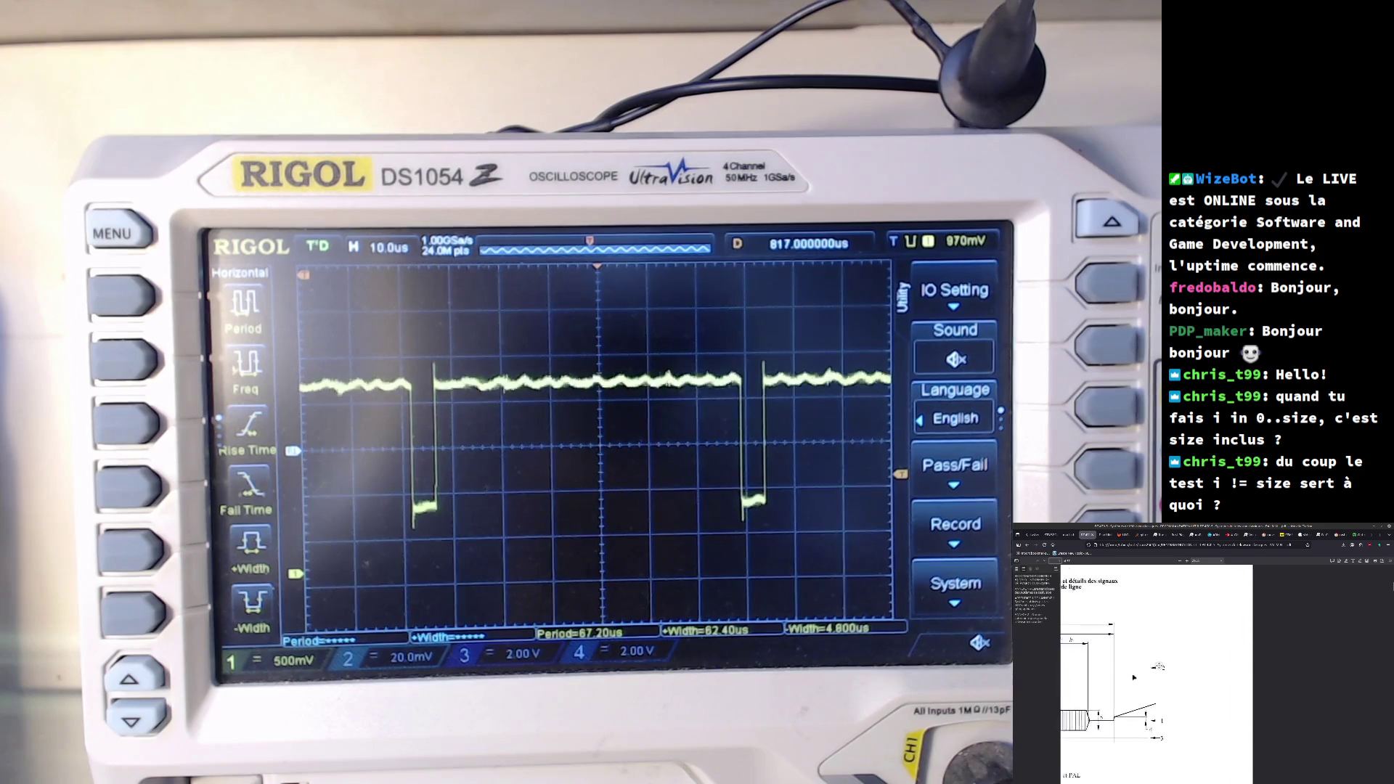
ctrl+scroll(1128, 678, up, 1)
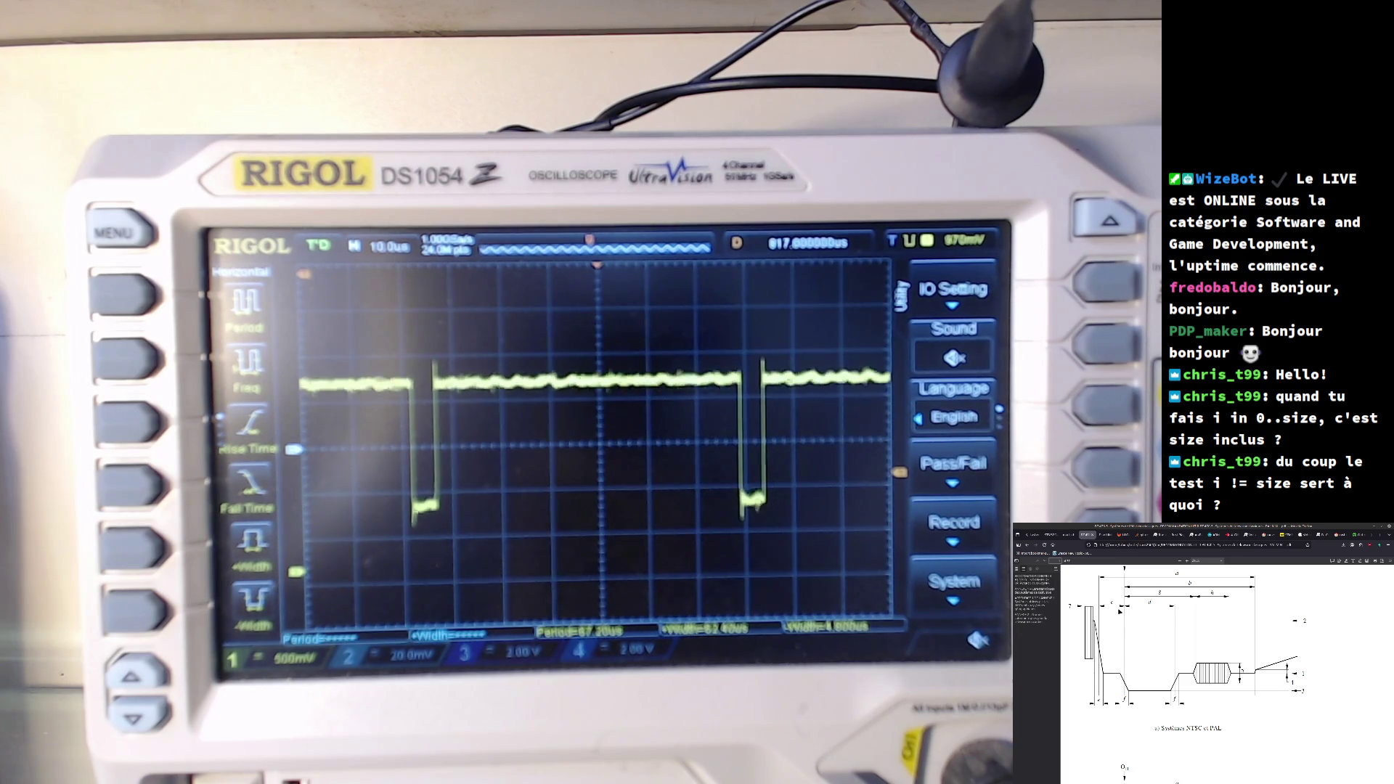
- Scroll down past Figure 1 to Tableau 1-1 and its line-sync timing values
scroll(1119, 613, down, 3)
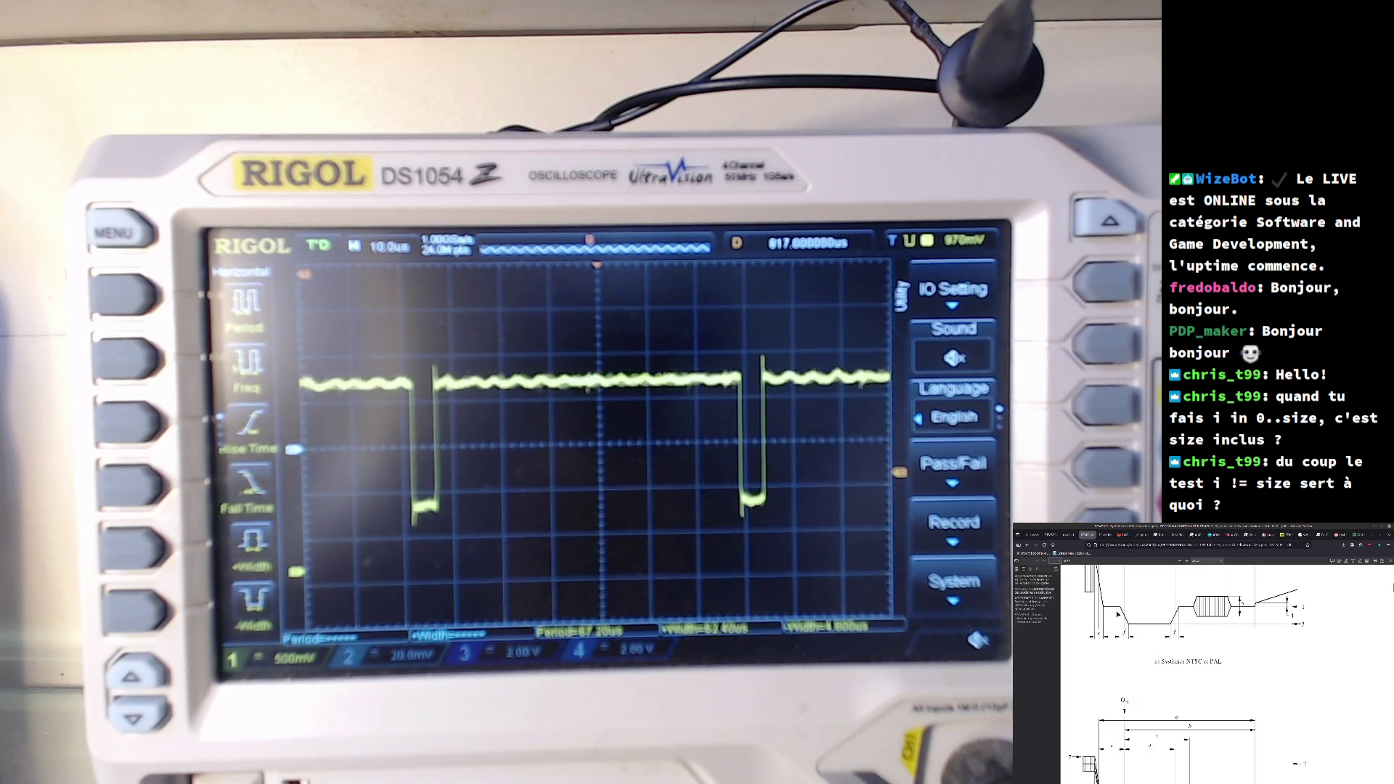
scroll(1226, 675, down, 3)
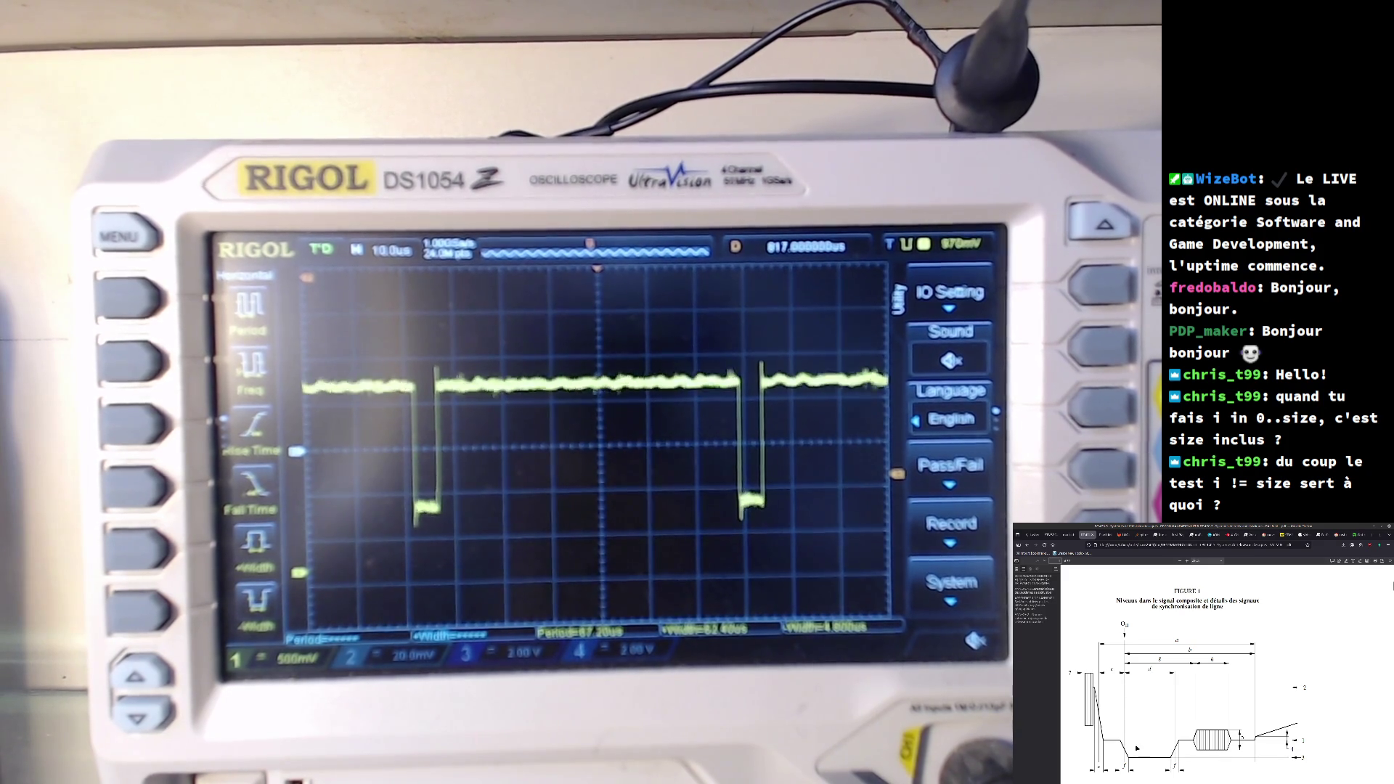
scroll(1136, 725, down, 3)
scroll(1135, 708, down, 3)
scroll(1135, 701, down, 3)
ctrl+scroll(1135, 702, down, 1)
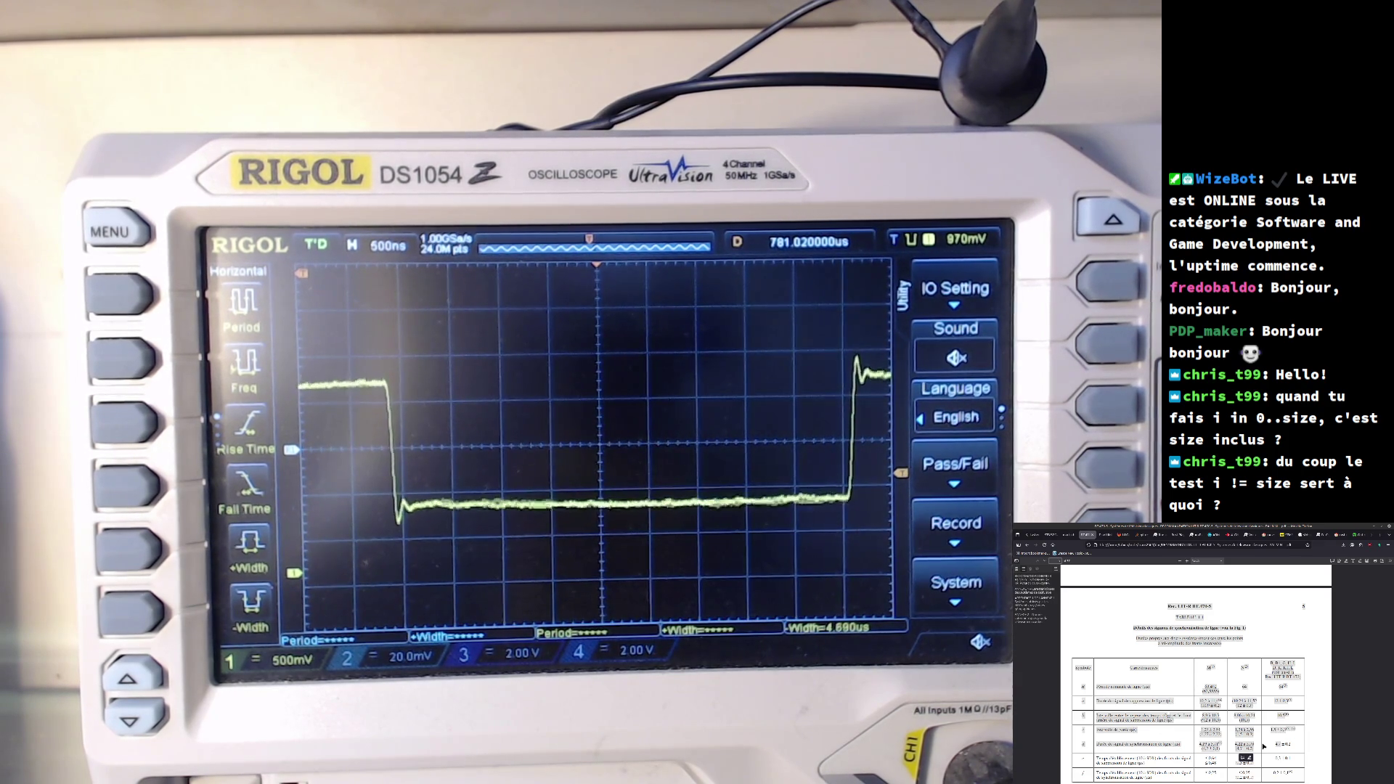
- Look back at the NTSC/PAL figure, then return to the full timing table with its notes
scroll(1195, 675, up, 5)
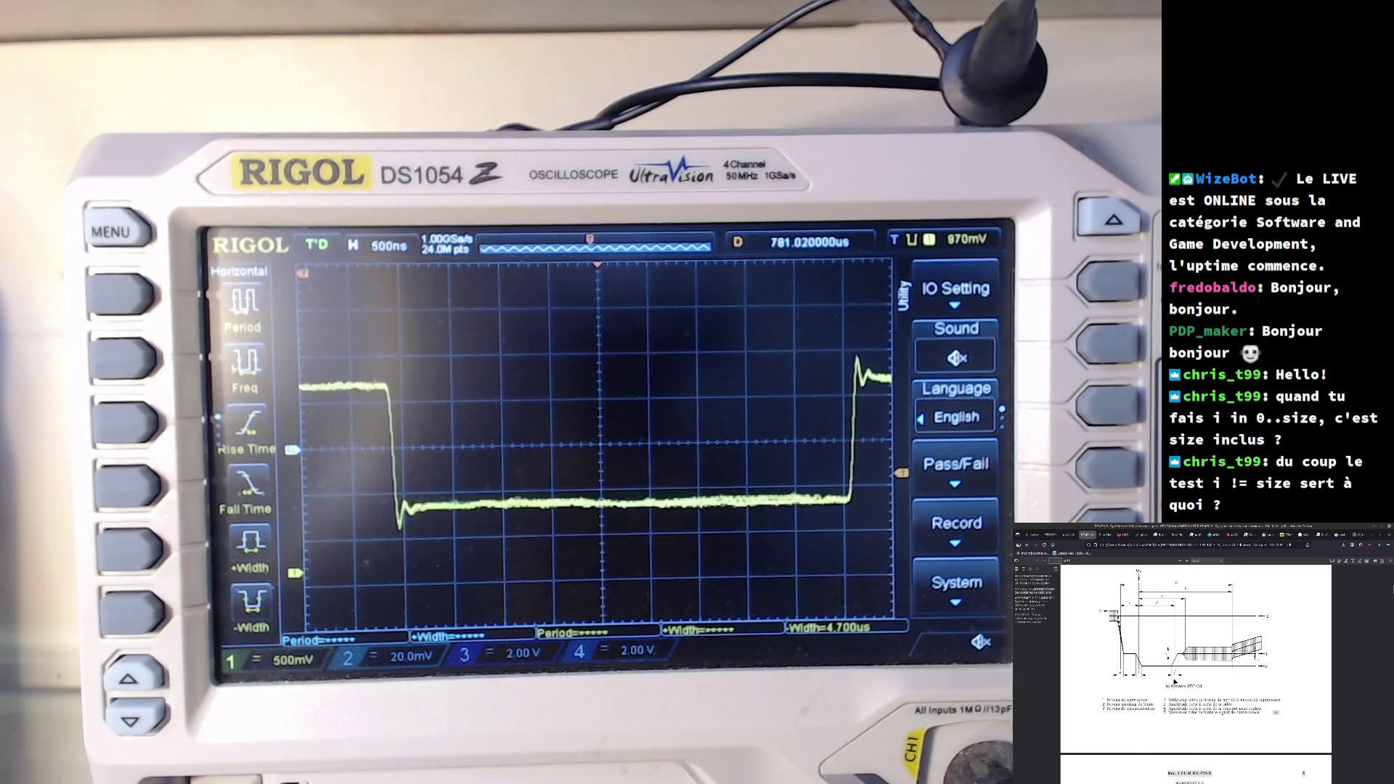
scroll(1173, 681, up, 2)
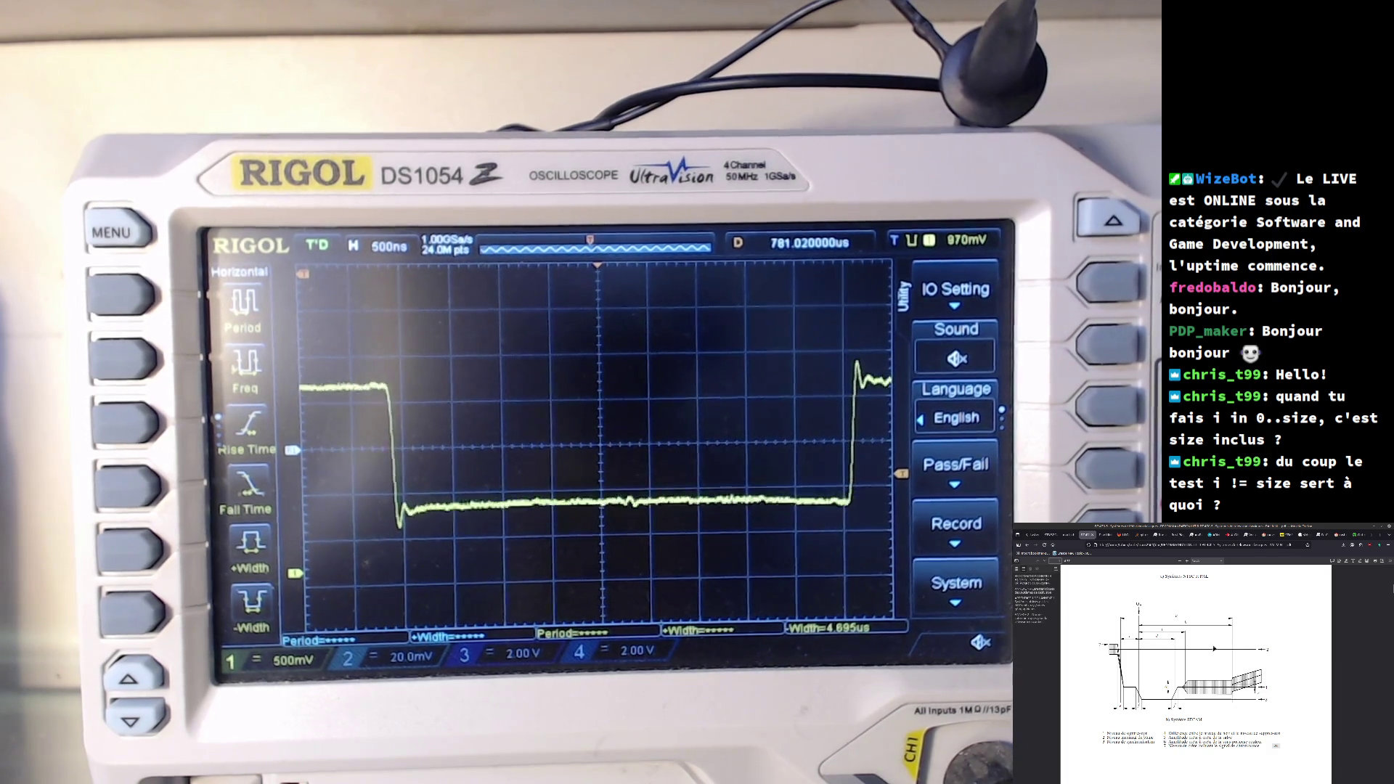
scroll(1145, 682, down, 5)
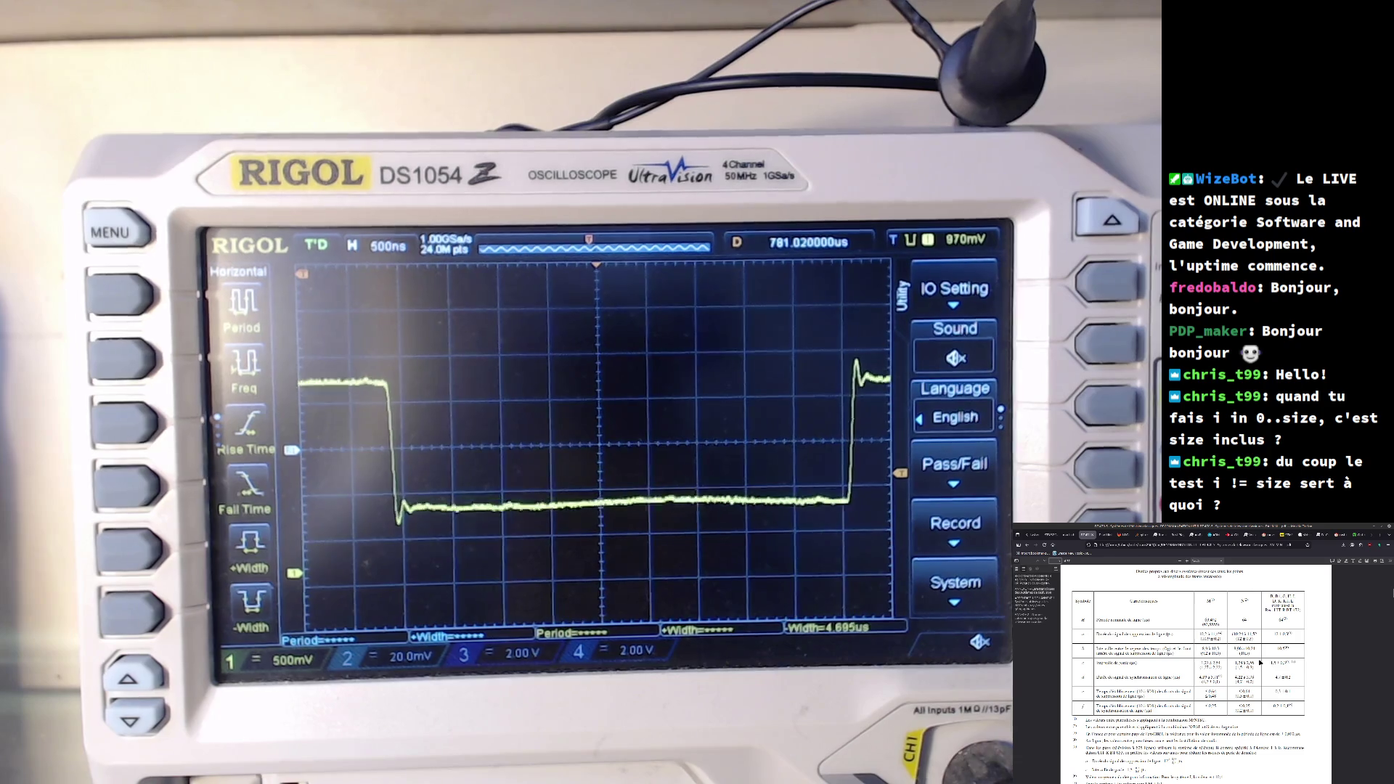
key(super)
- Launch Calculator and evaluate 1/4.7, checking the PDF timing table in between
text(calc)
key(Return)
text(1)
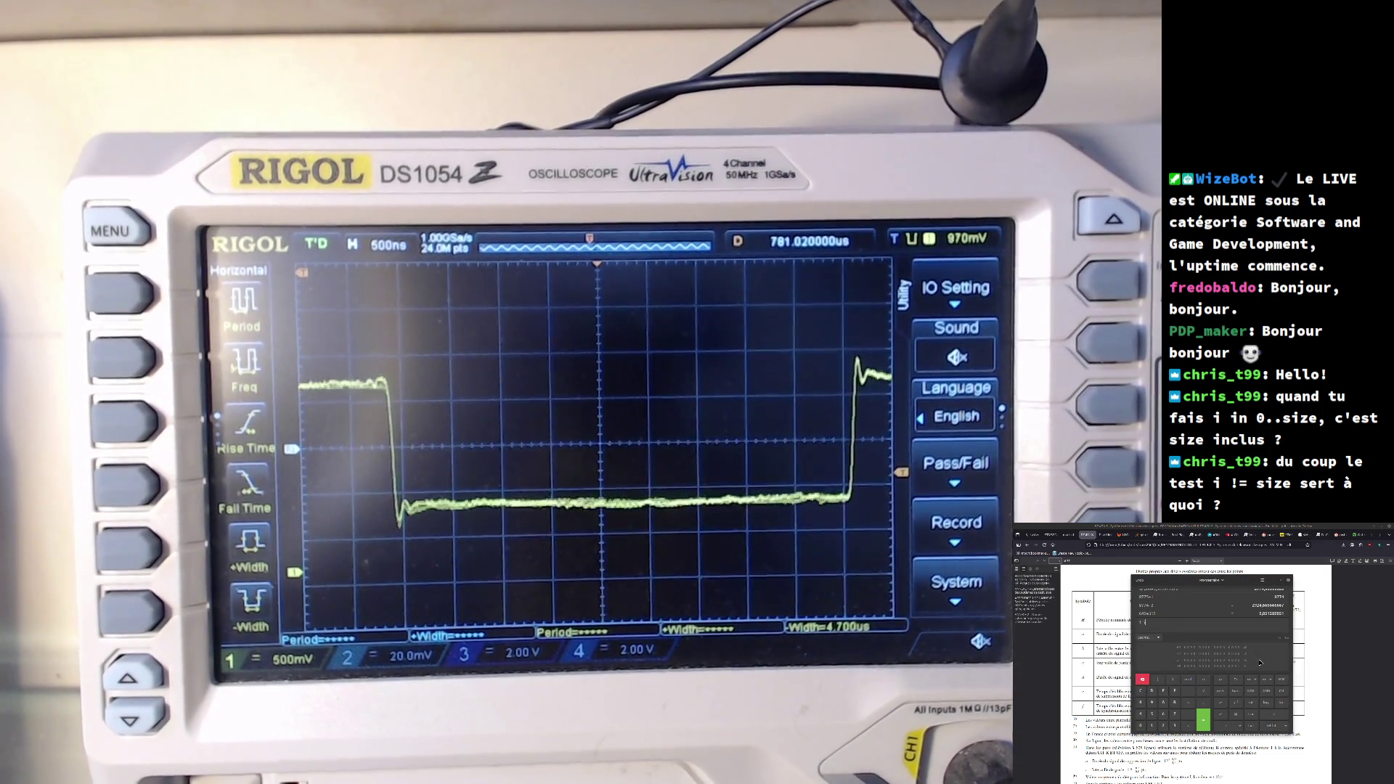
click(1293, 683)
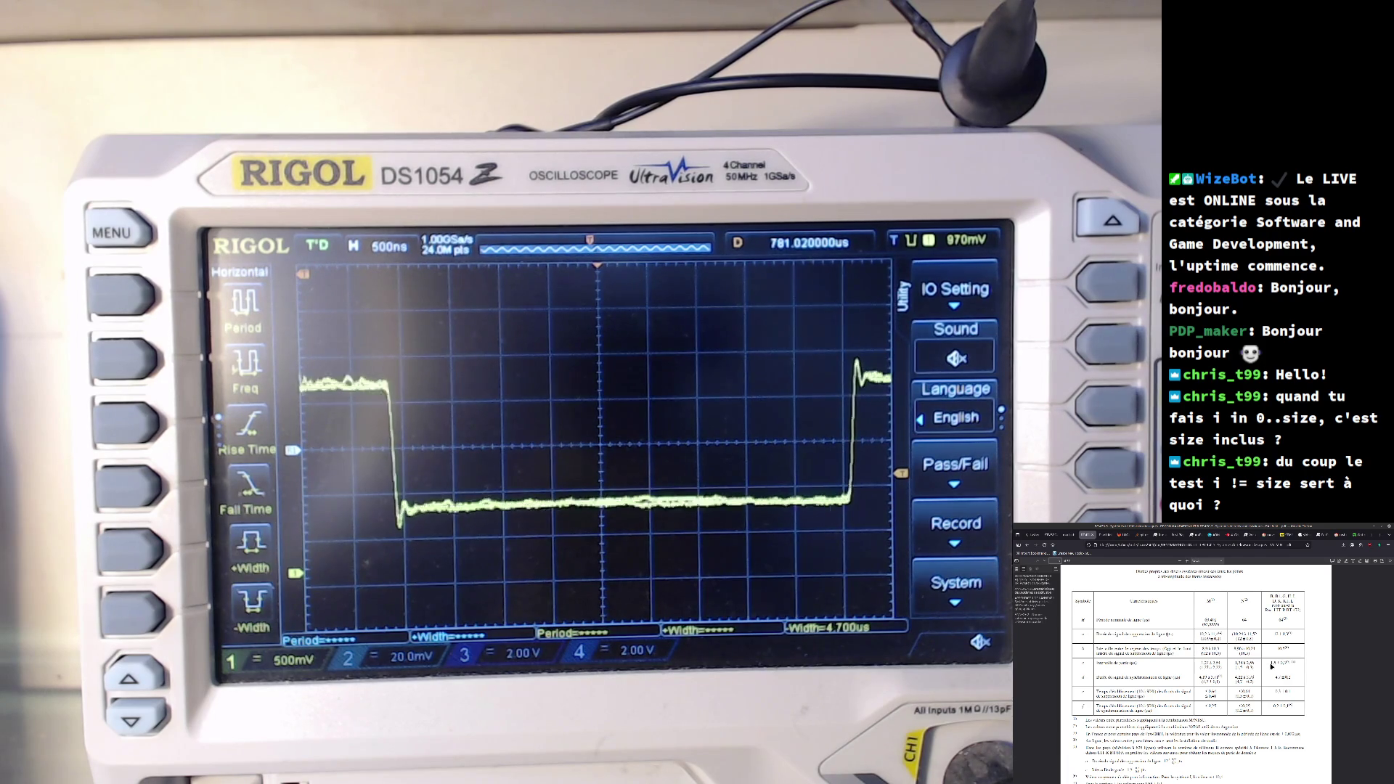
key(alt+Tab)
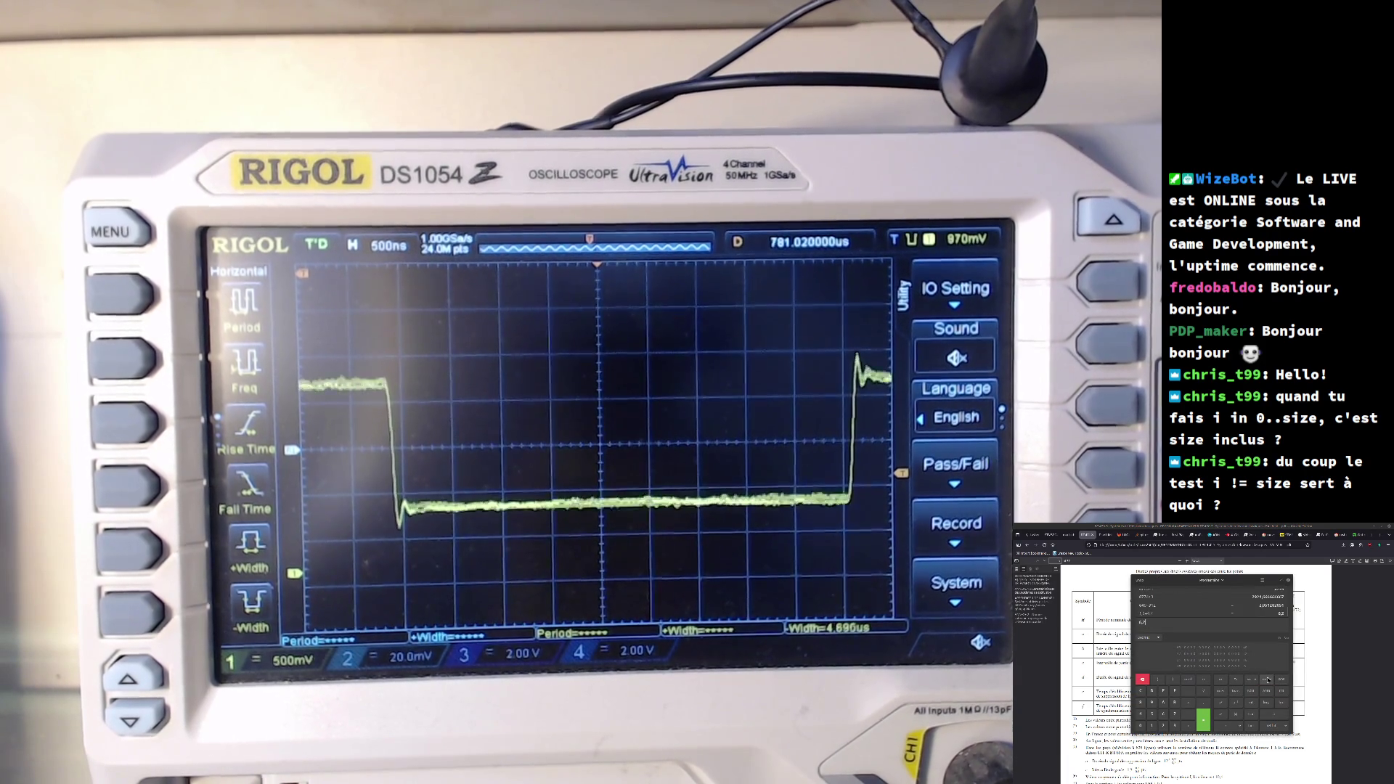
key(alt+Tab)
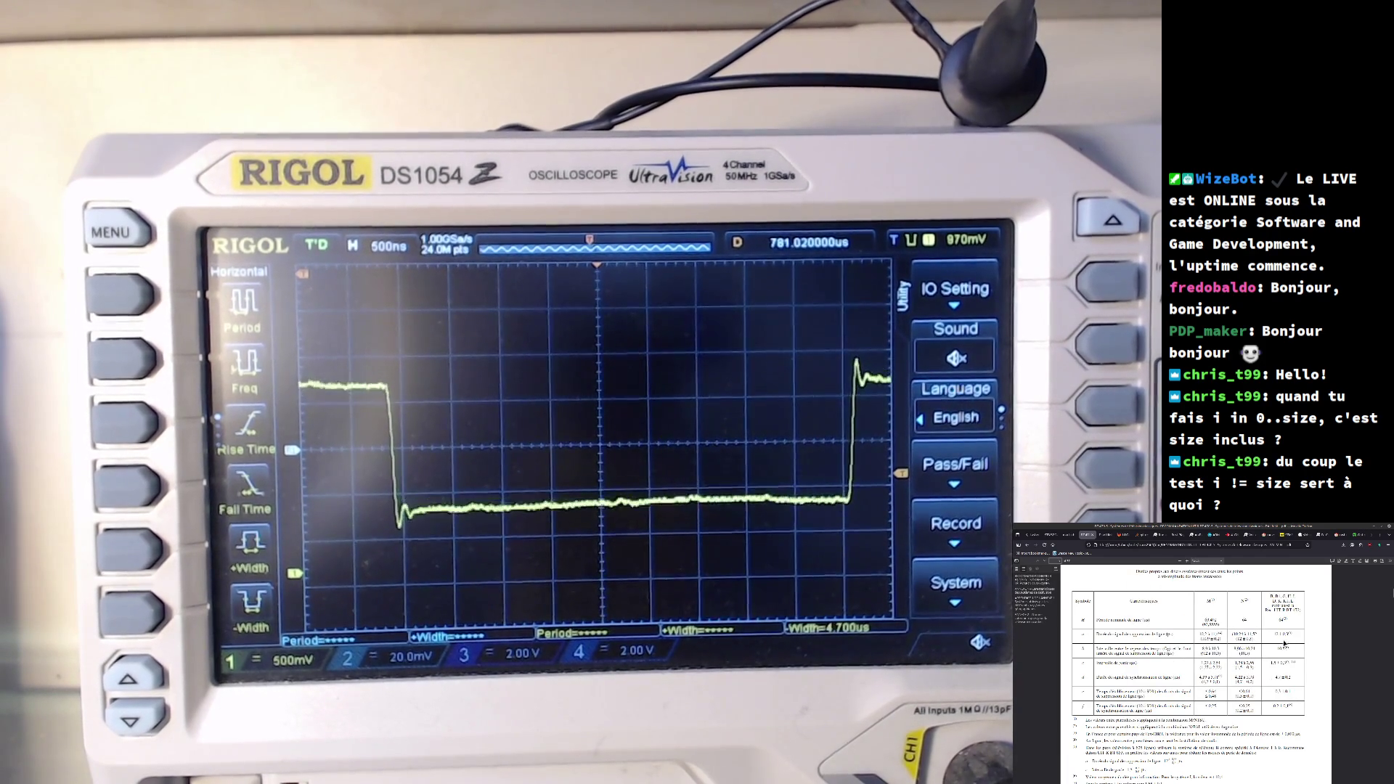
key(alt+Tab)
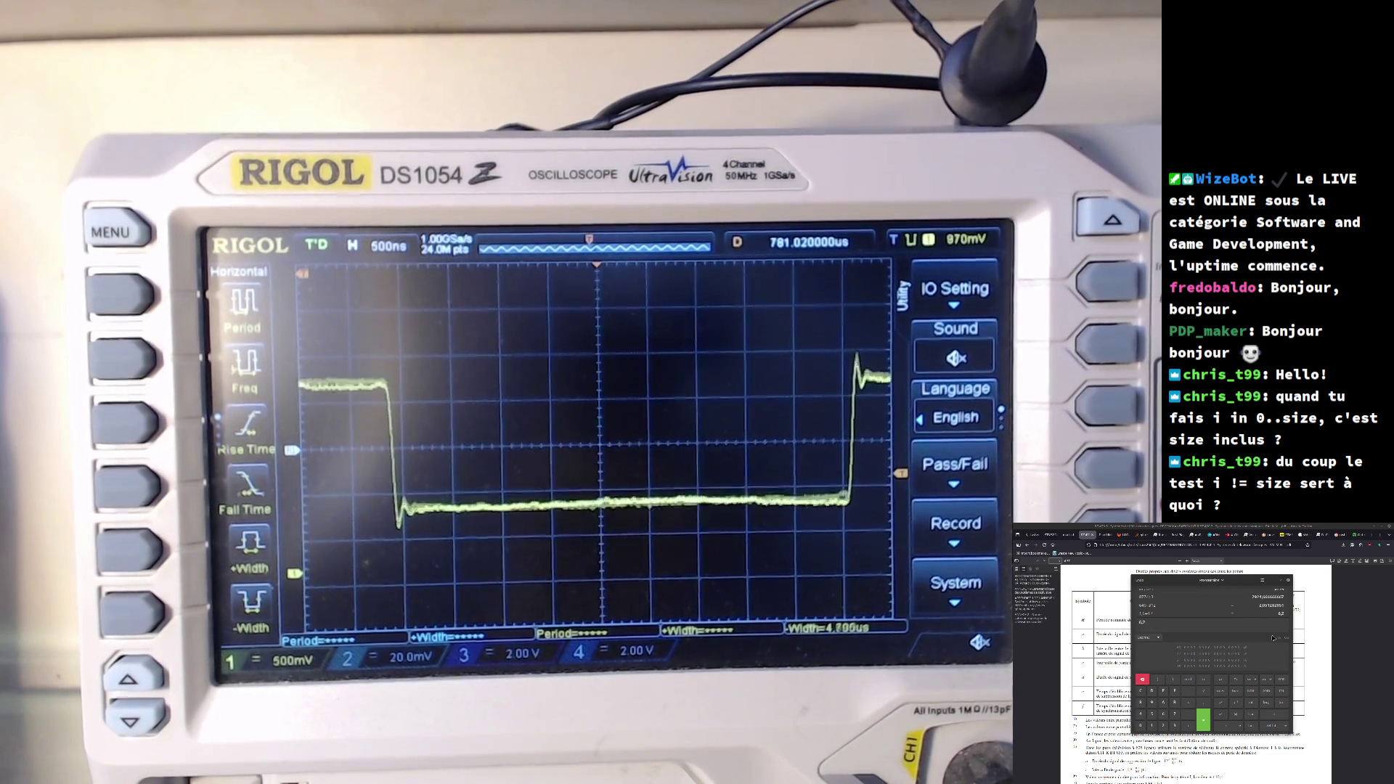
text(1/4.7)
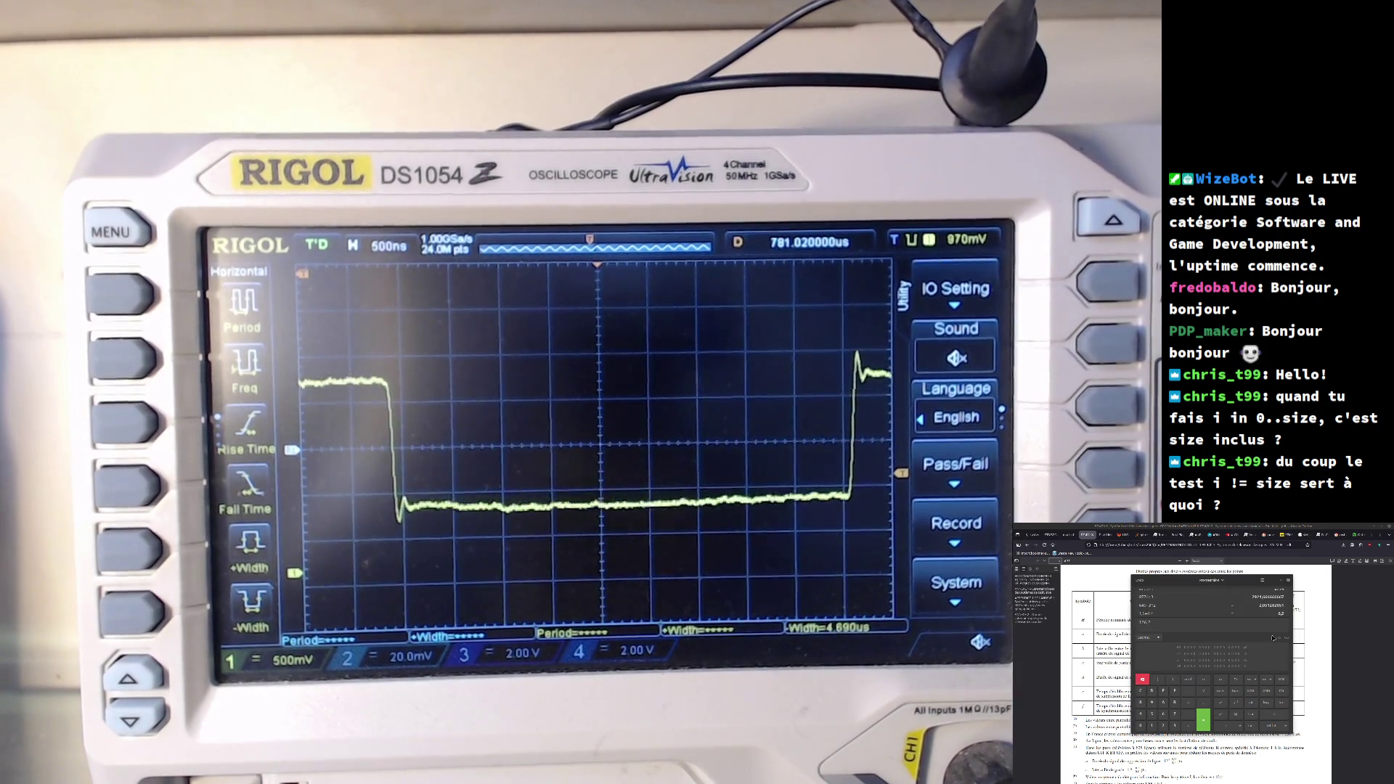
key(Return)
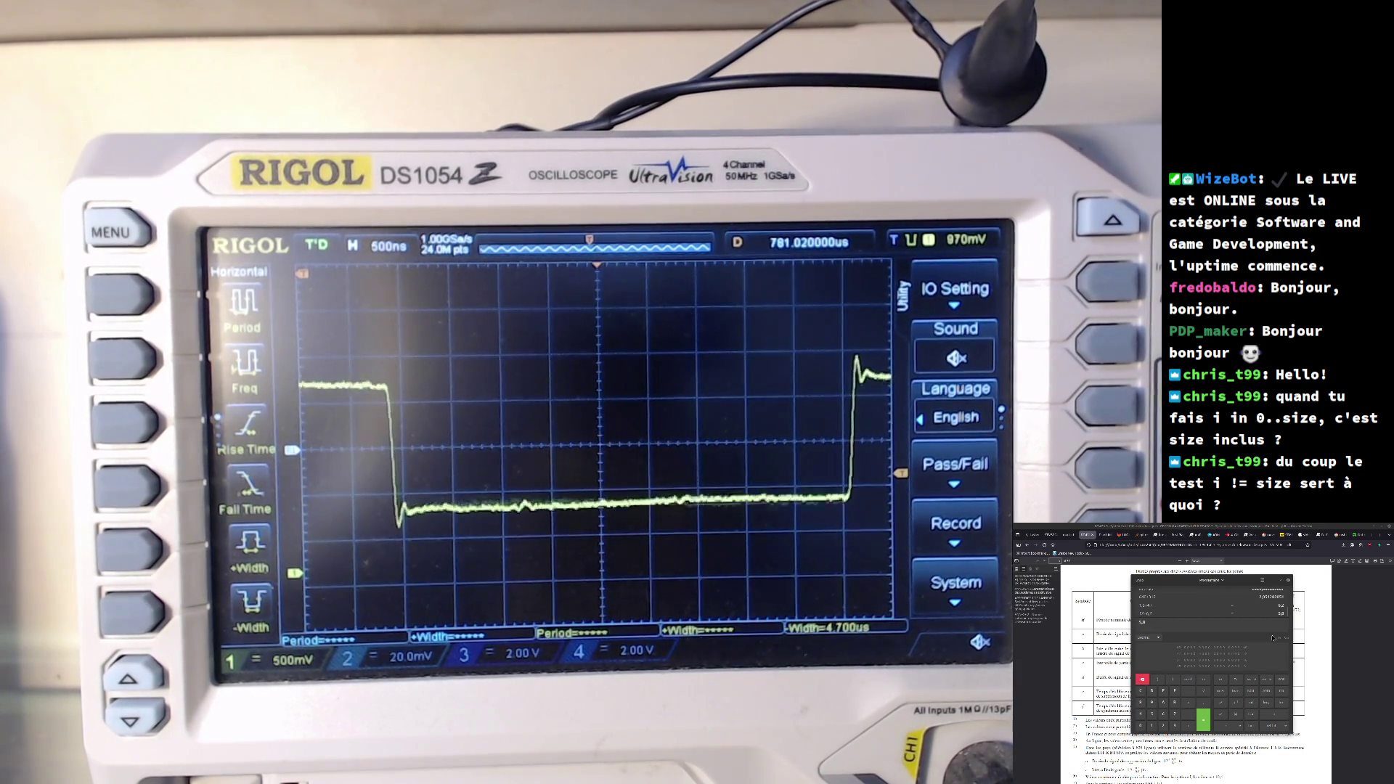
- Return to the PDF and scroll down to the line-sync waveform diagram
key(alt+Tab)
scroll(1174, 658, down, 3)
scroll(1173, 658, down, 3)
scroll(1174, 658, down, 2)
scroll(1173, 658, down, 2)
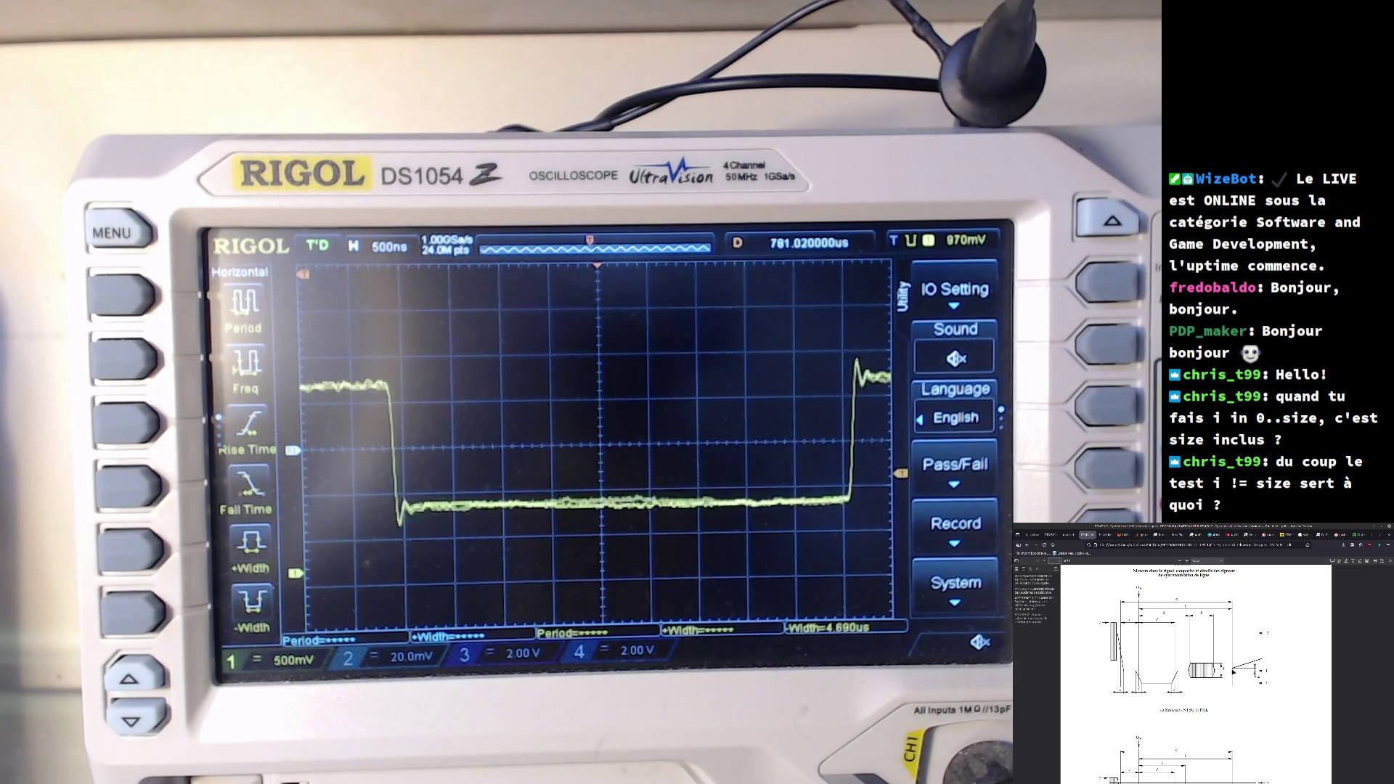
key(alt+Tab)
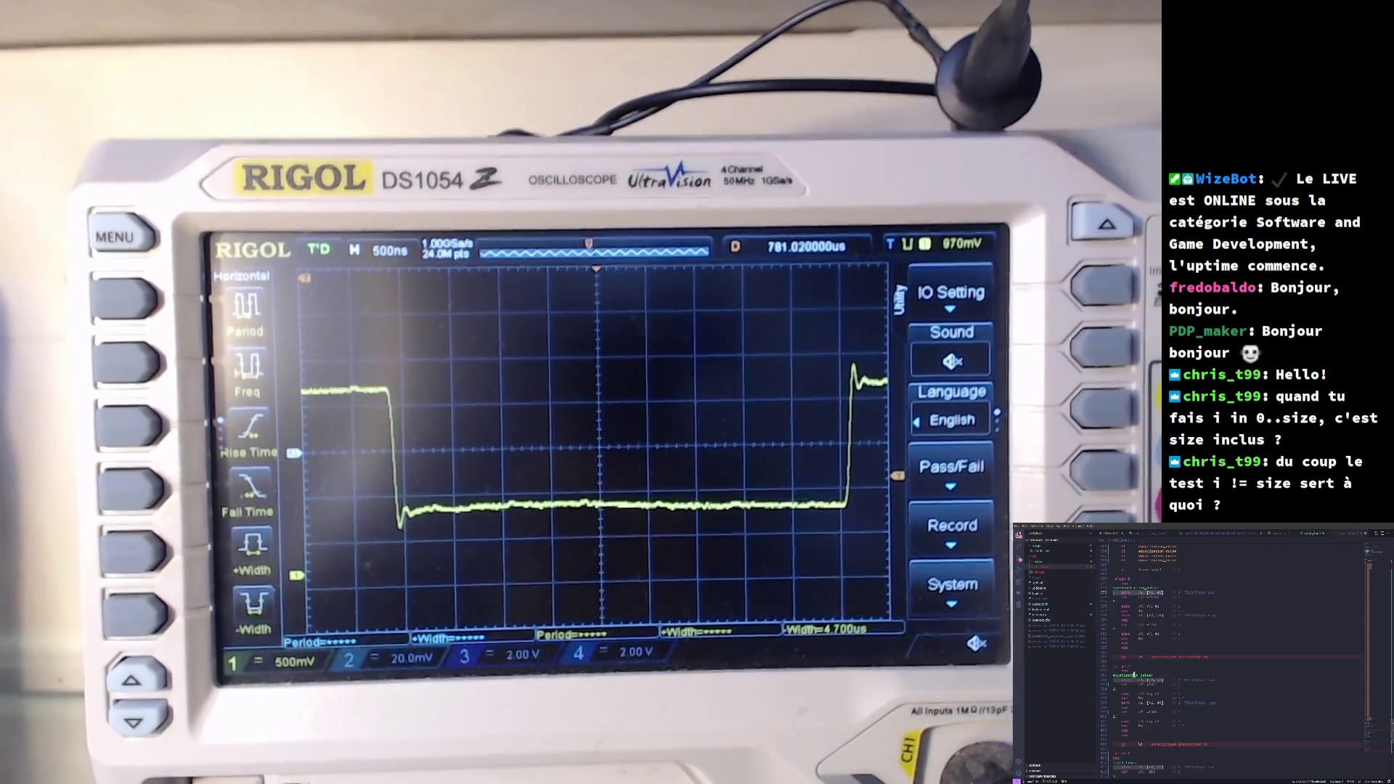
- Select the lines of assembly code to be moved in the sync routine
drag(1122, 680, 1192, 683)
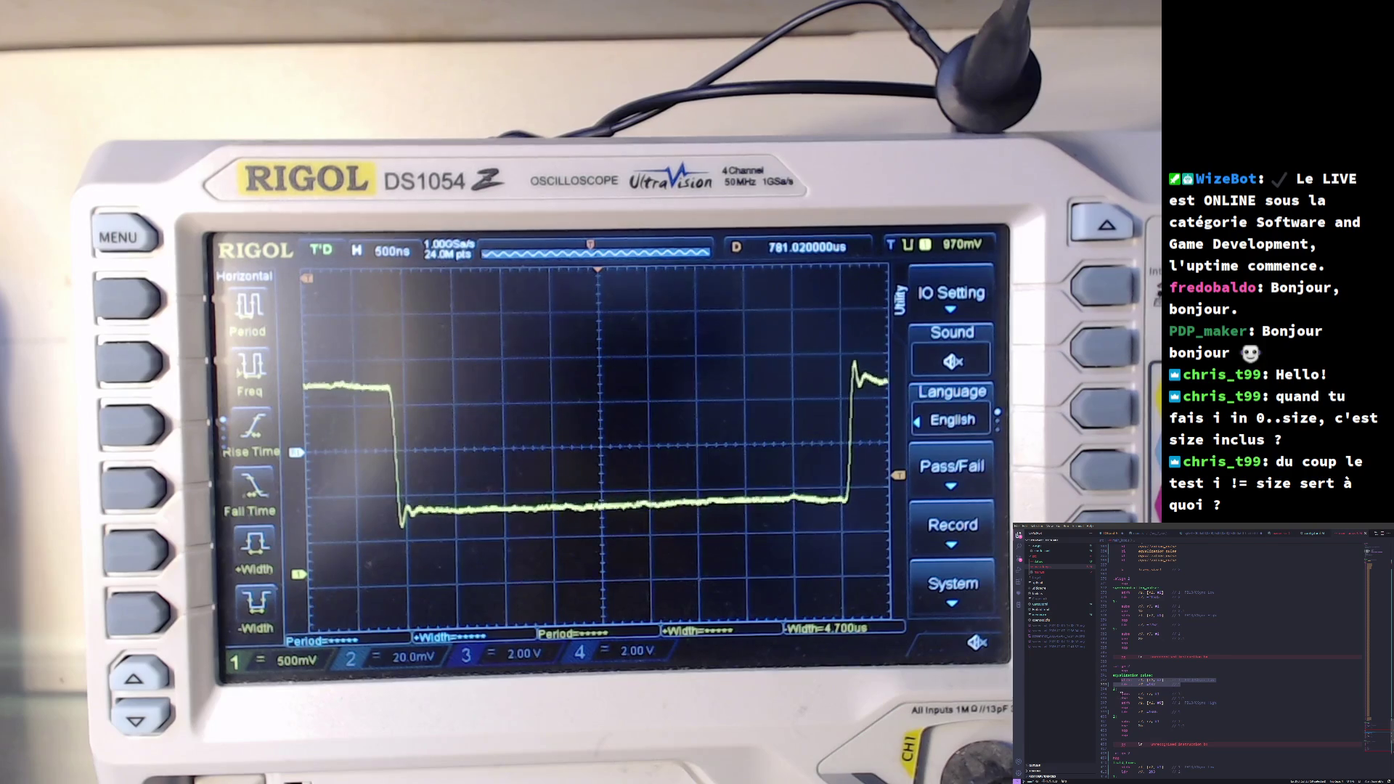
drag(1115, 693, 1181, 703)
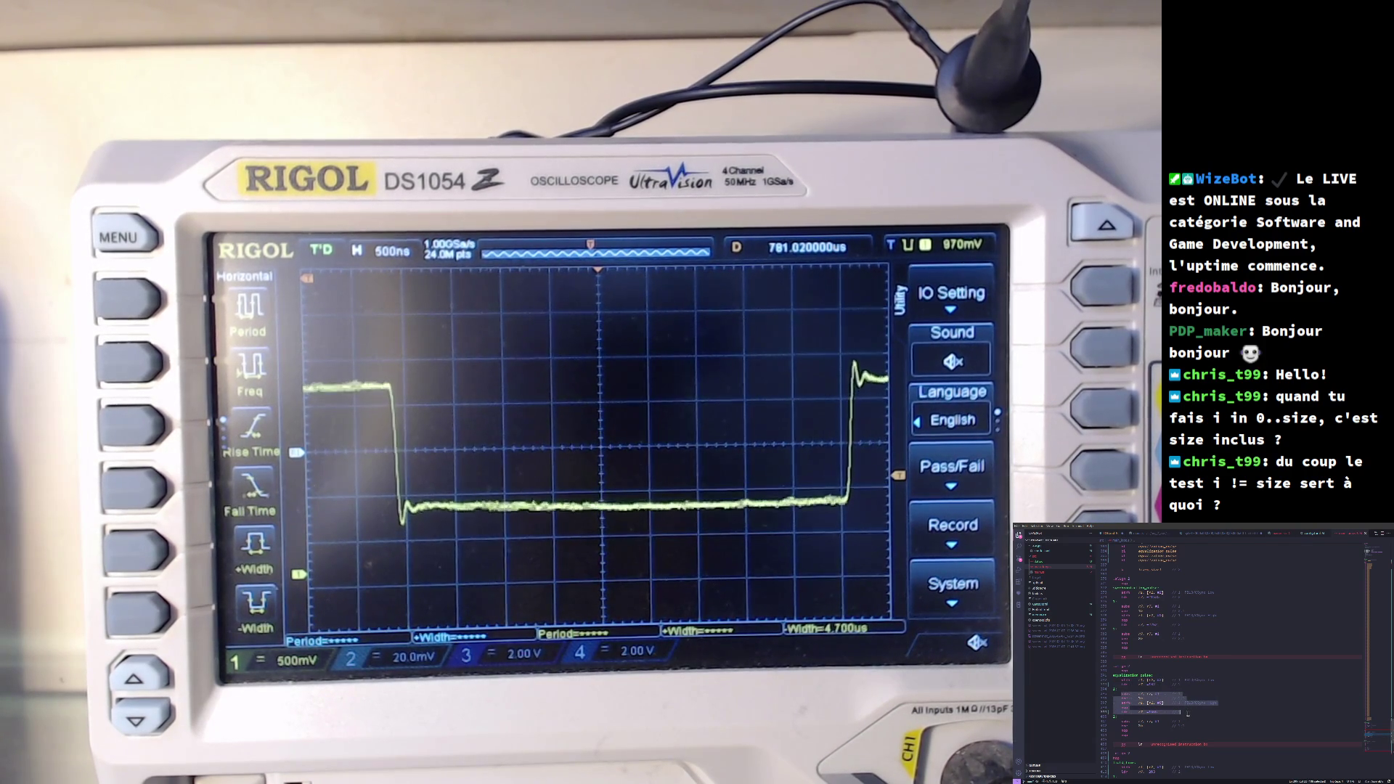
click(1185, 709)
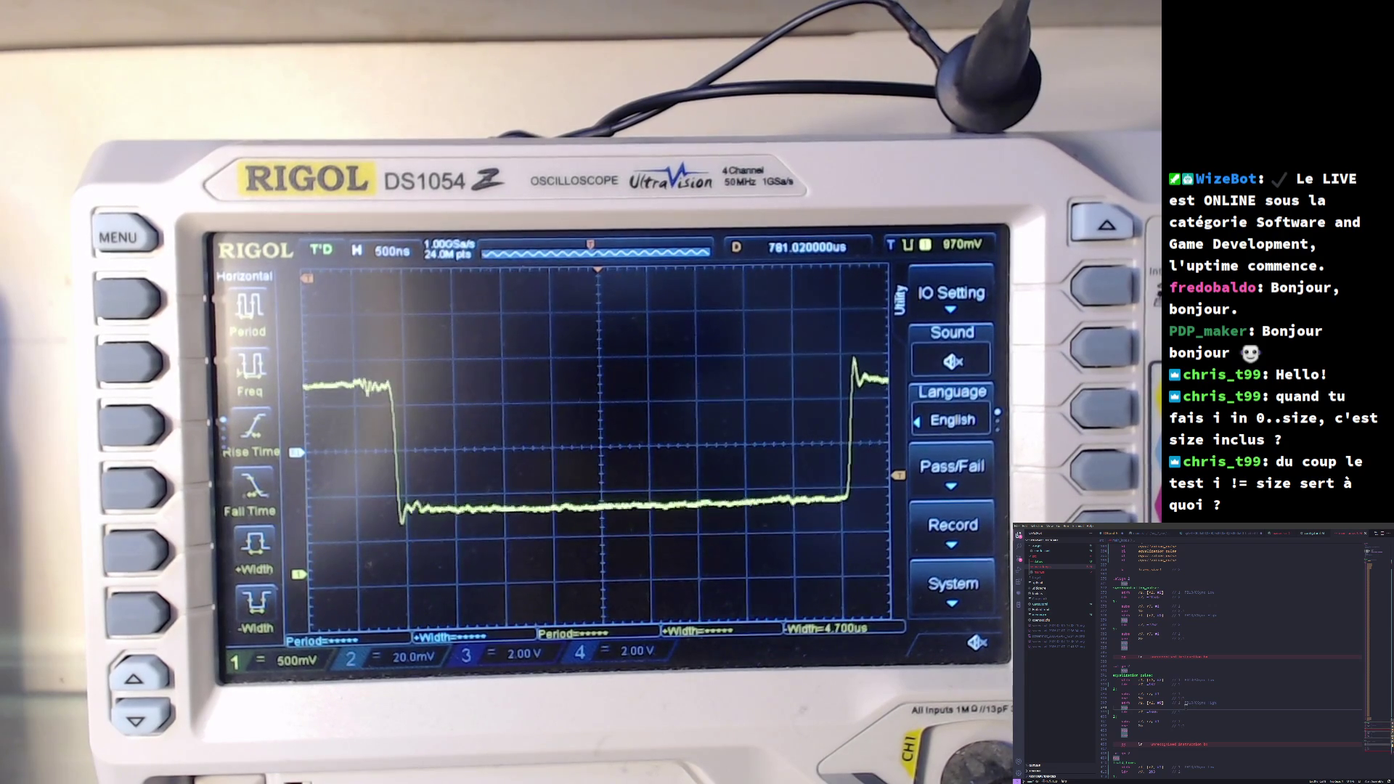
triple_click(1190, 695)
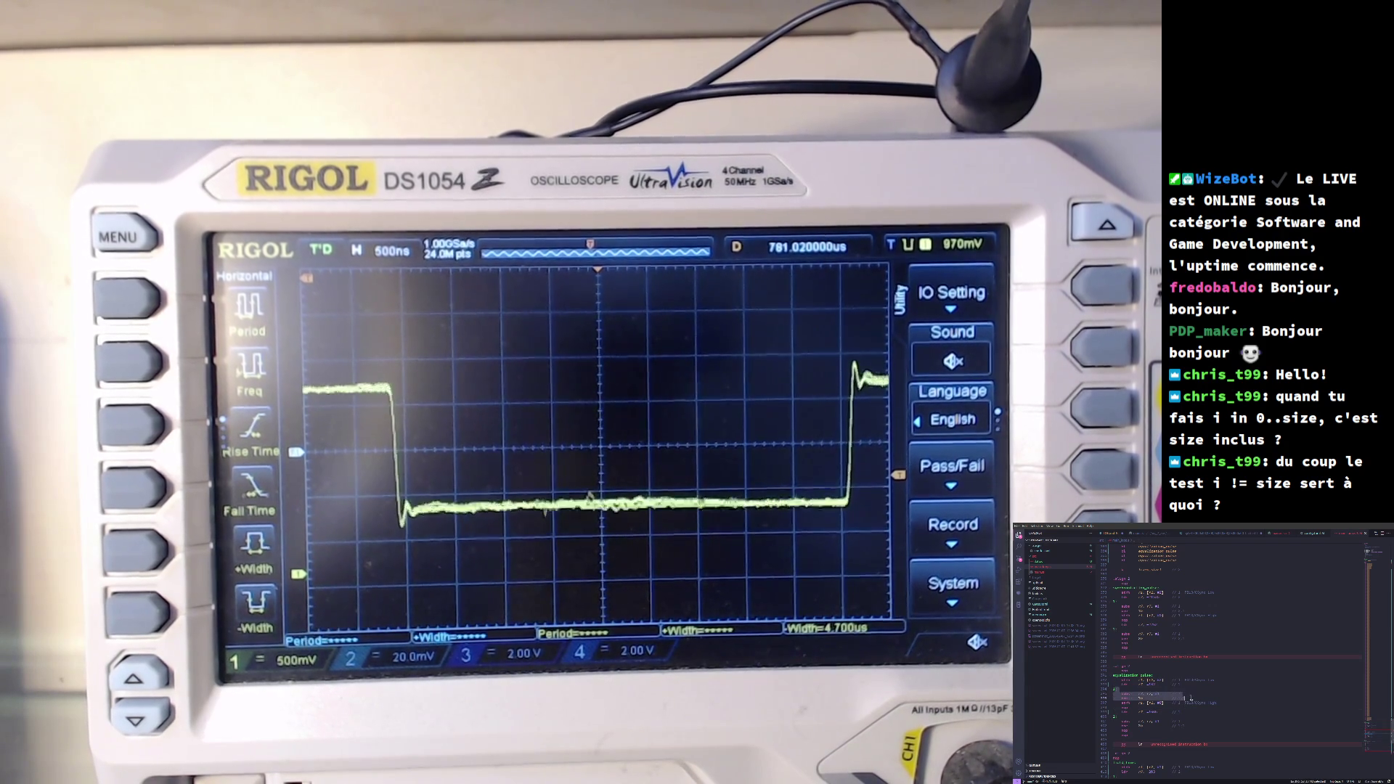
drag(1193, 697, 1221, 701)
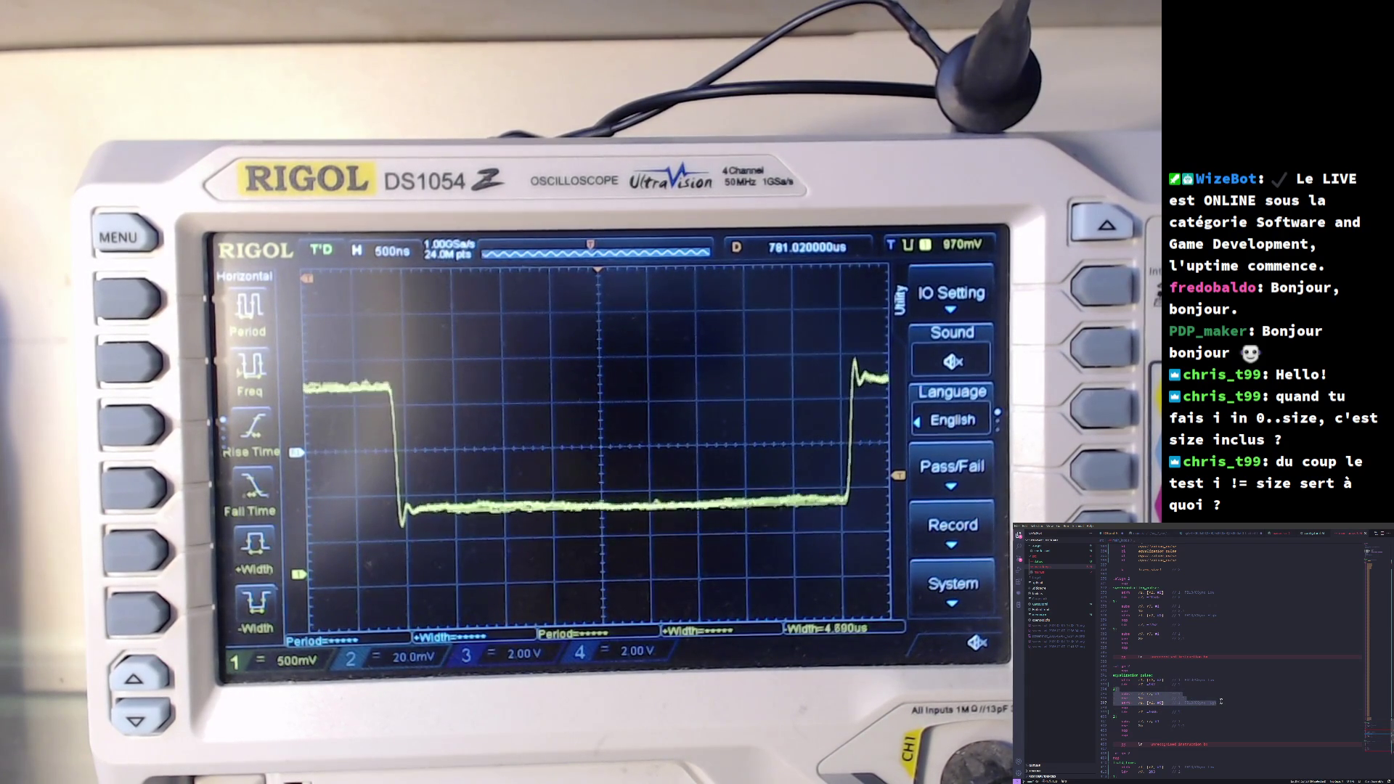
- Cut the block of lines, paste it further down the sync routine, and review the result
scroll(1219, 702, down, 3)
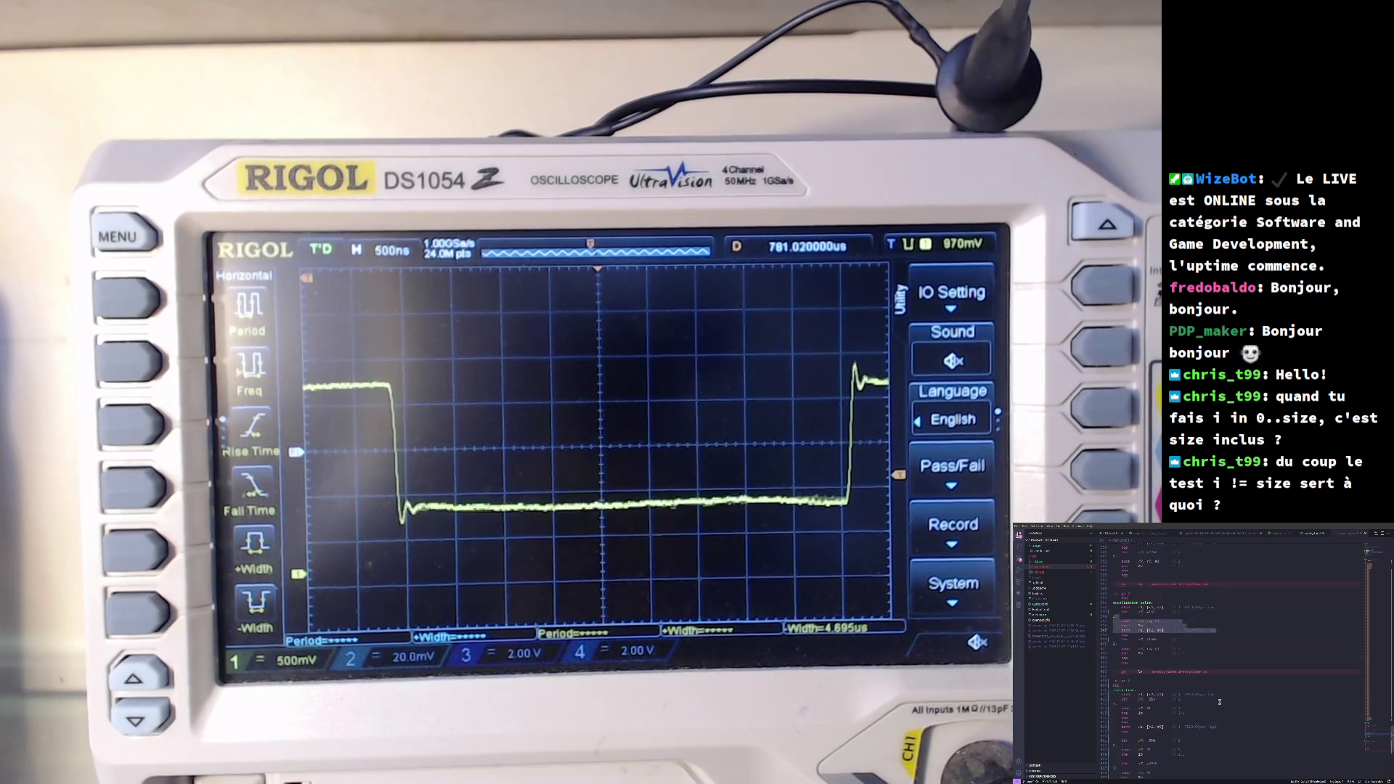
scroll(1190, 675, down, 3)
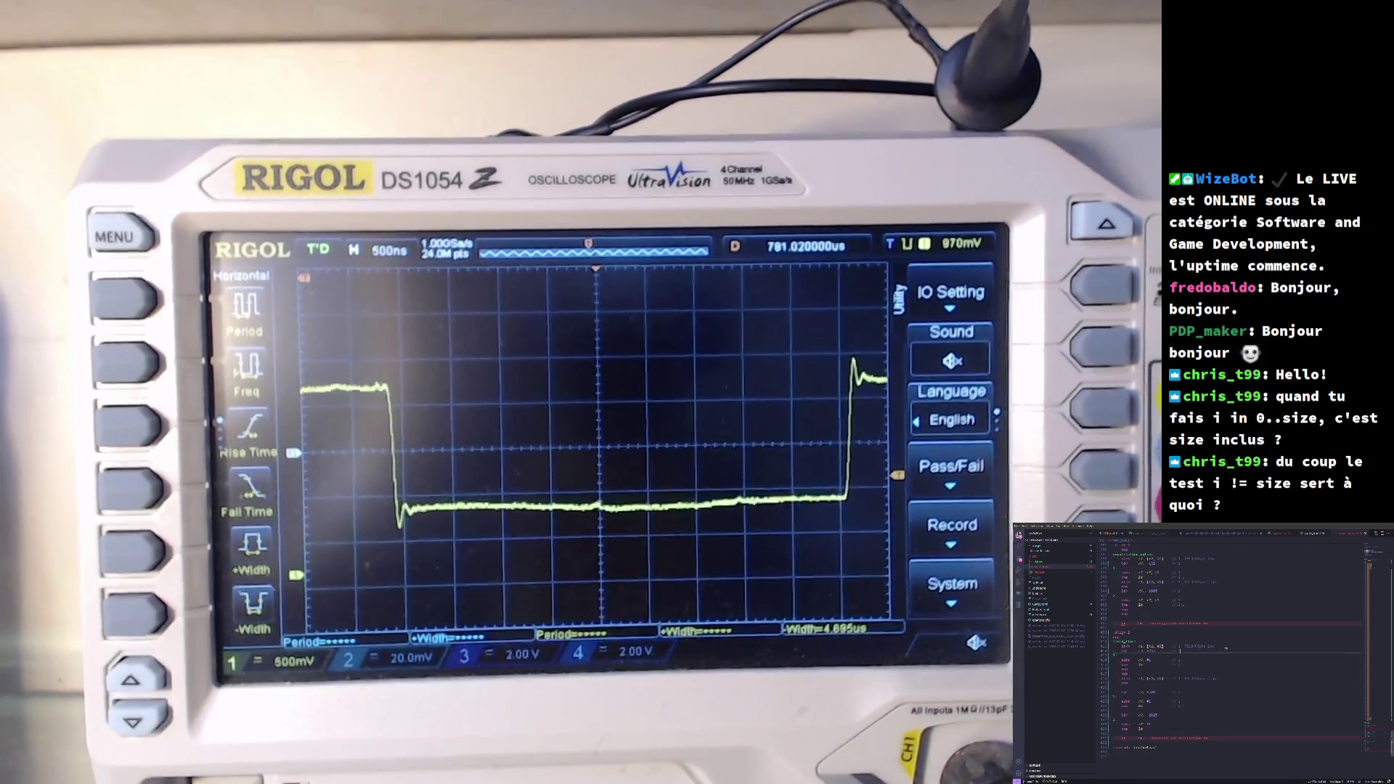
drag(1116, 645, 1193, 651)
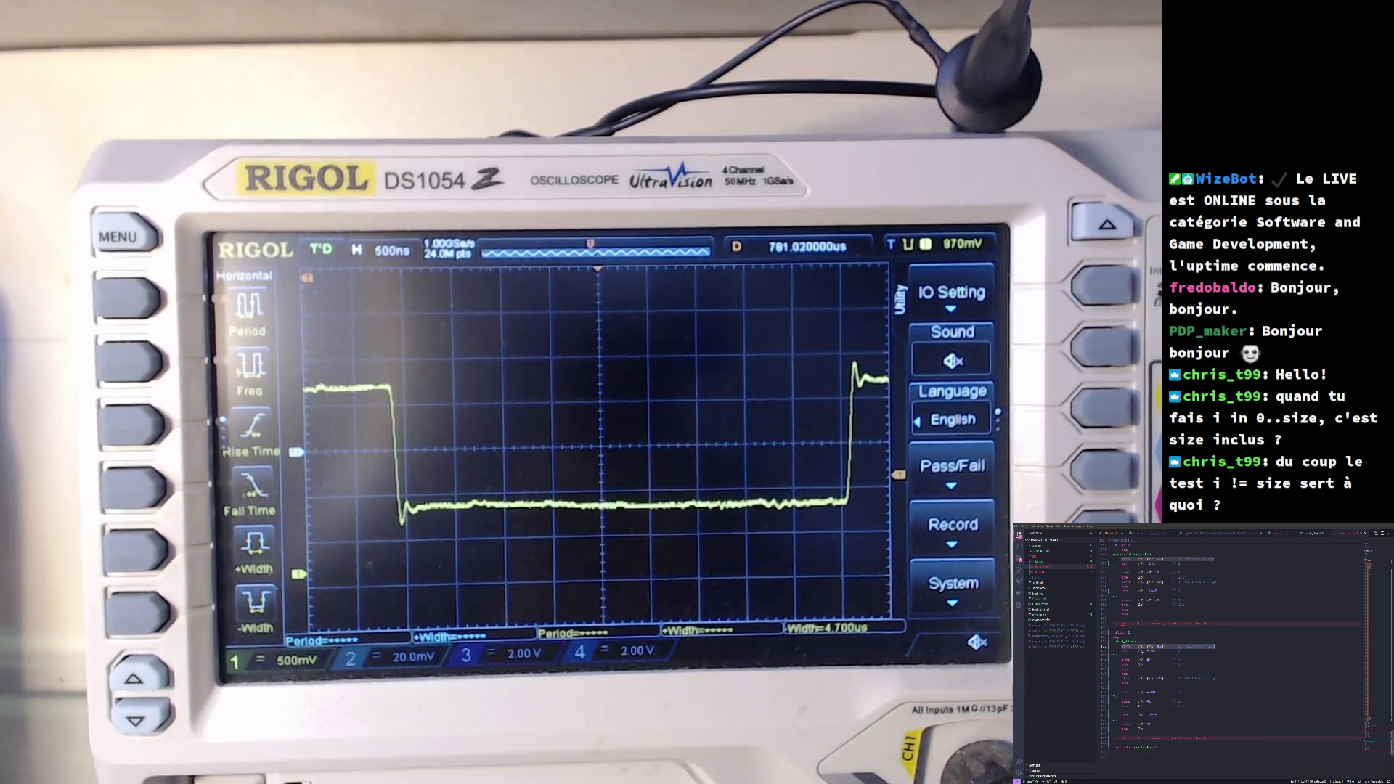
key(ctrl+z)
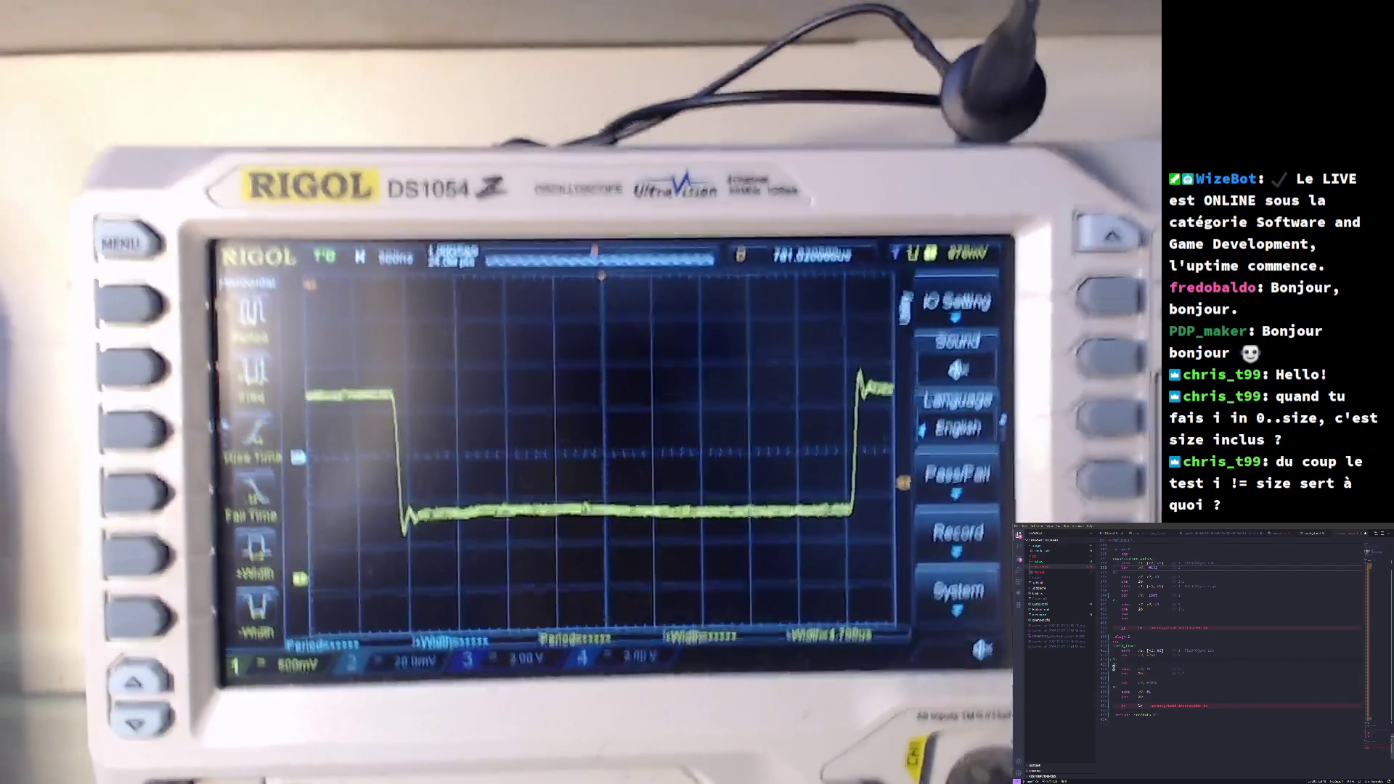
key(ctrl+shift+z)
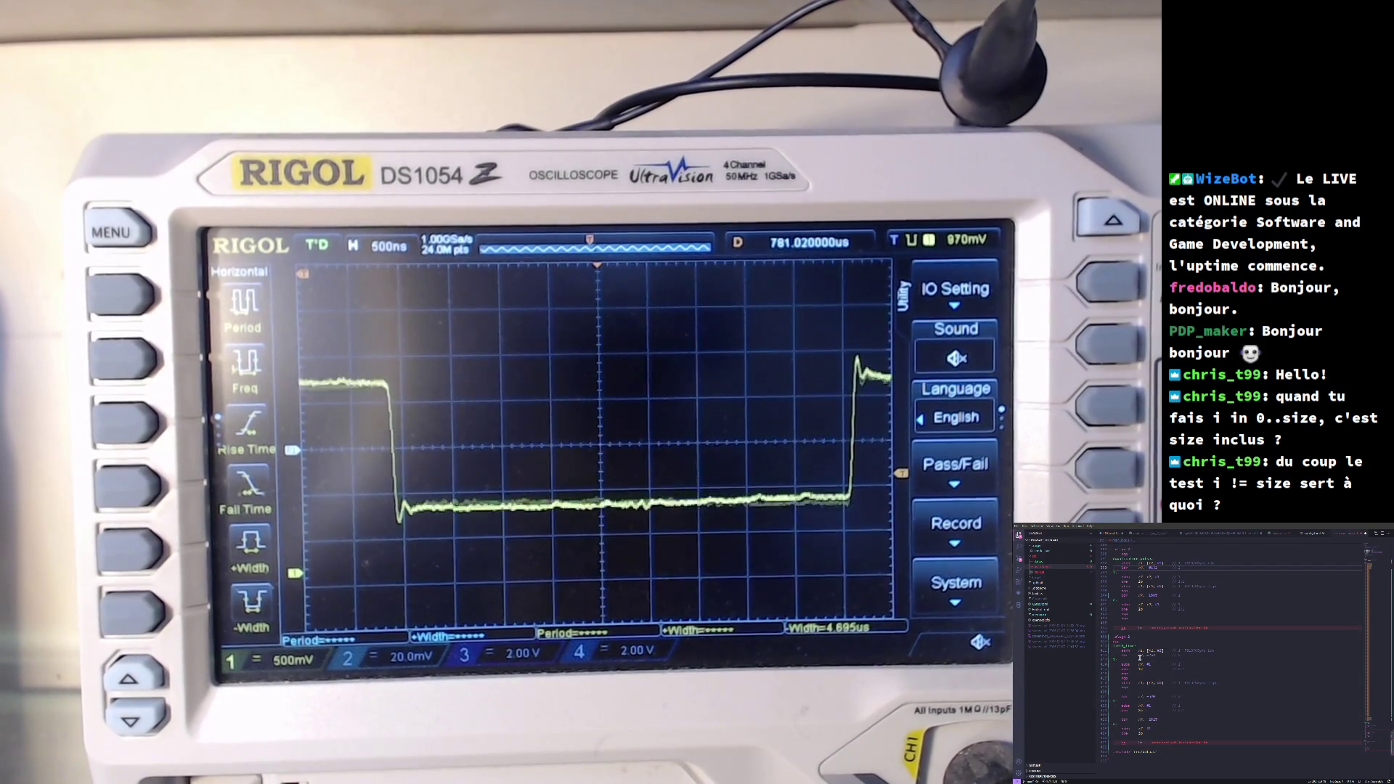
scroll(1155, 615, up, 2)
scroll(1150, 603, up, 2)
scroll(1145, 587, up, 1)
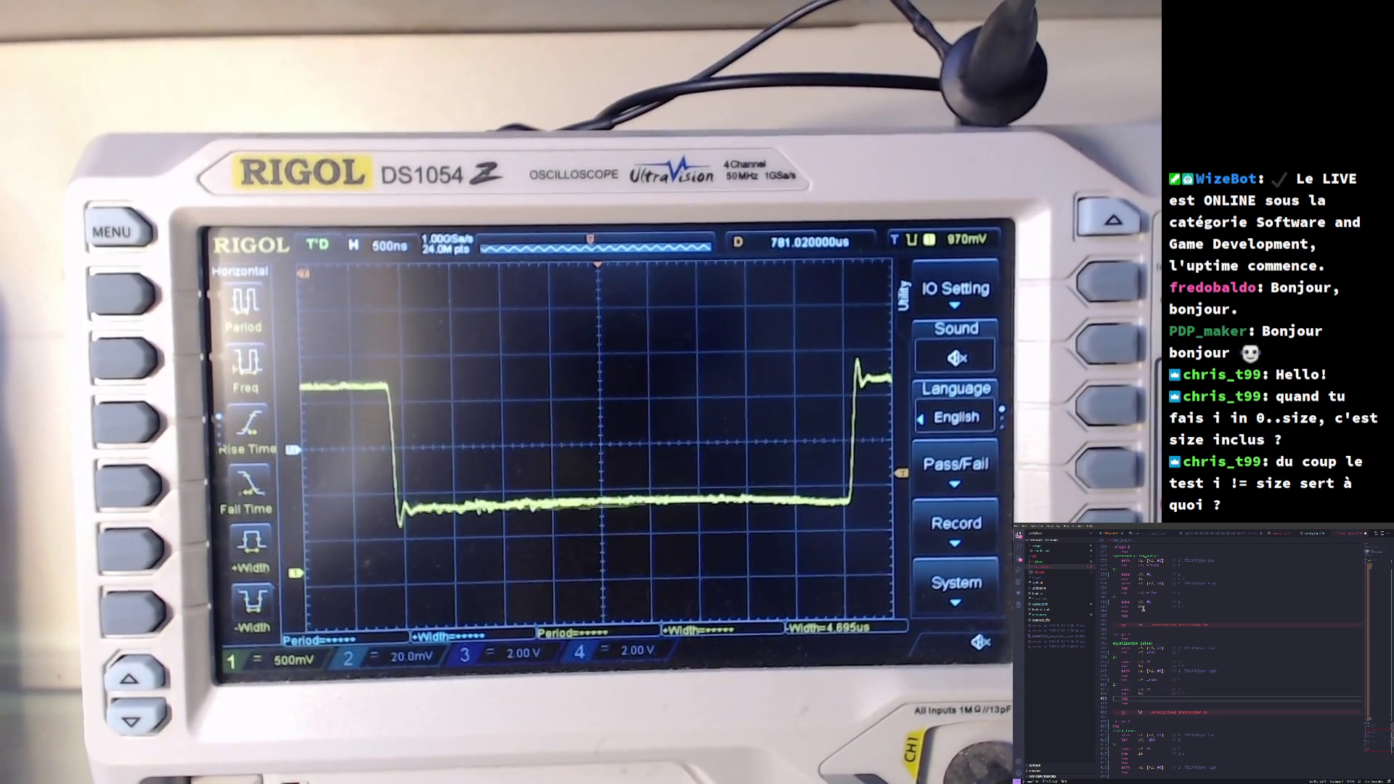
scroll(1143, 608, down, 3)
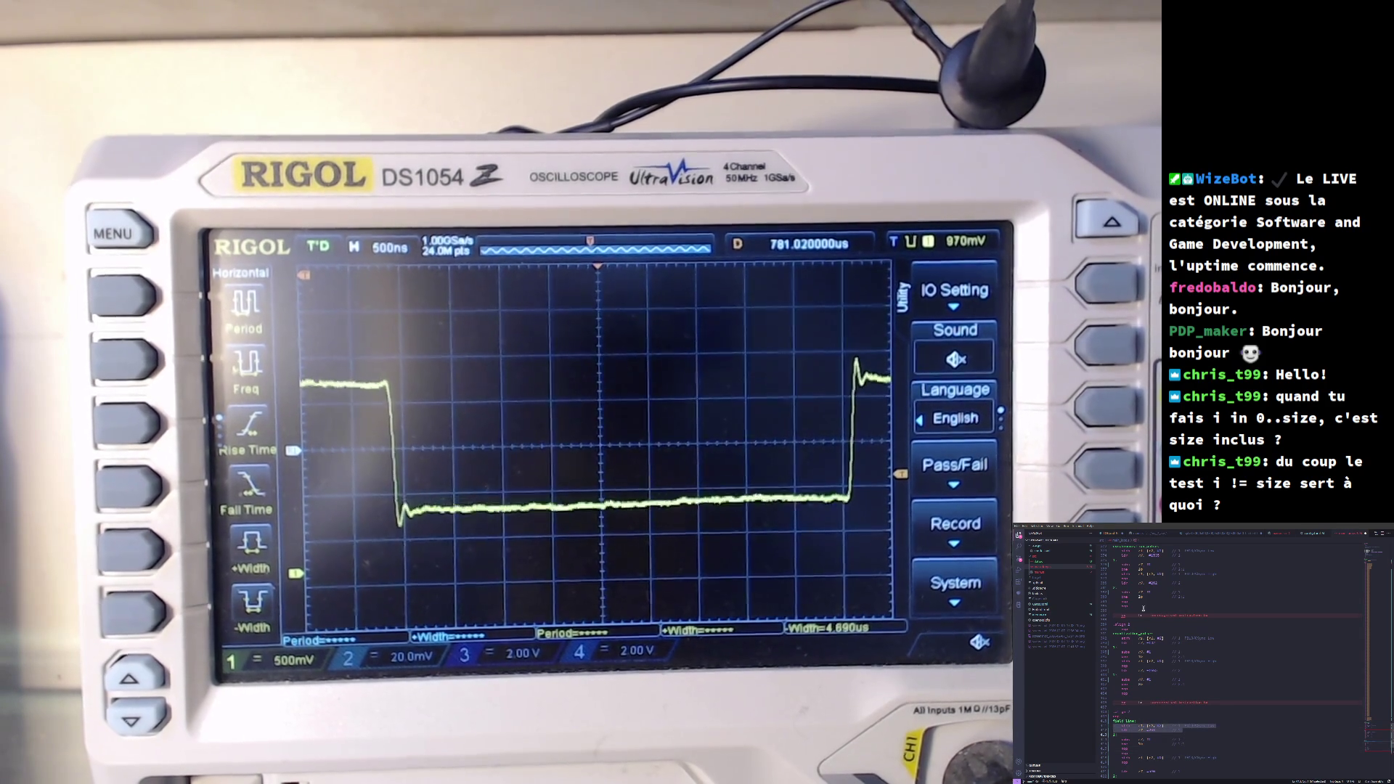
- Scroll through the assembly sync routine to review the code
key(shift+End)
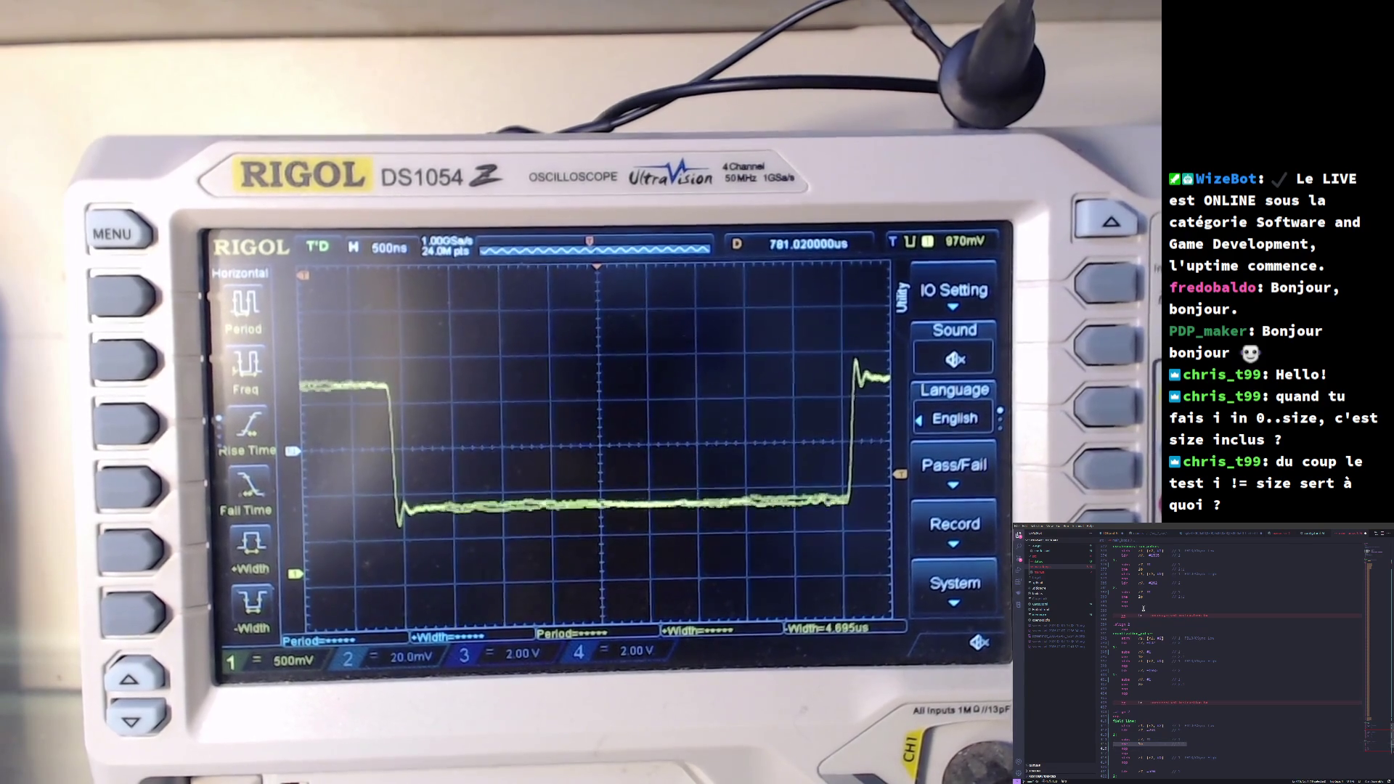
scroll(1143, 608, up, 3)
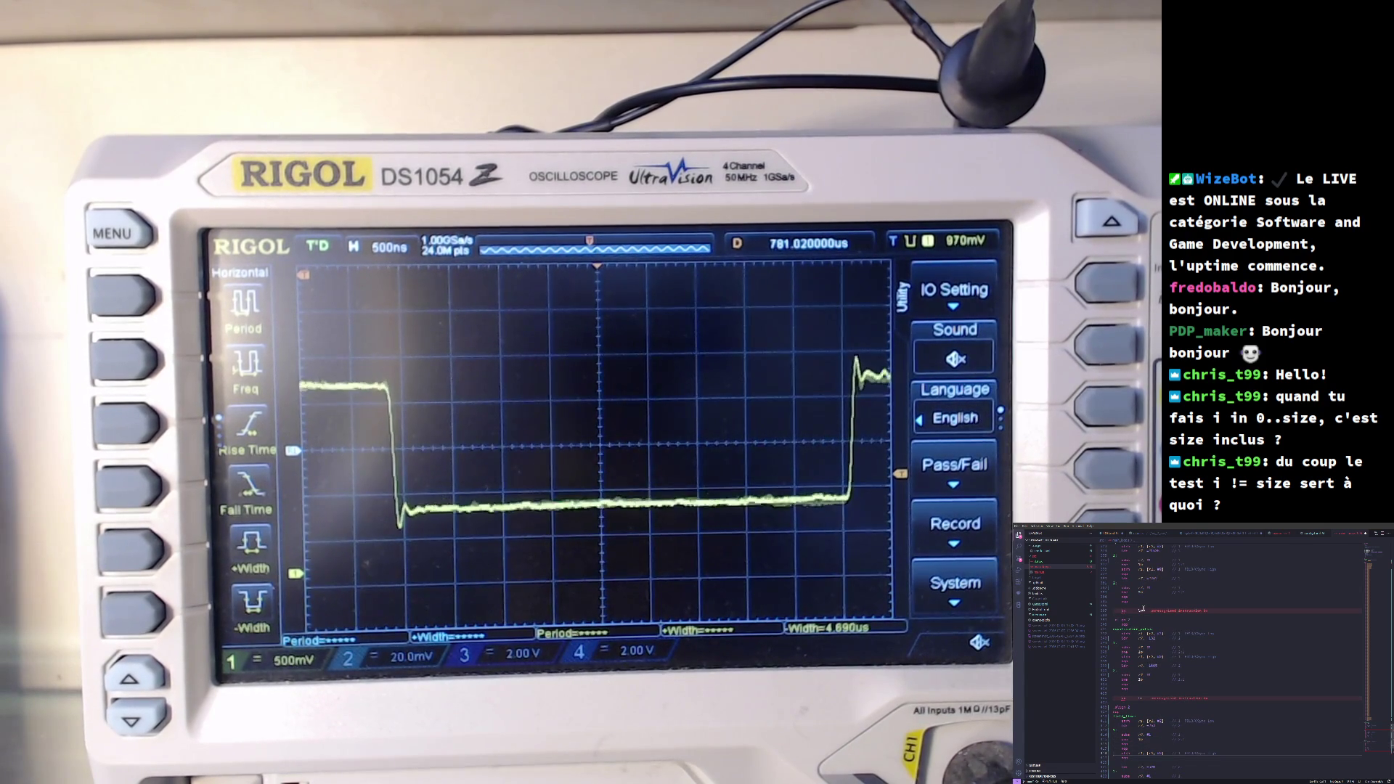
scroll(1143, 608, down, 3)
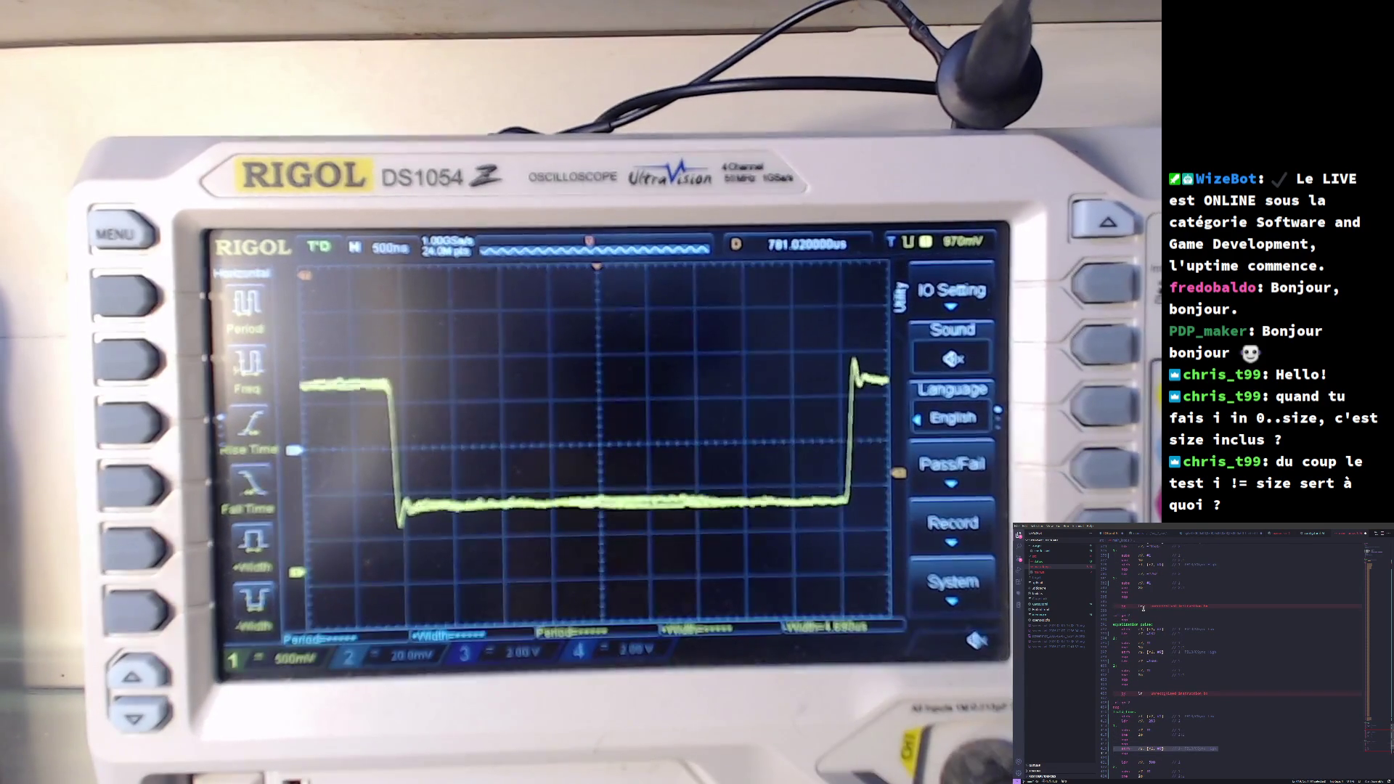
scroll(1143, 608, down, 3)
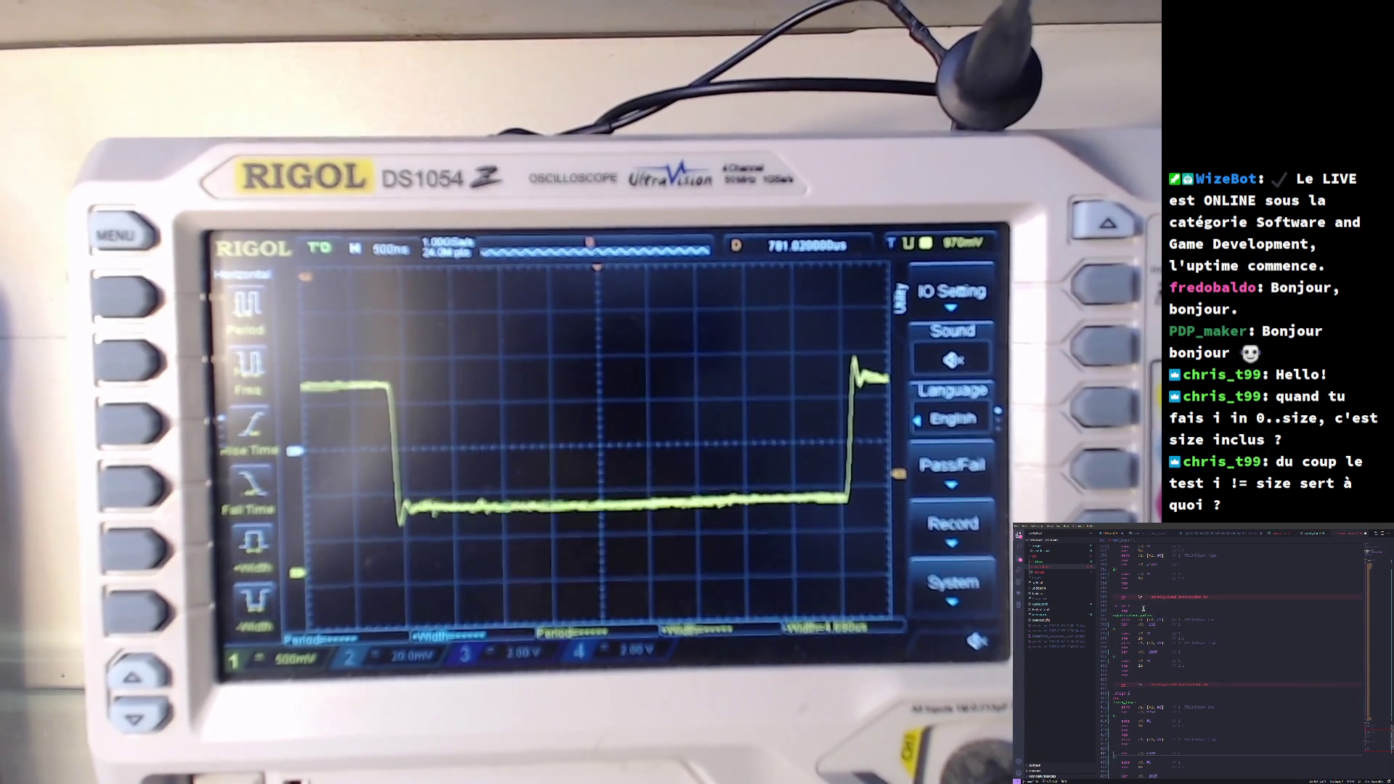
scroll(1143, 609, down, 3)
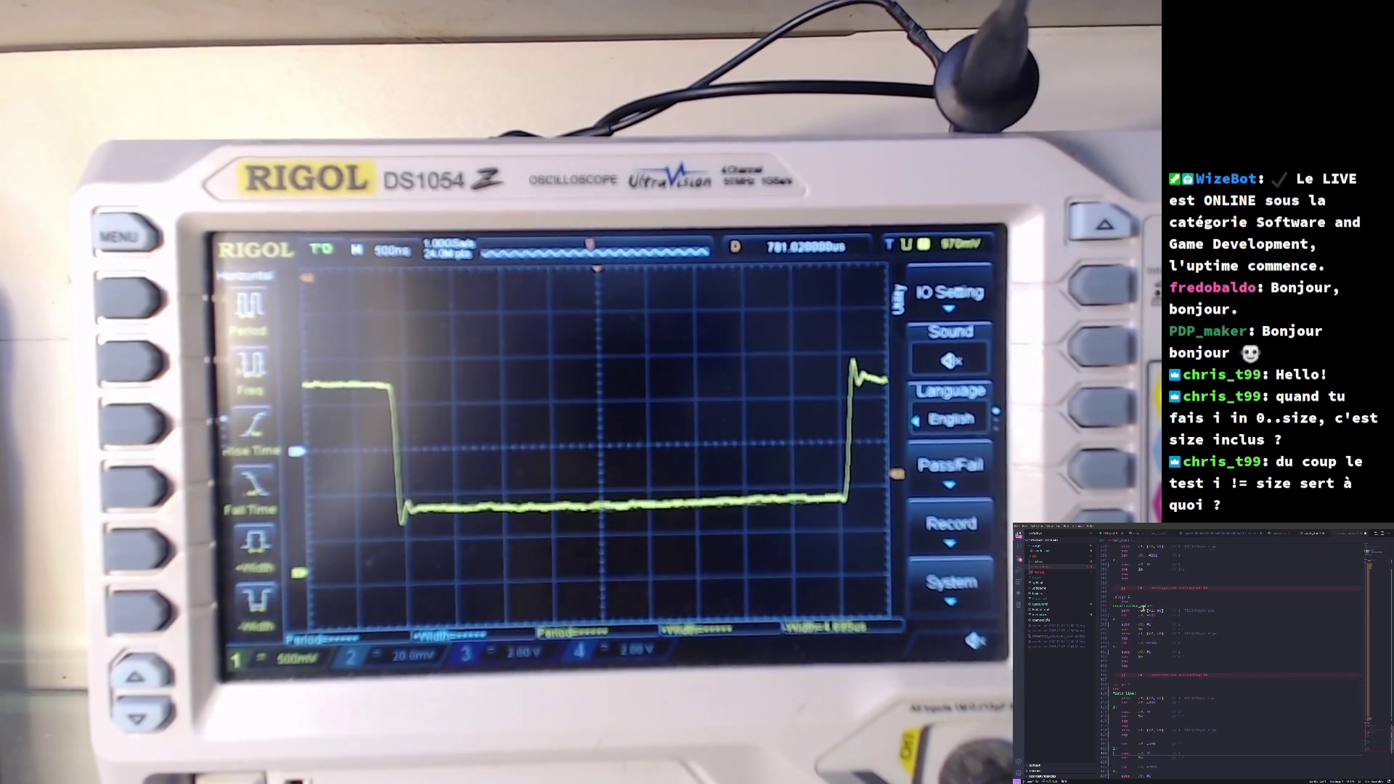
scroll(1144, 608, up, 3)
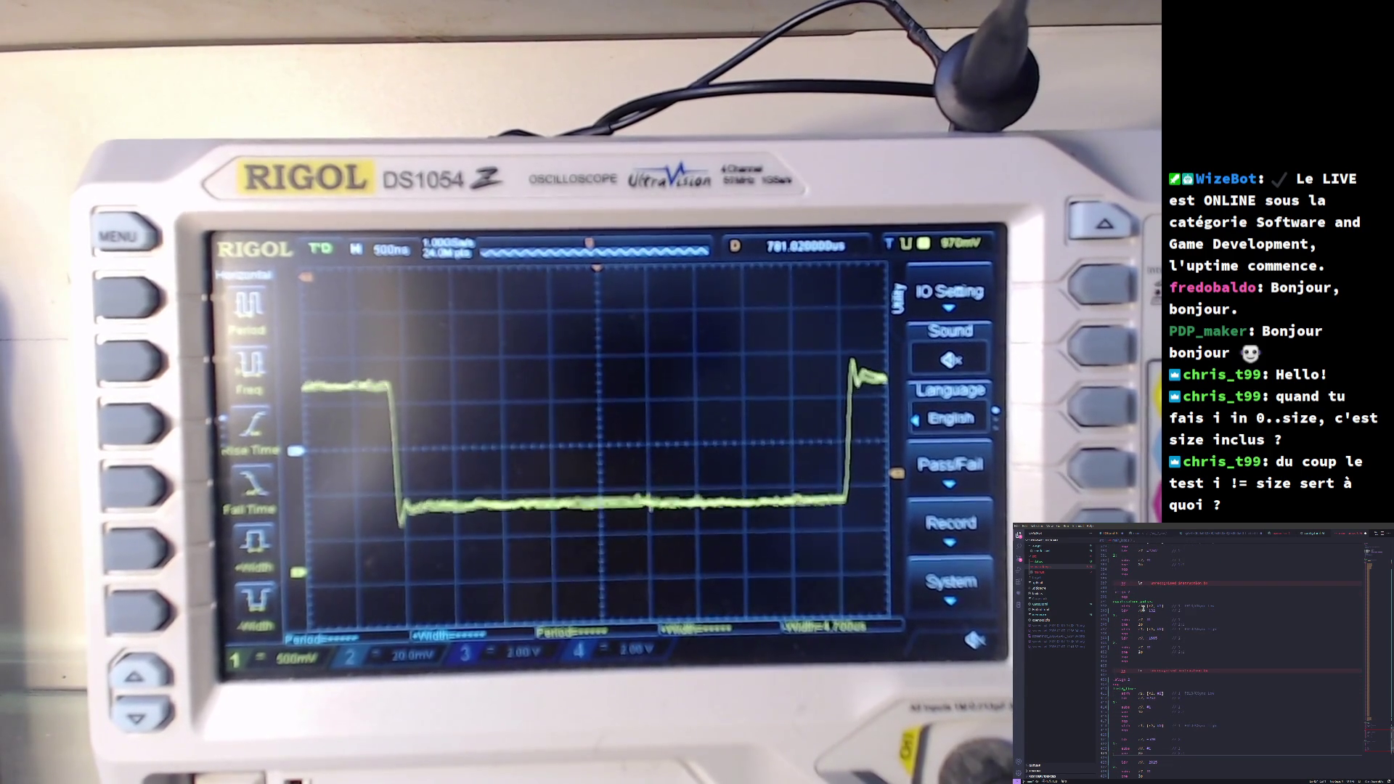
scroll(1144, 608, down, 3)
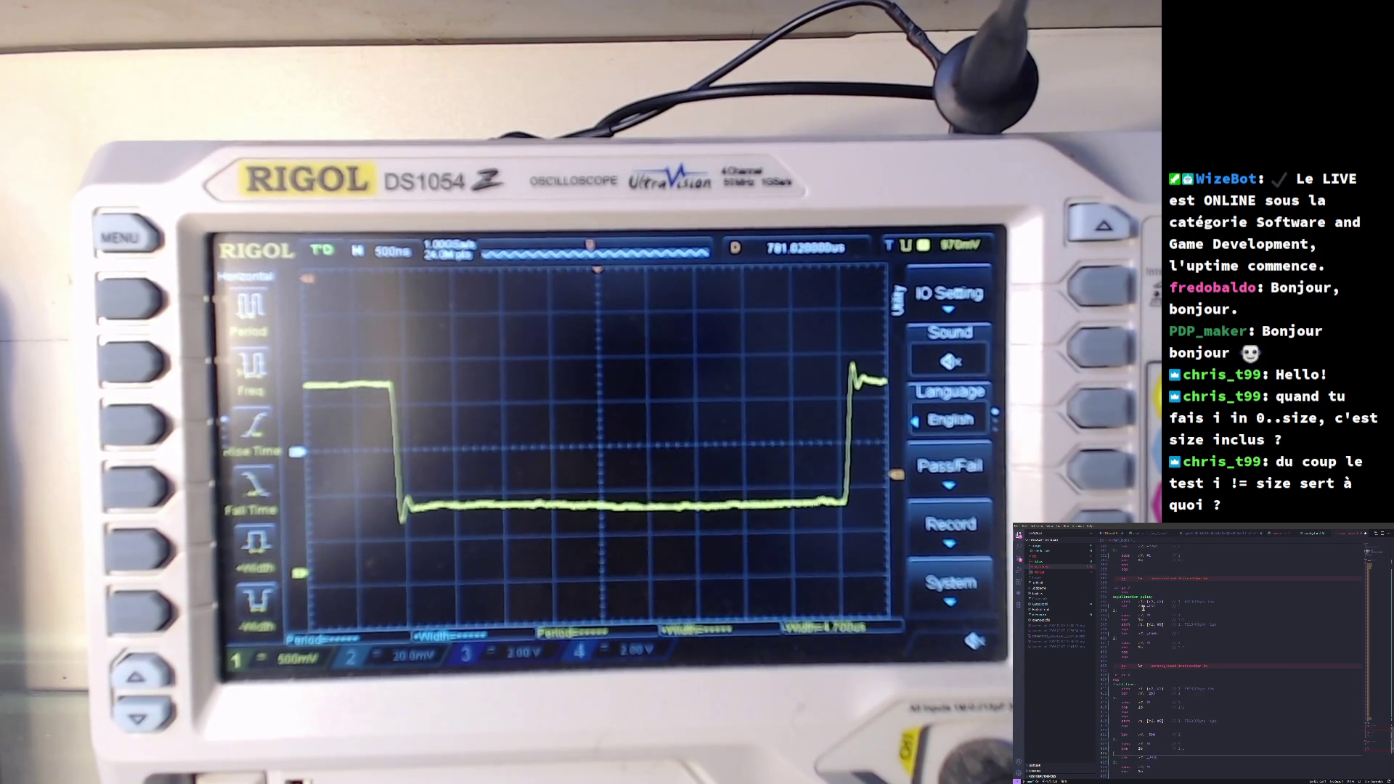
scroll(1144, 608, up, 3)
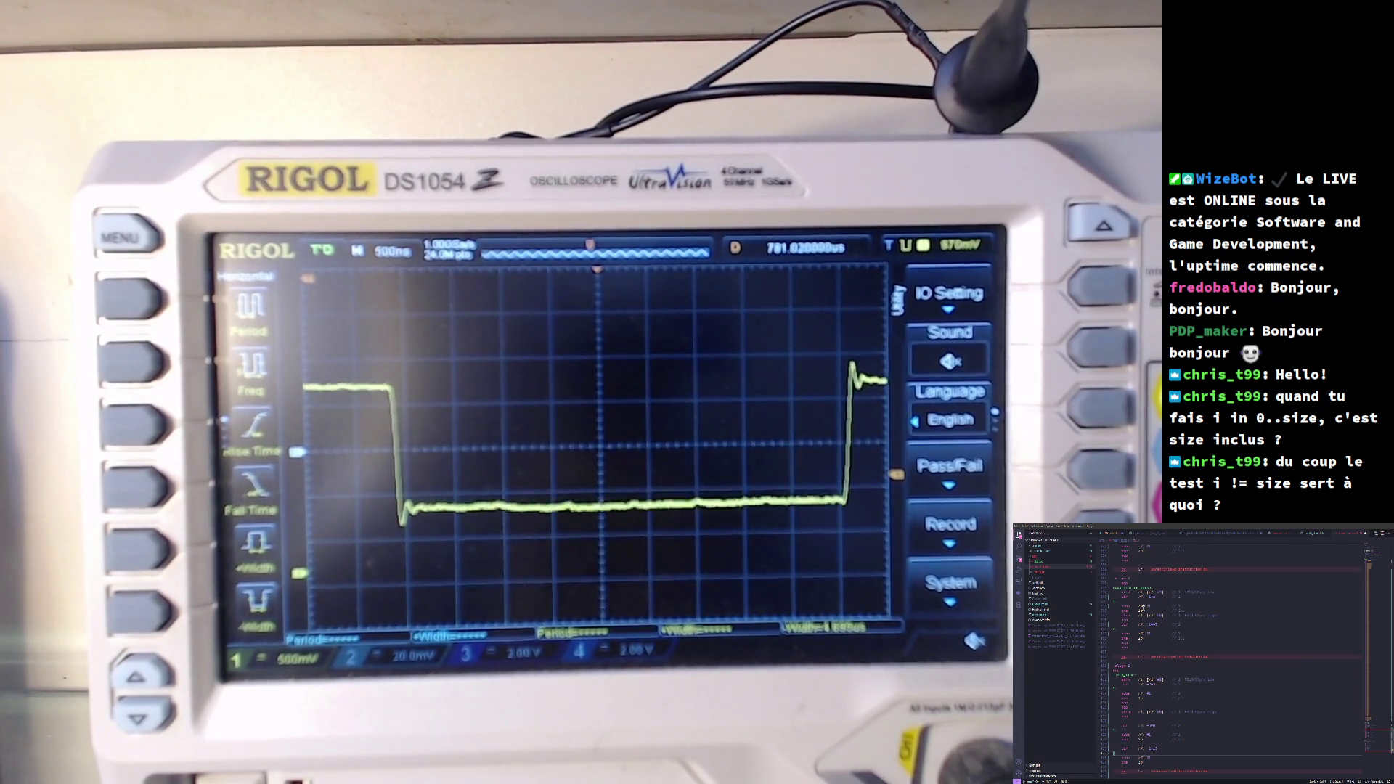
key(Up)
key(Up)
scroll(1142, 607, up, 5)
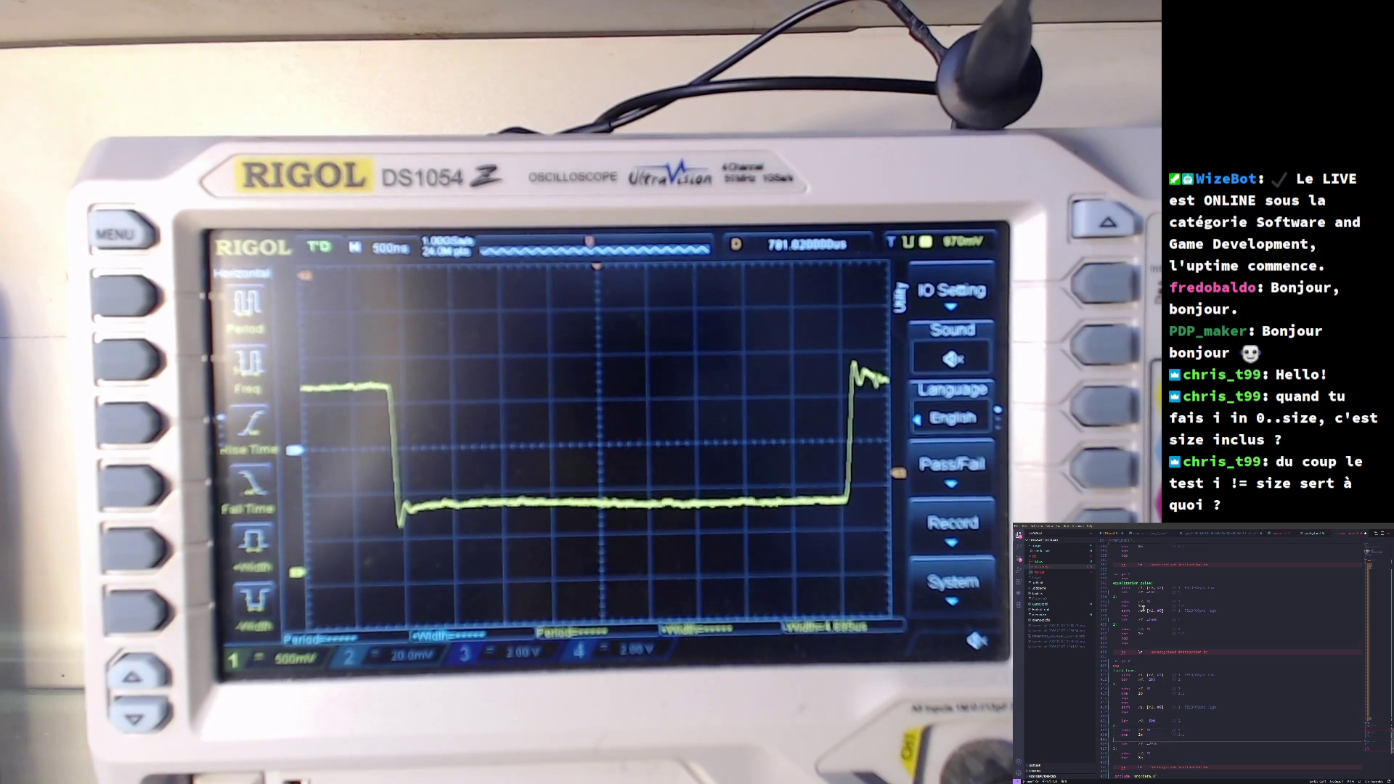
scroll(1141, 608, down, 1)
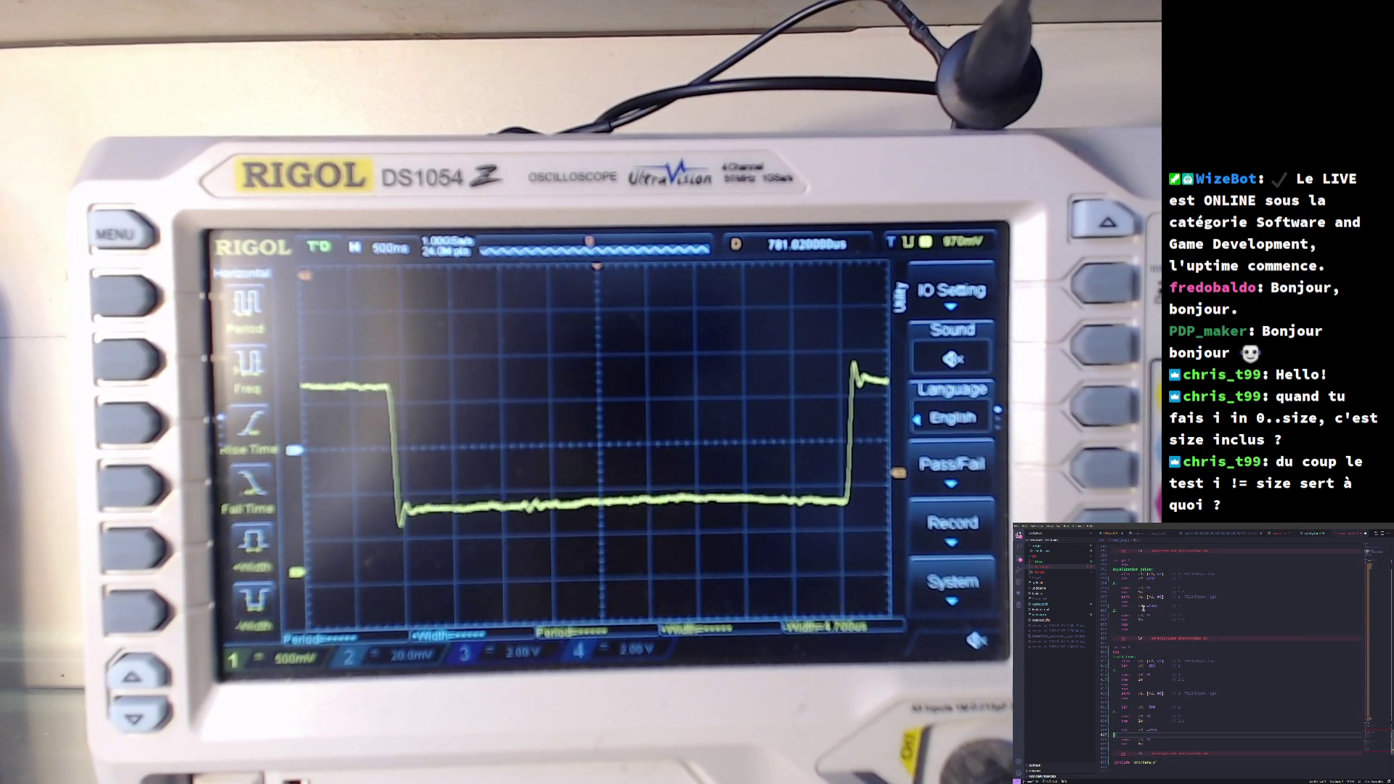
- Select the two lines above, then bring up a calculator over the PDF schematic
key(shift+Up)
key(shift+Up)
key(shift+Up)
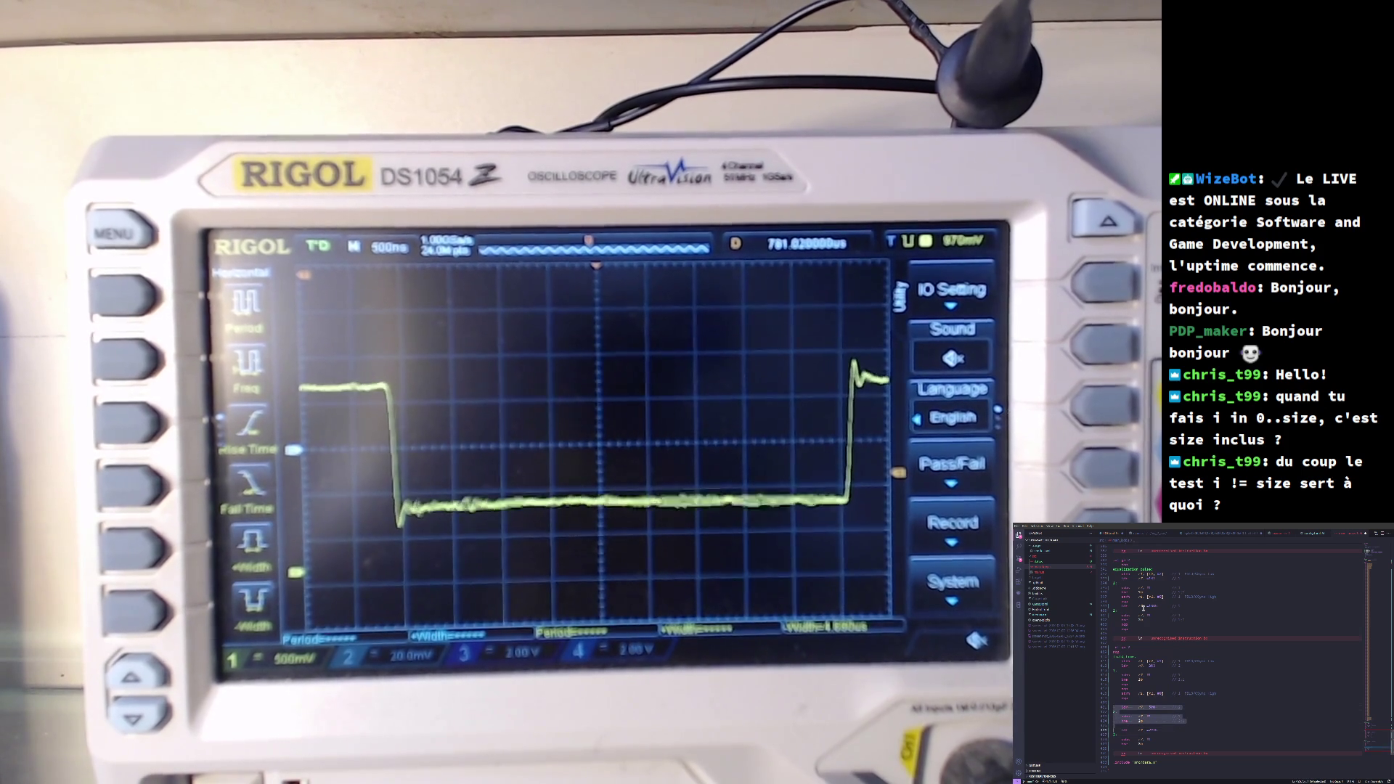
key(alt+Tab)
key(XF86Calculator)
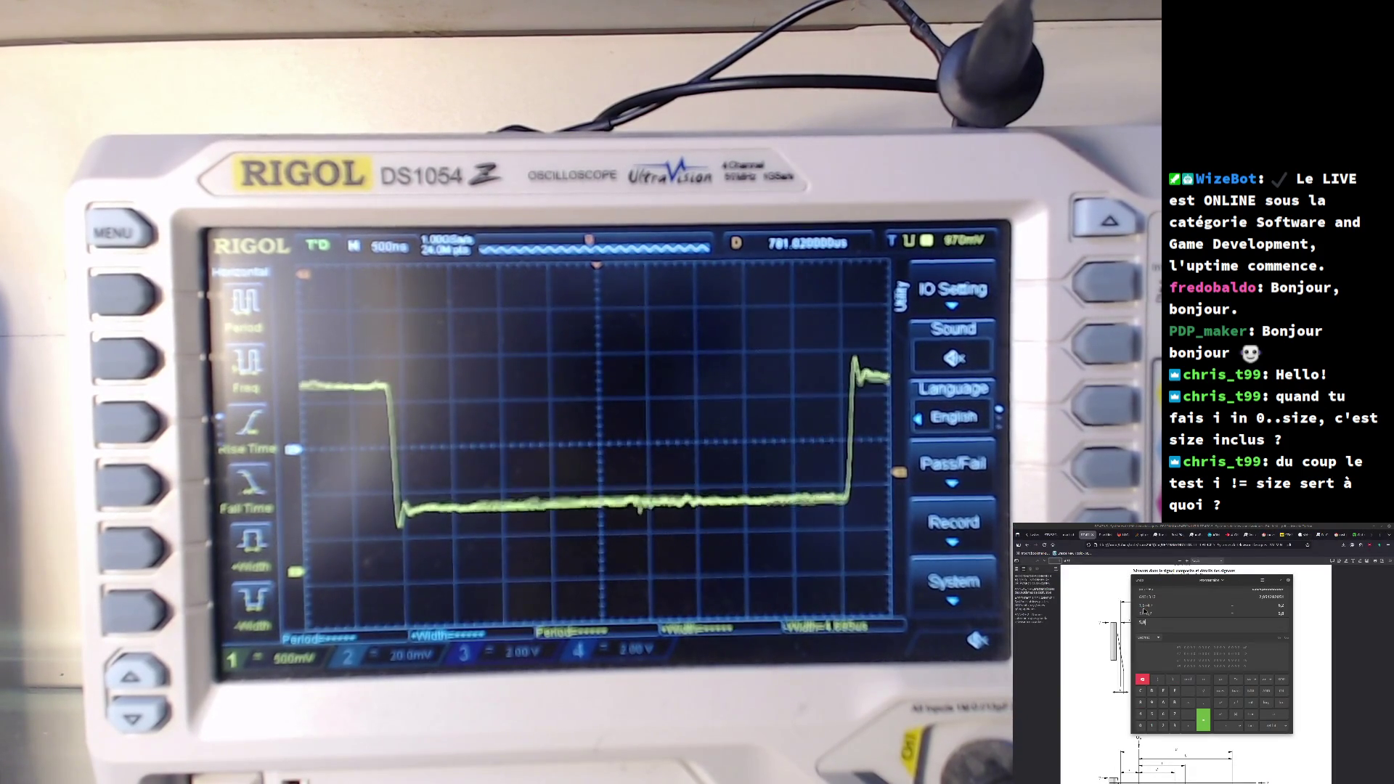
- Compute 5,8 × 1000 = 5800 and divide it down to about 978,75
text(5,8*1000)
key(Return)
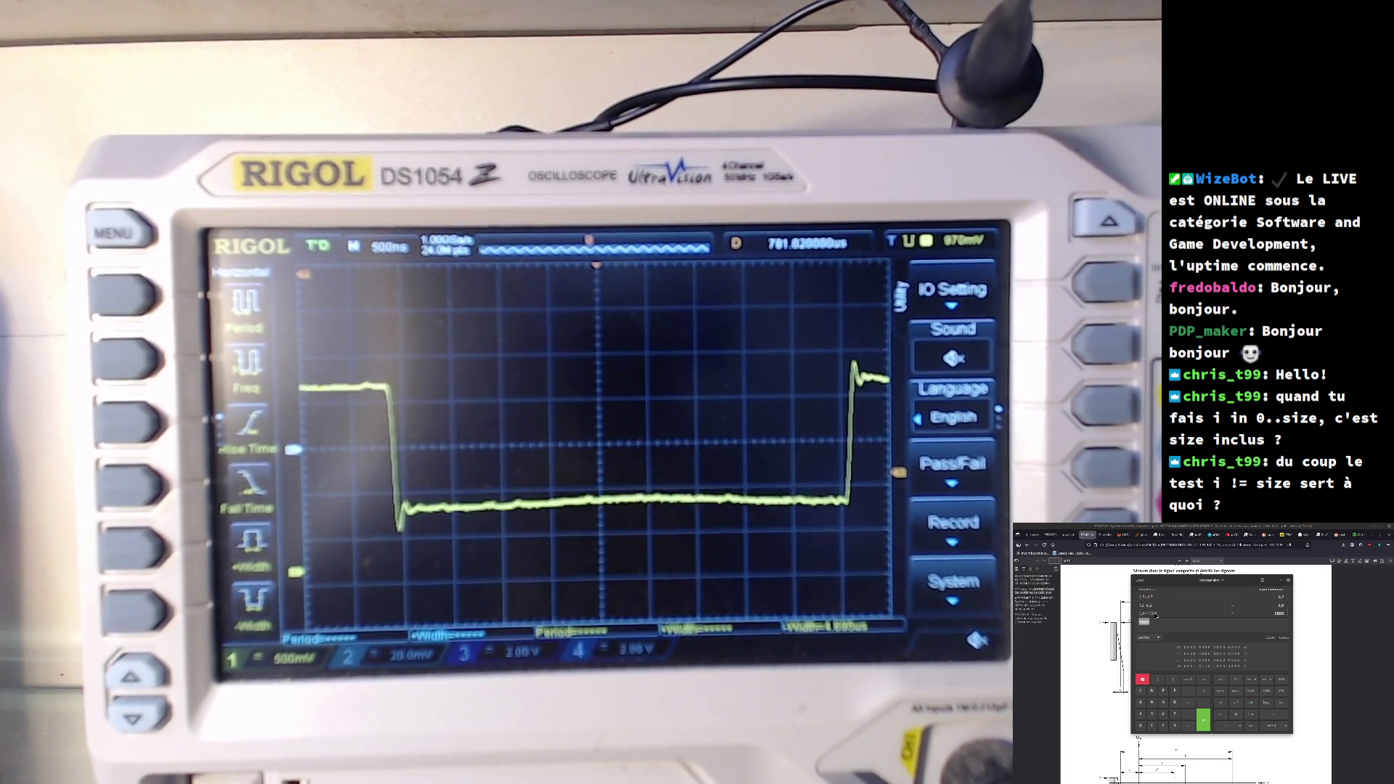
key(Return)
scroll(1181, 612, up, 1)
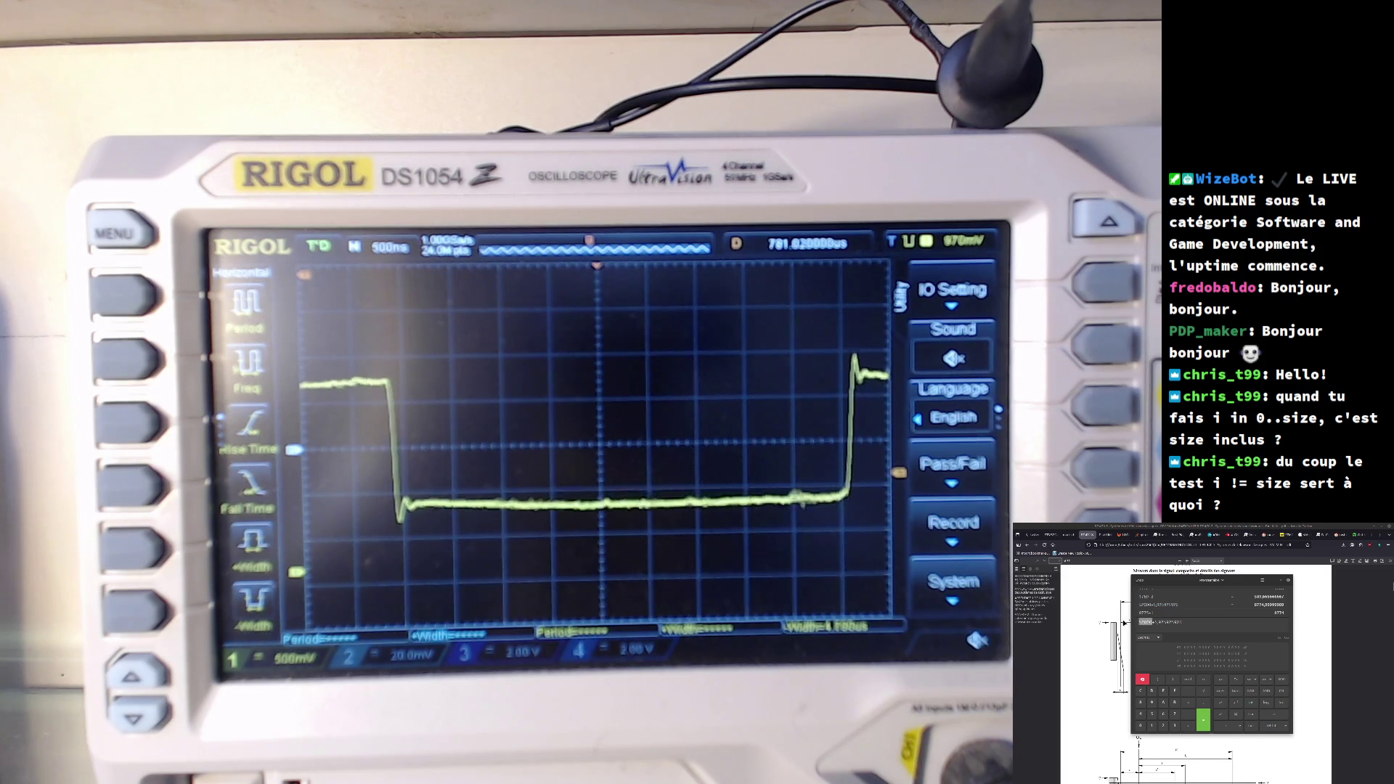
key(Return)
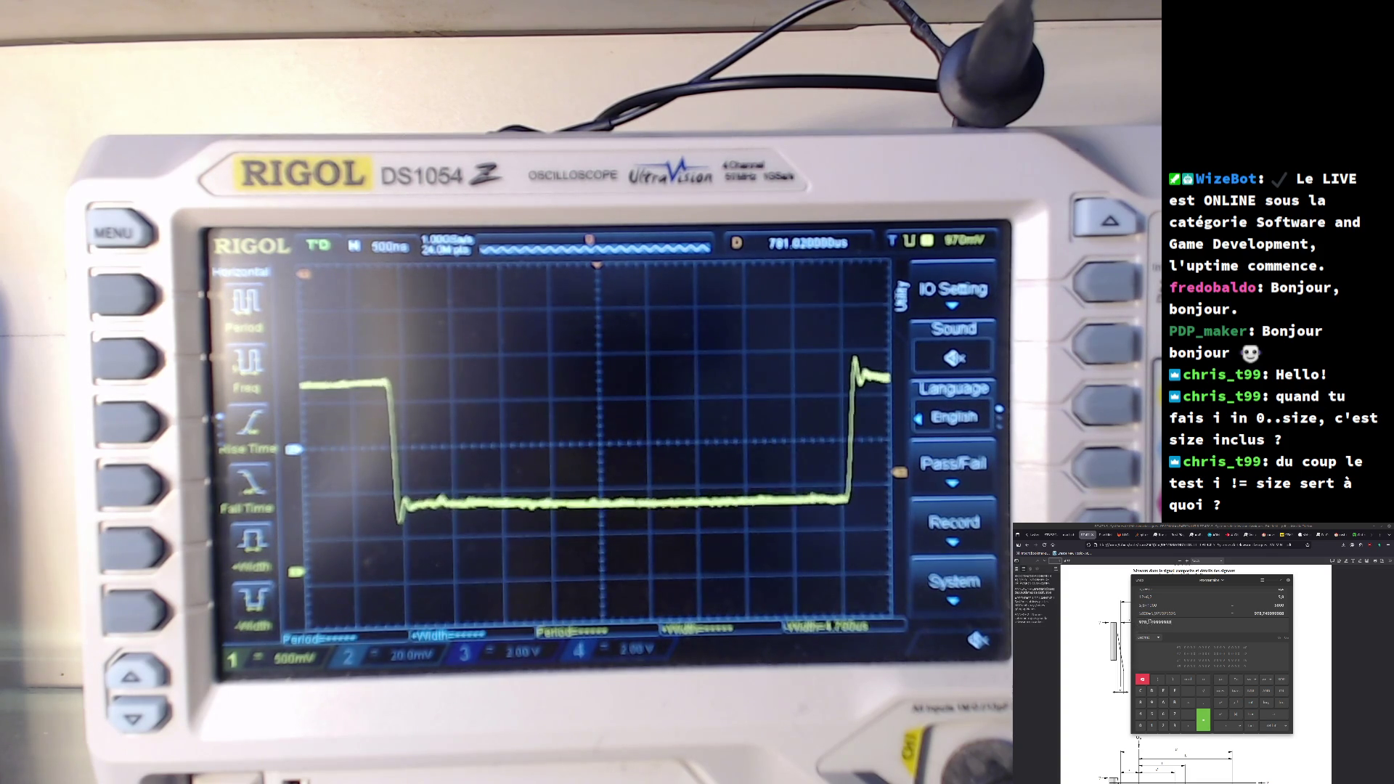
text(978)
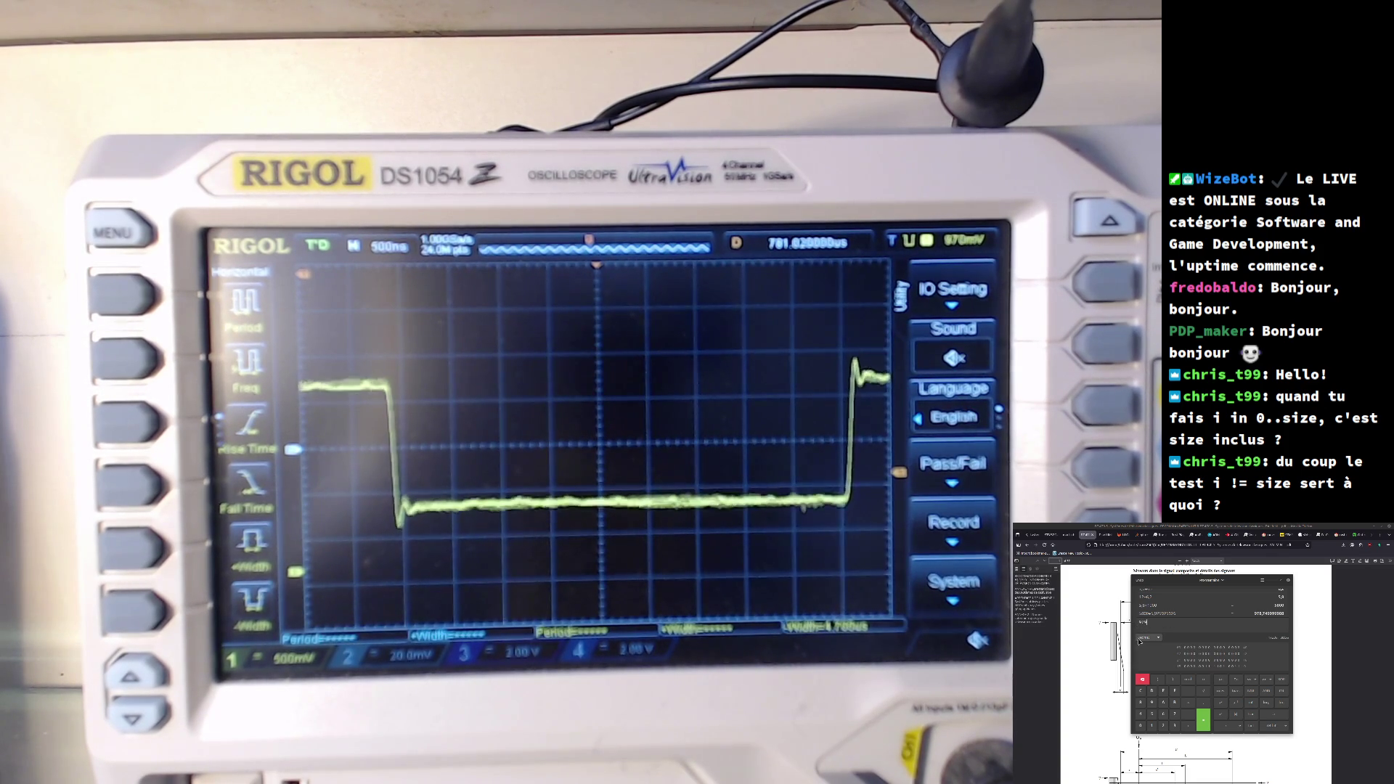
- Clear the code's line selection, then evaluate 979 − 1 and 978 − 1 in the calculator
key(alt+Tab)
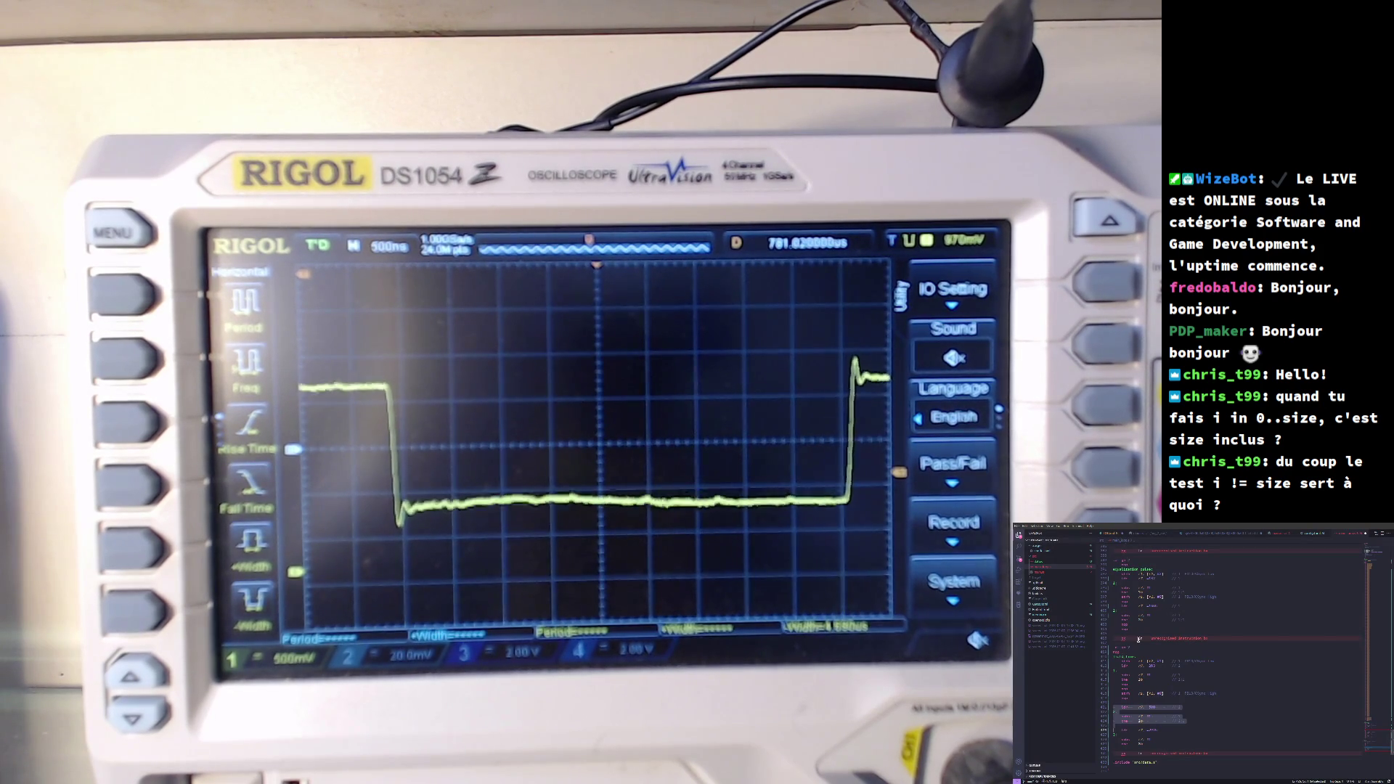
click(1150, 708)
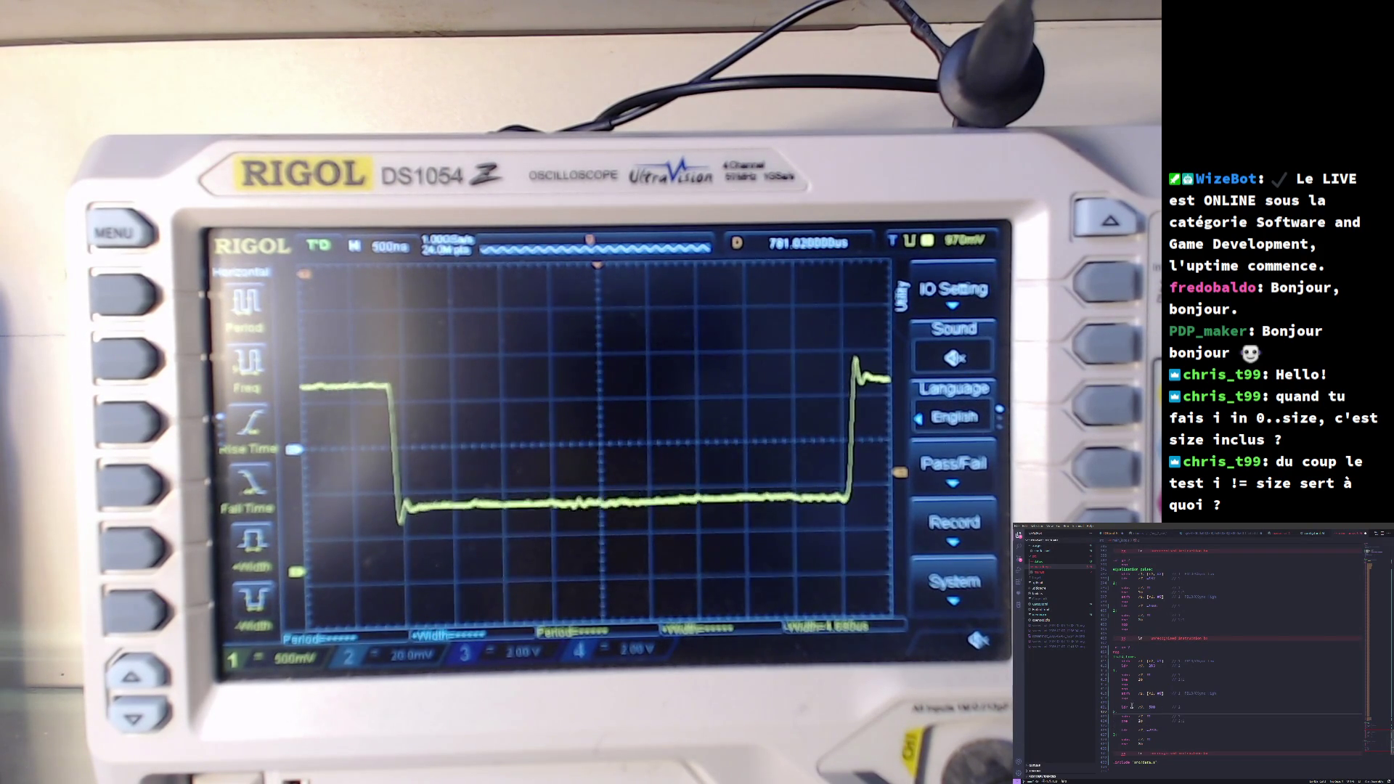
mouse_move(1127, 706)
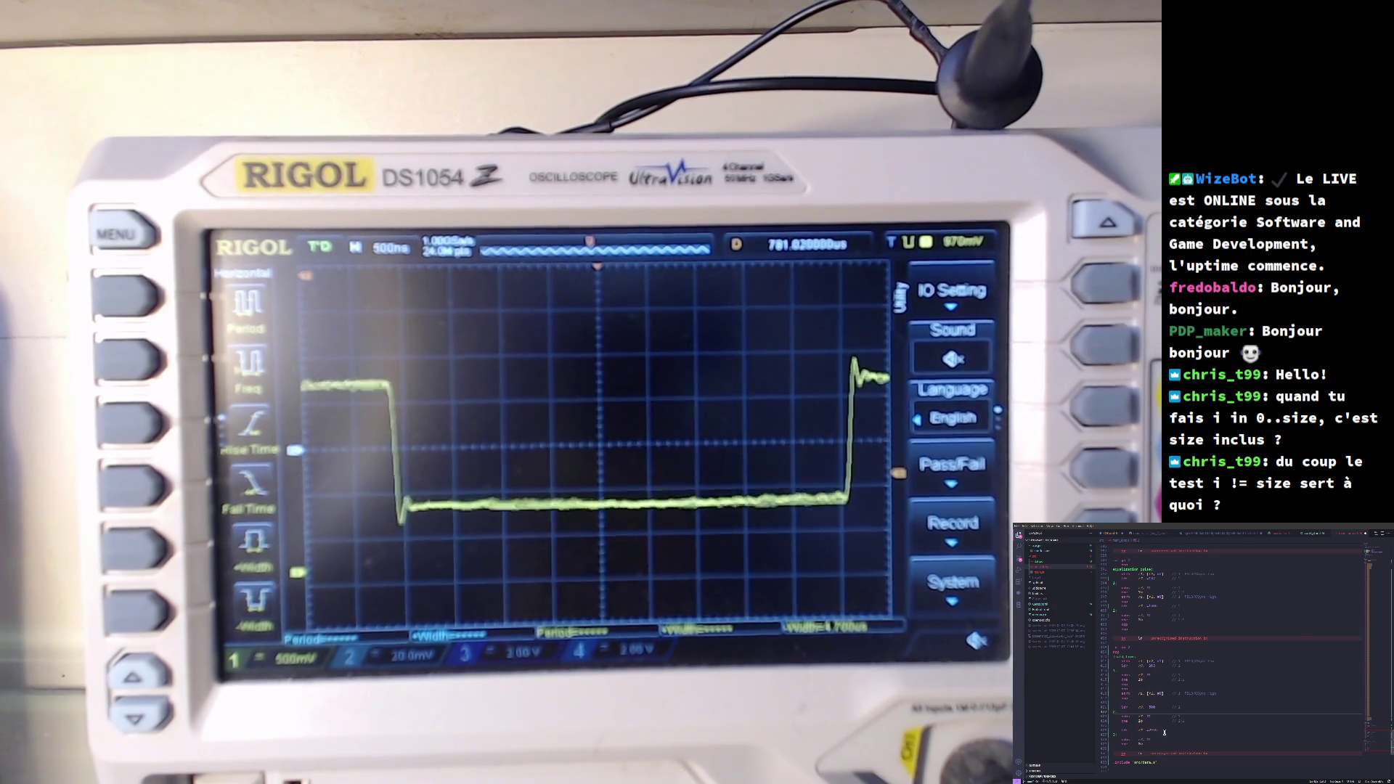
key(super+2)
key(XF86Calculator)
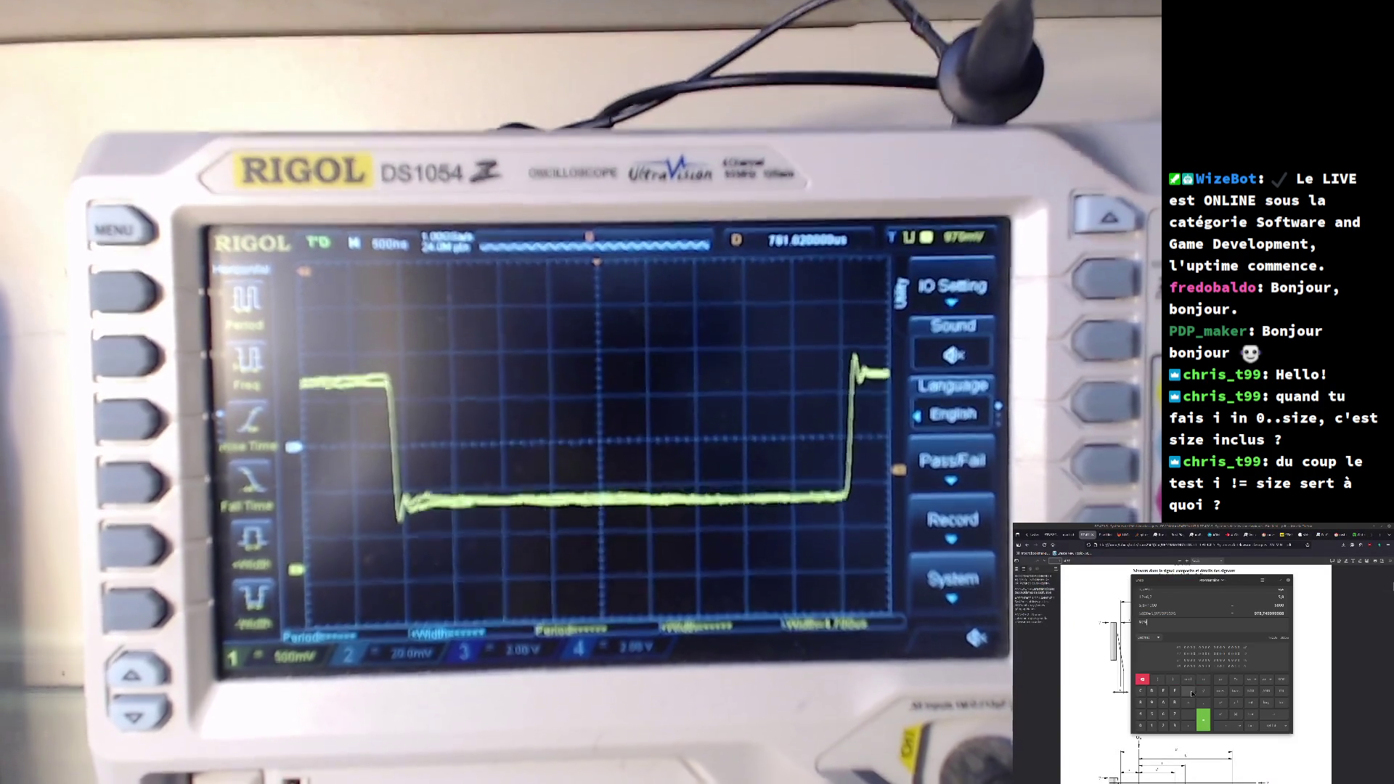
text(-1)
key(Return)
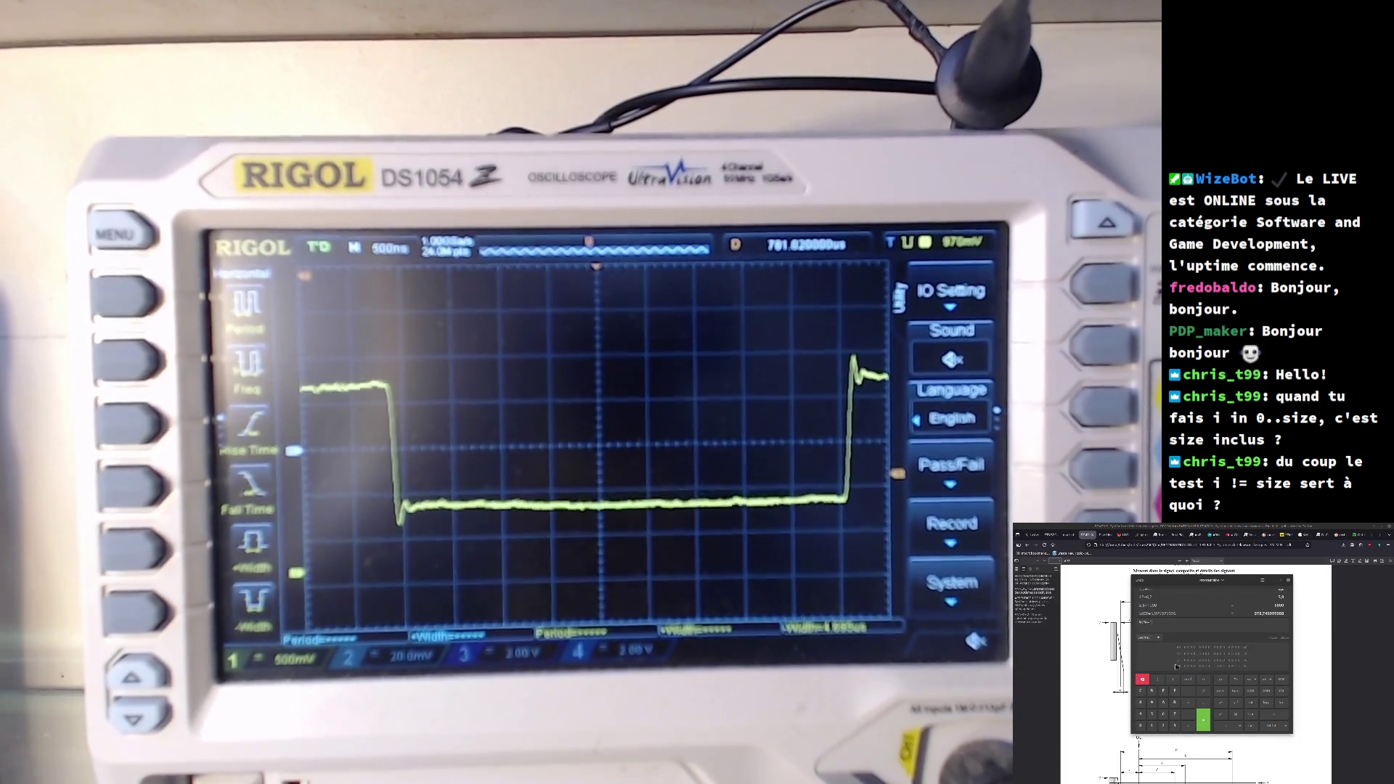
text(-1)
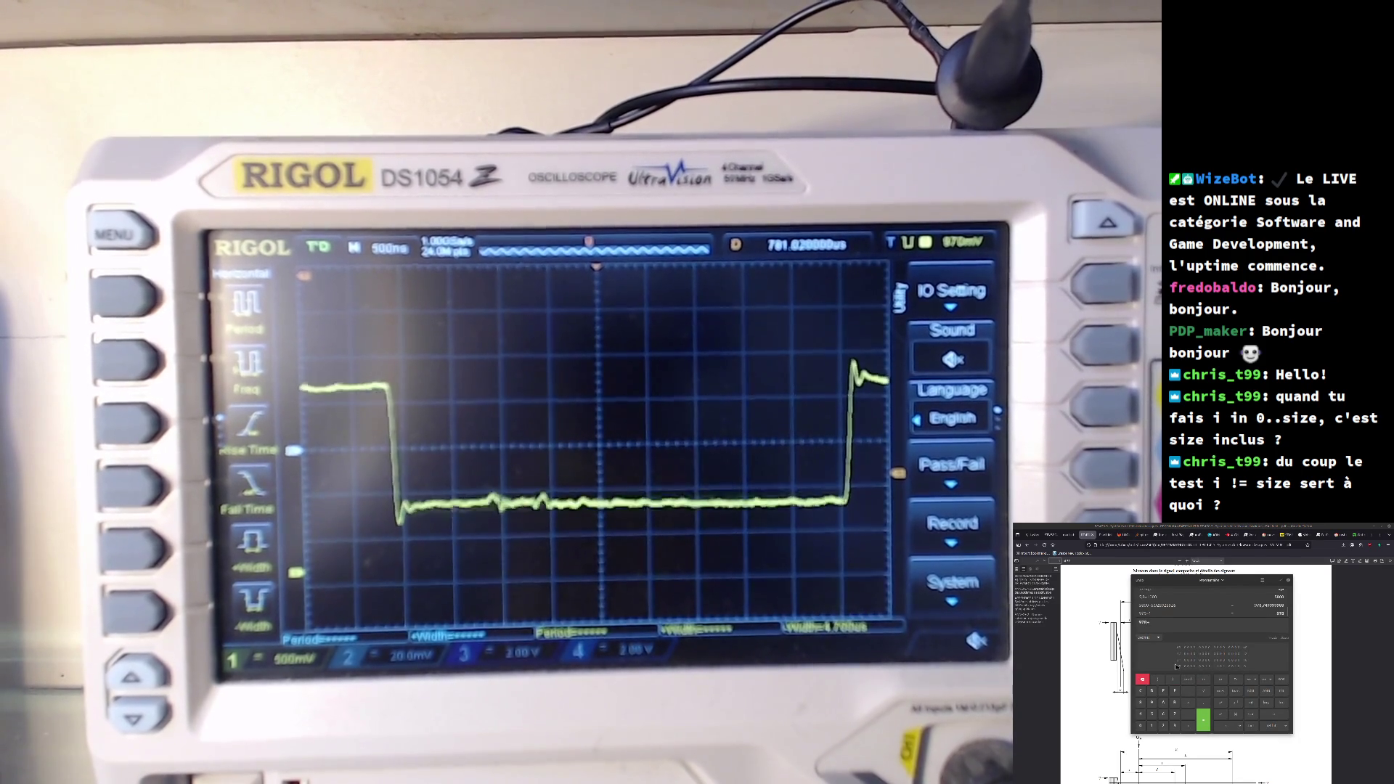
key(Return)
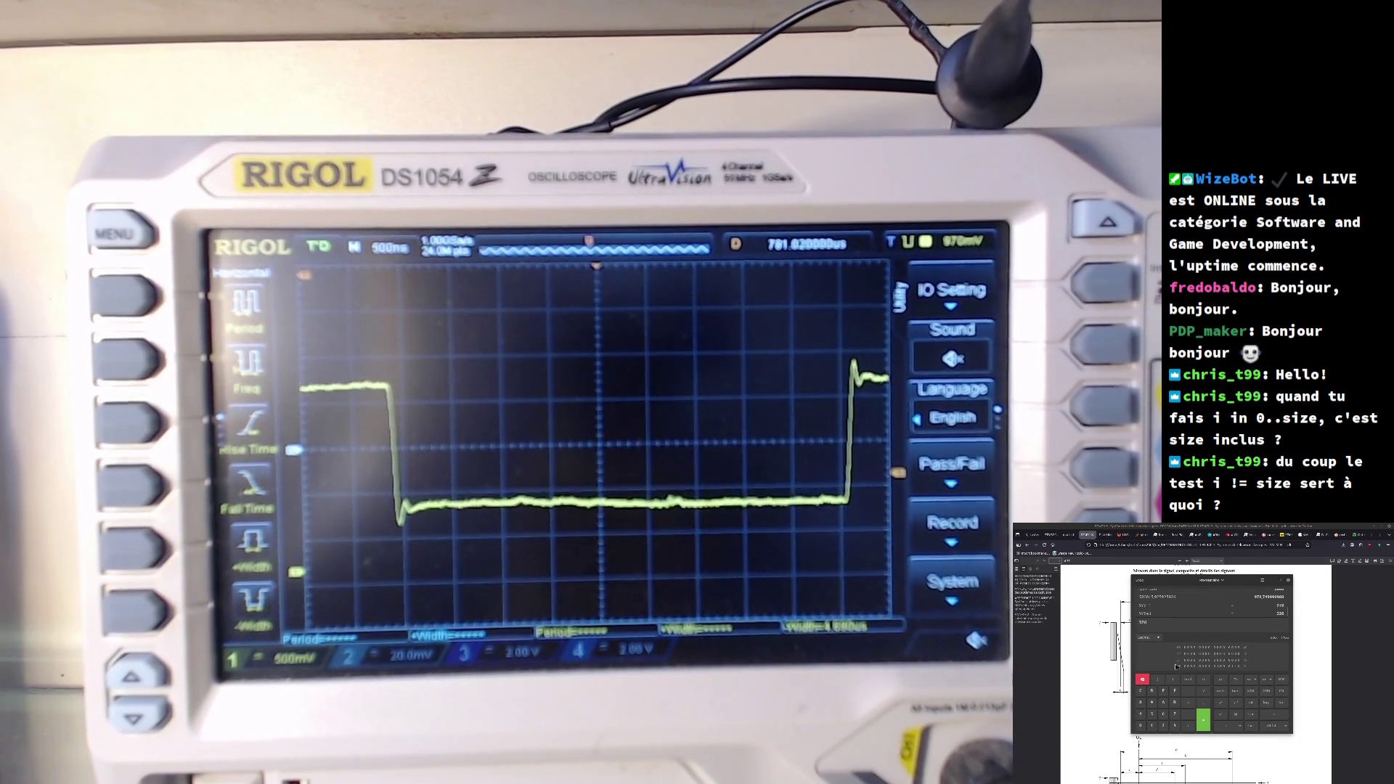
key(alt+Tab)
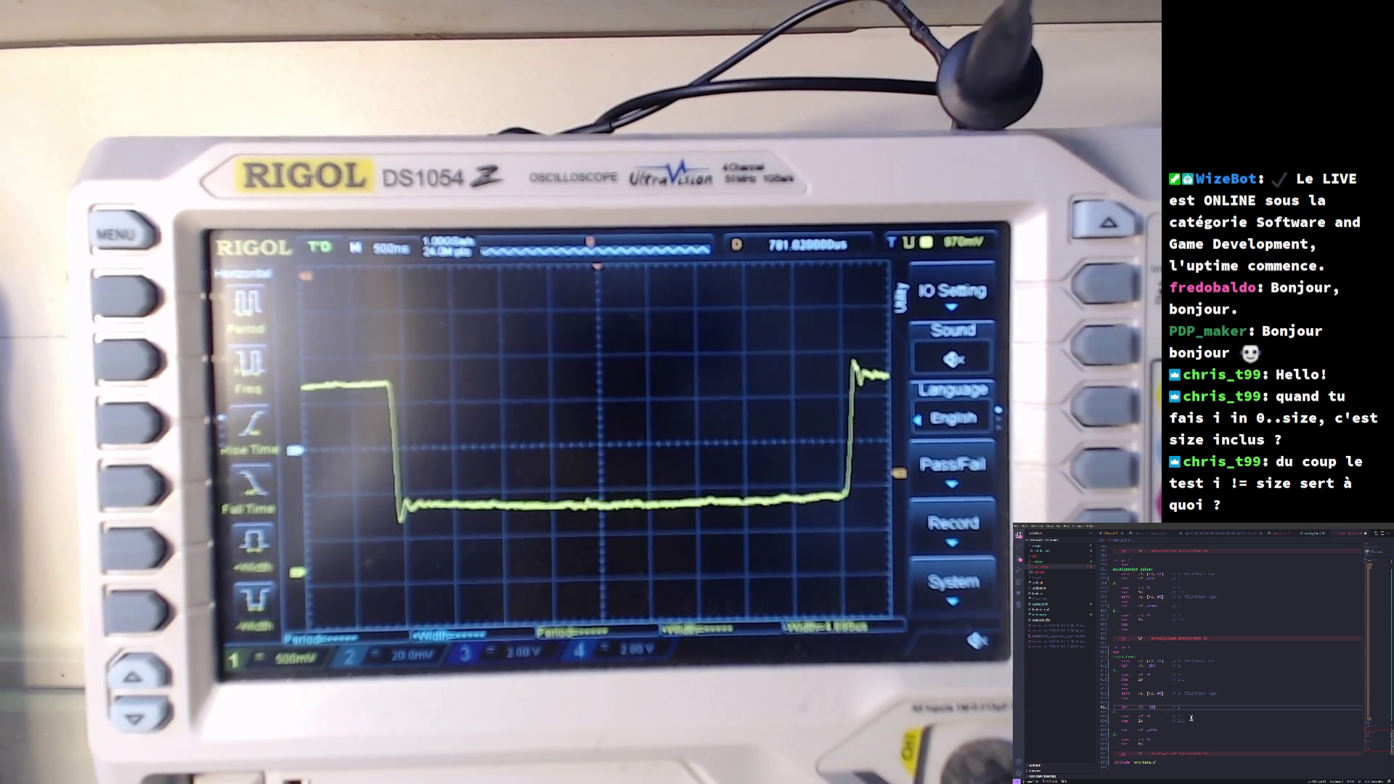
- Insert new lines near the end of the file, selecting the 1024 value, and add blank lines above the last instruction
click(1192, 721)
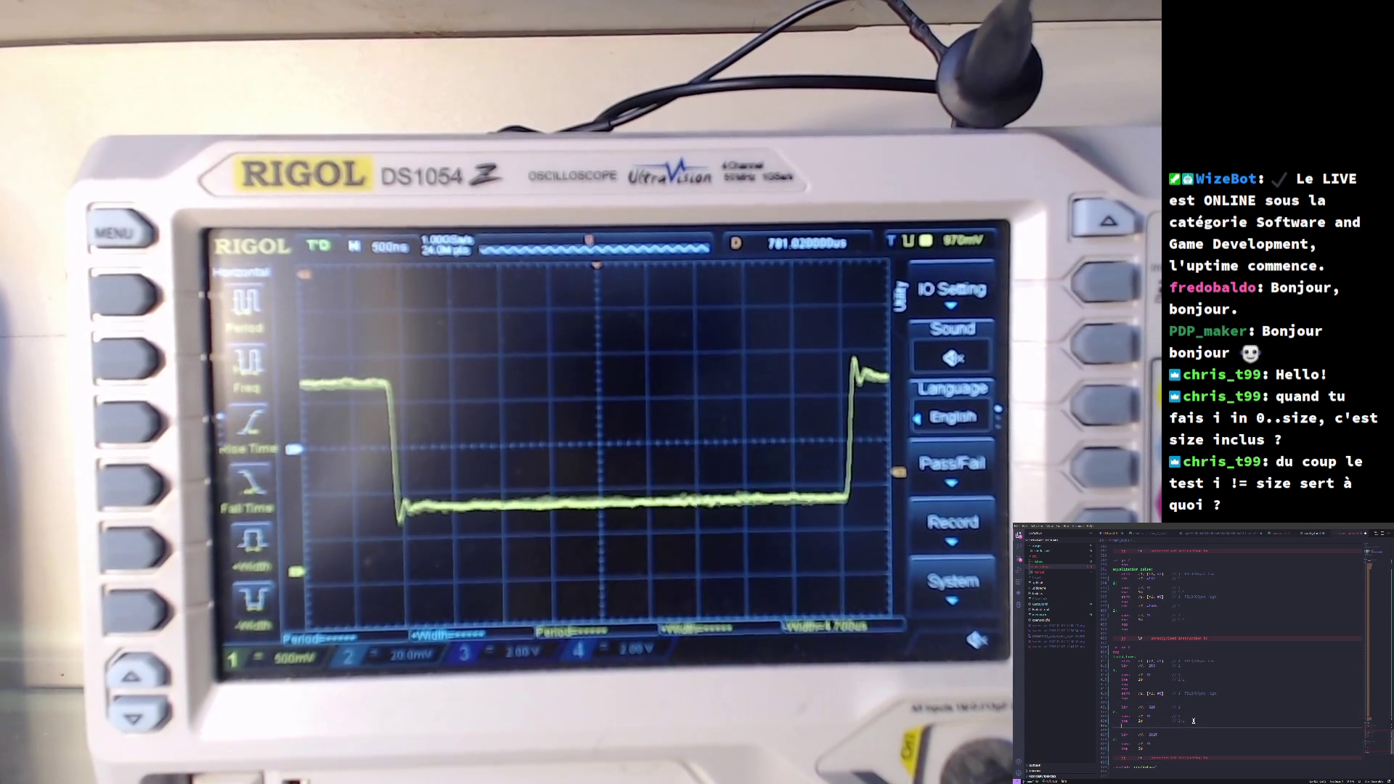
key(Return)
text(r)
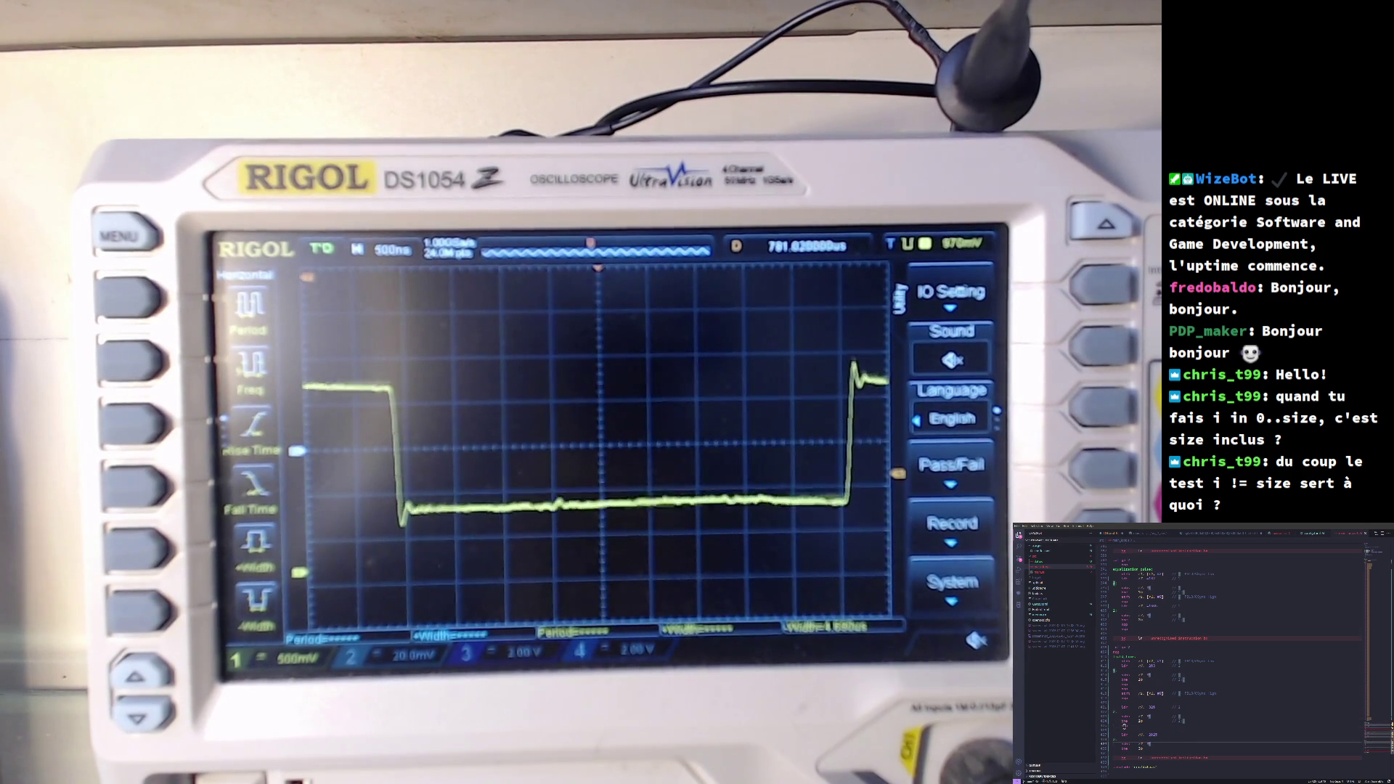
mouse_move(1123, 727)
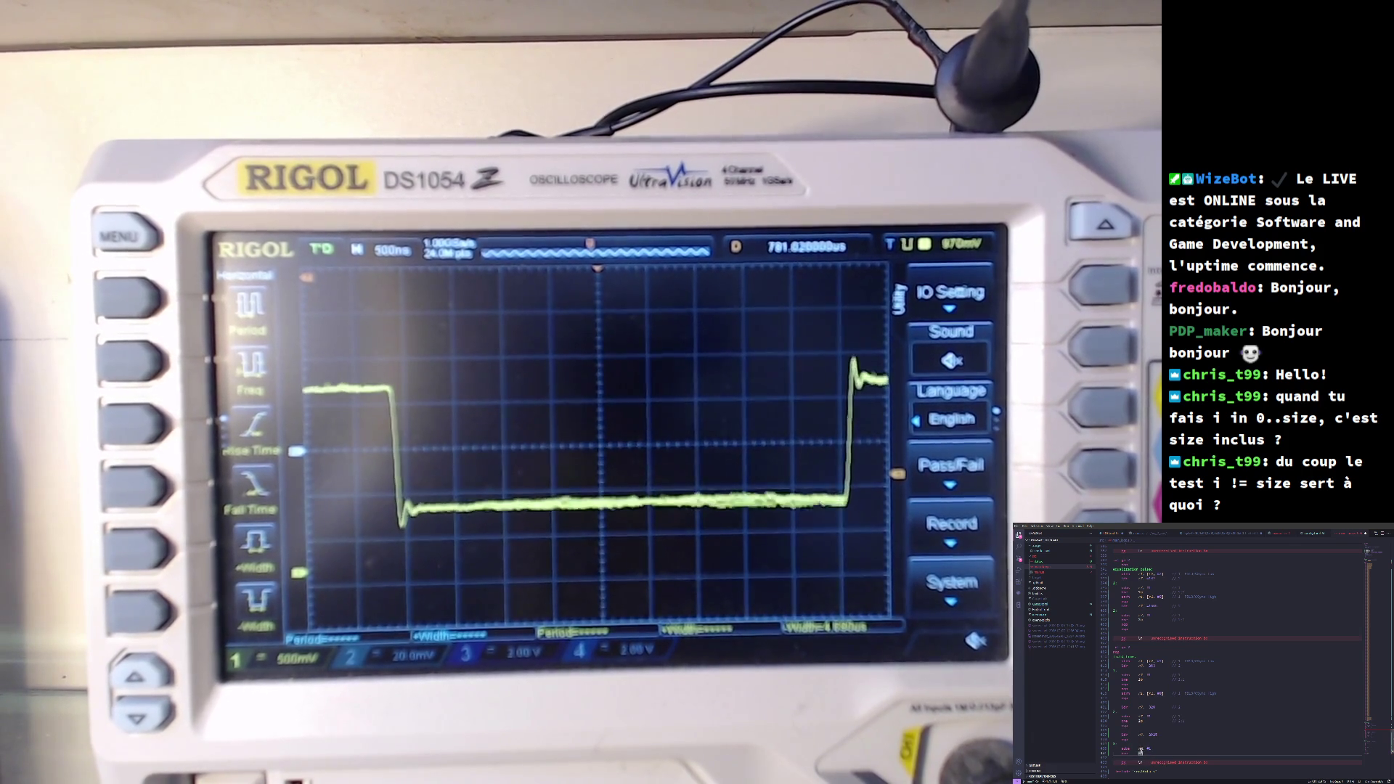
double_click(1152, 735)
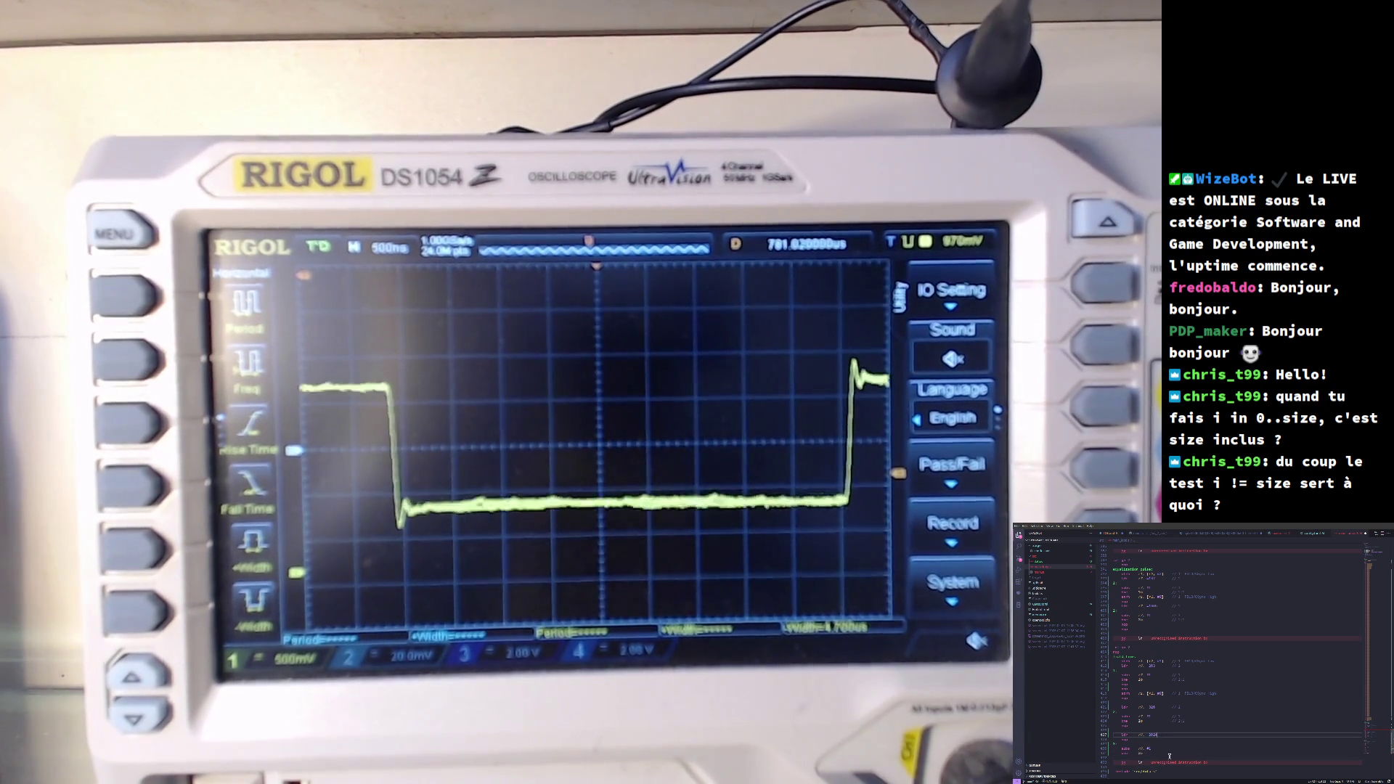
key(Down)
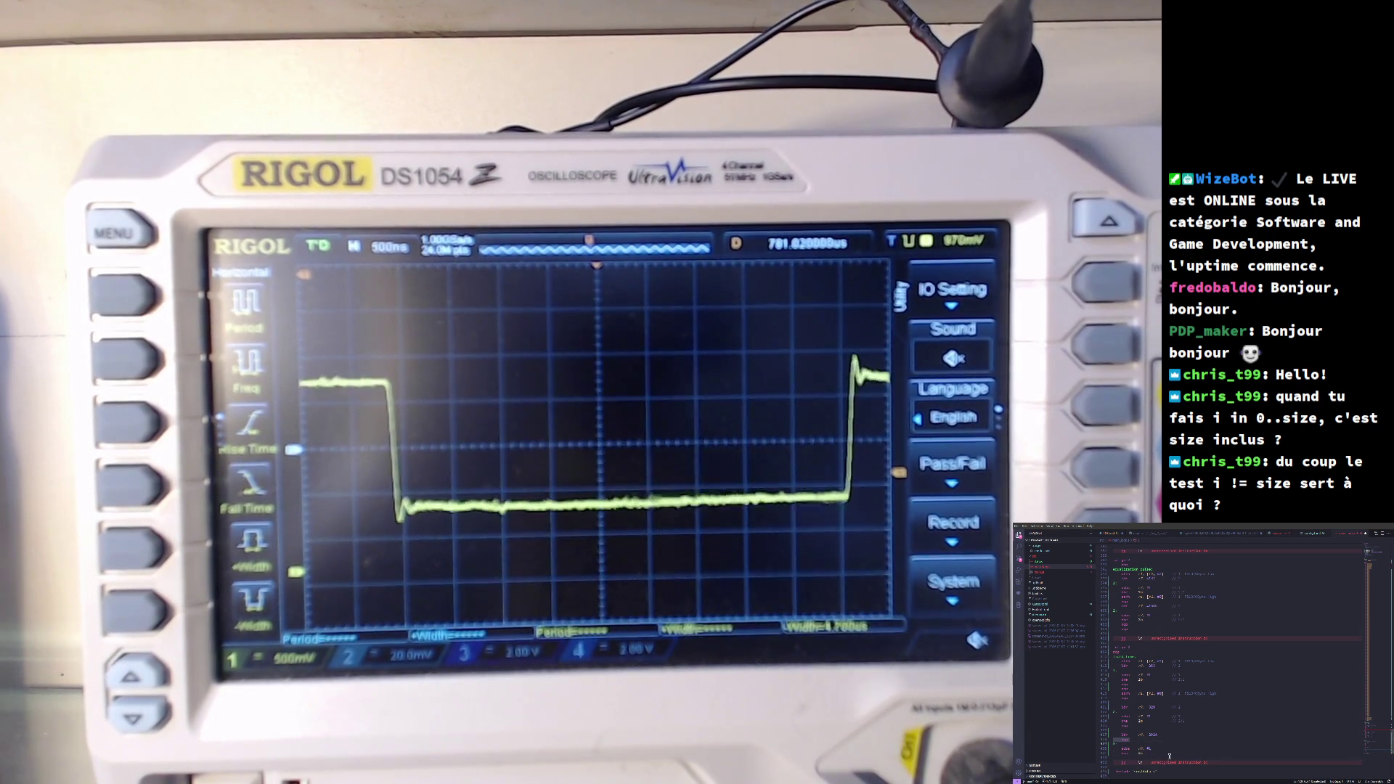
key(Return)
key(Return)
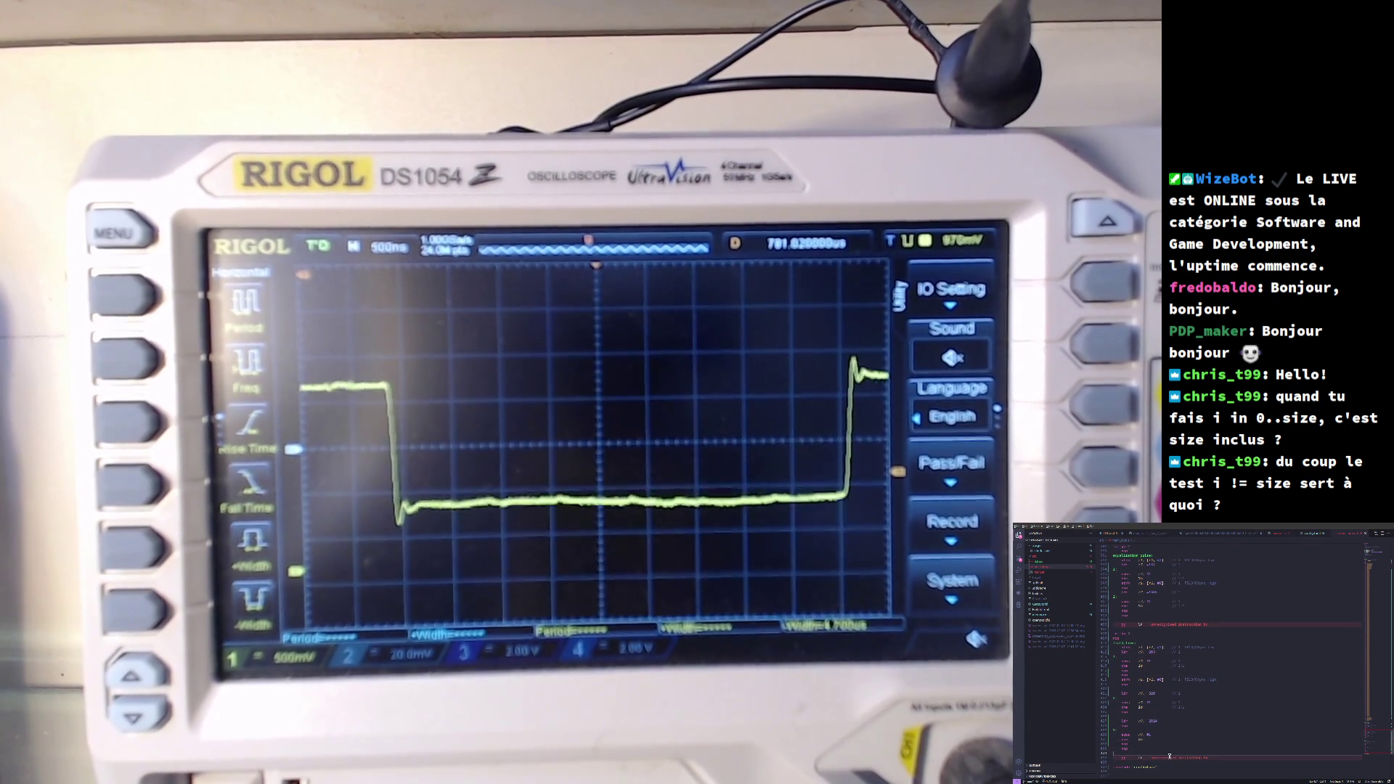
- Select the block of lines near the file's end and bring back the PDF timing diagrams
key(alt+Tab)
key(alt+Tab)
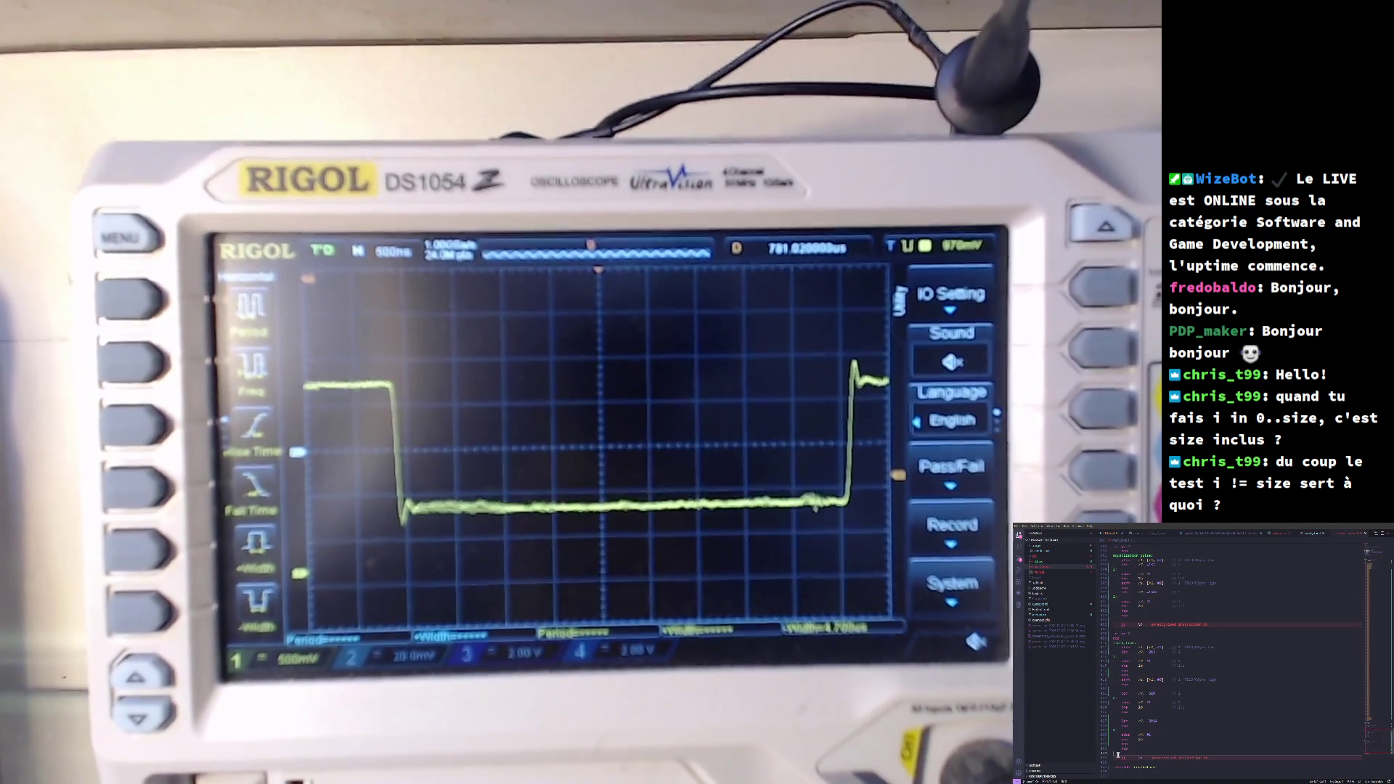
drag(1114, 751, 1114, 721)
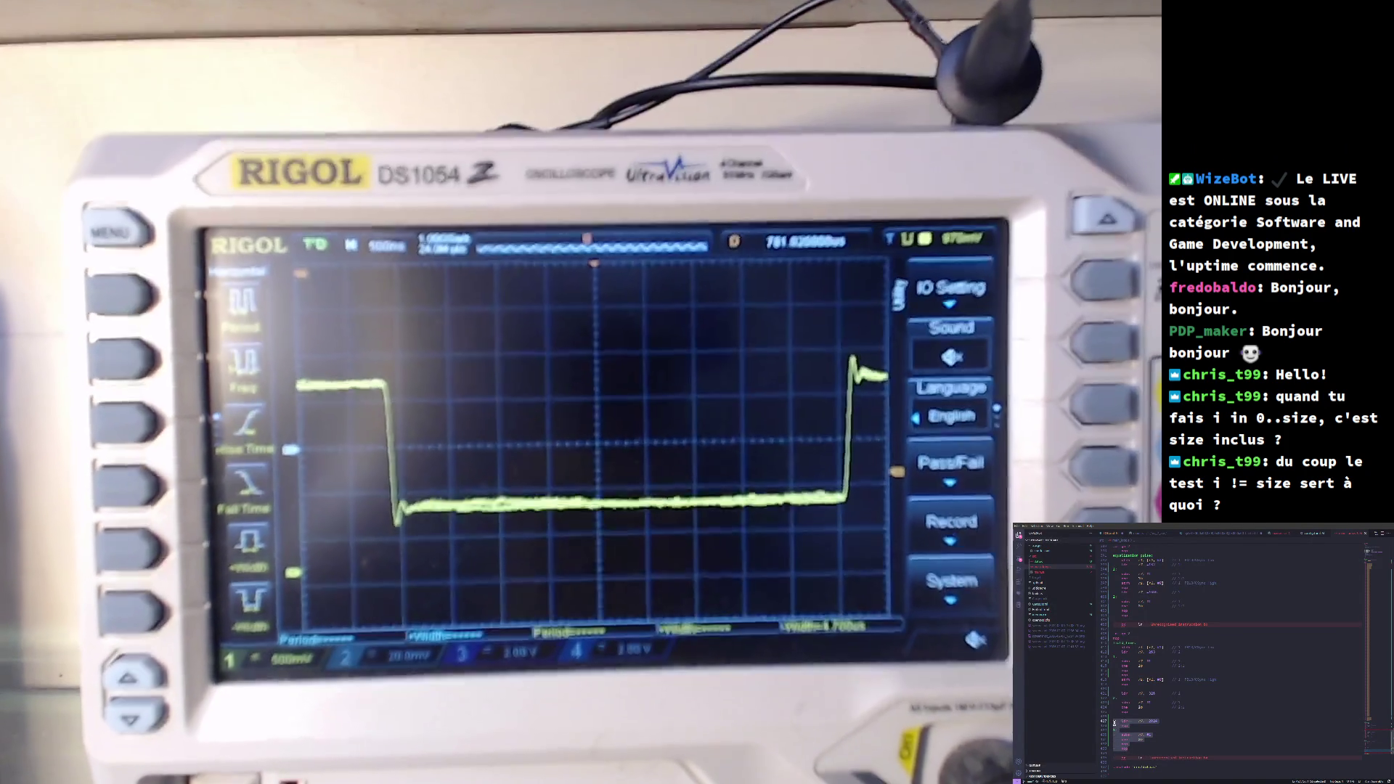
key(alt+Tab)
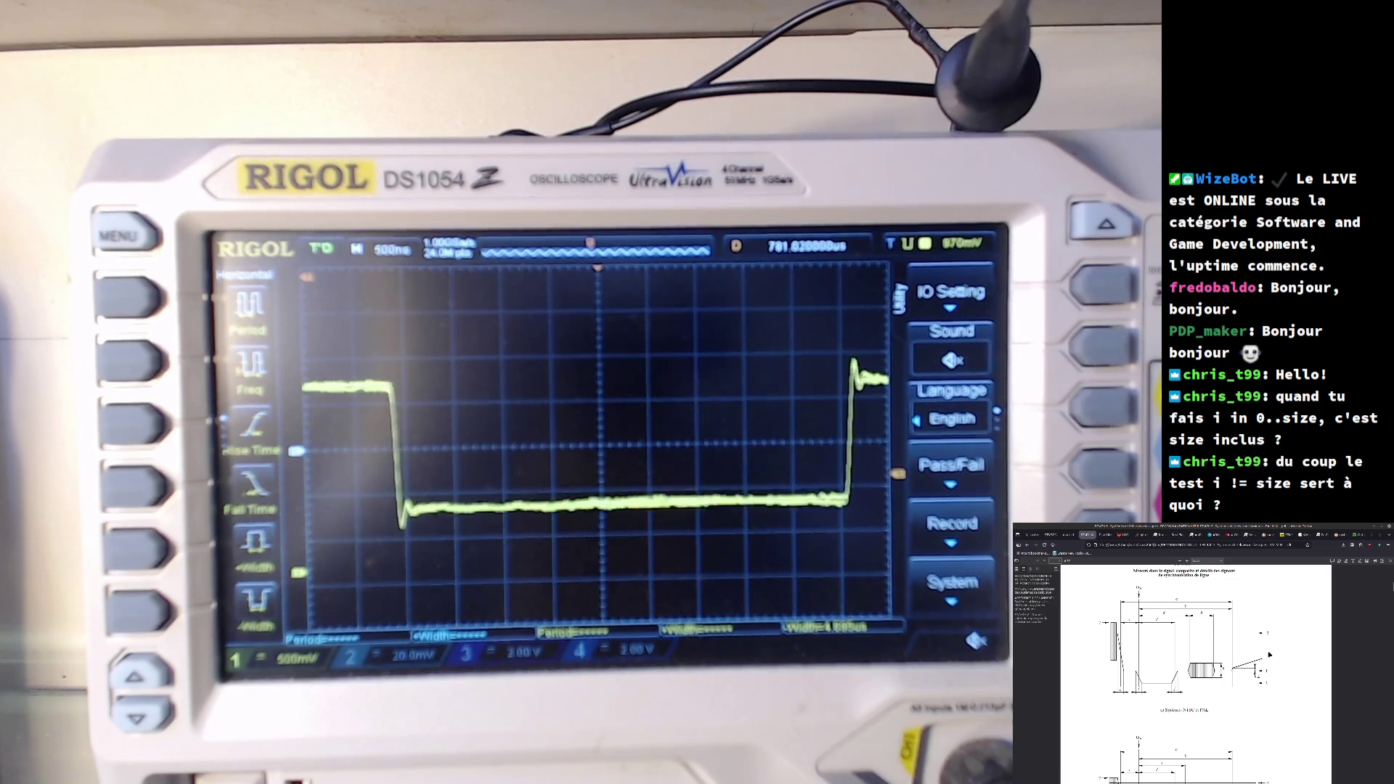
- Scroll the BT.470-5 PDF to the page 4 line-sync diagram for NTSC and PAL systems
scroll(1265, 646, up, 10)
scroll(1259, 661, up, 10)
scroll(1255, 673, up, 5)
scroll(1255, 673, up, 5)
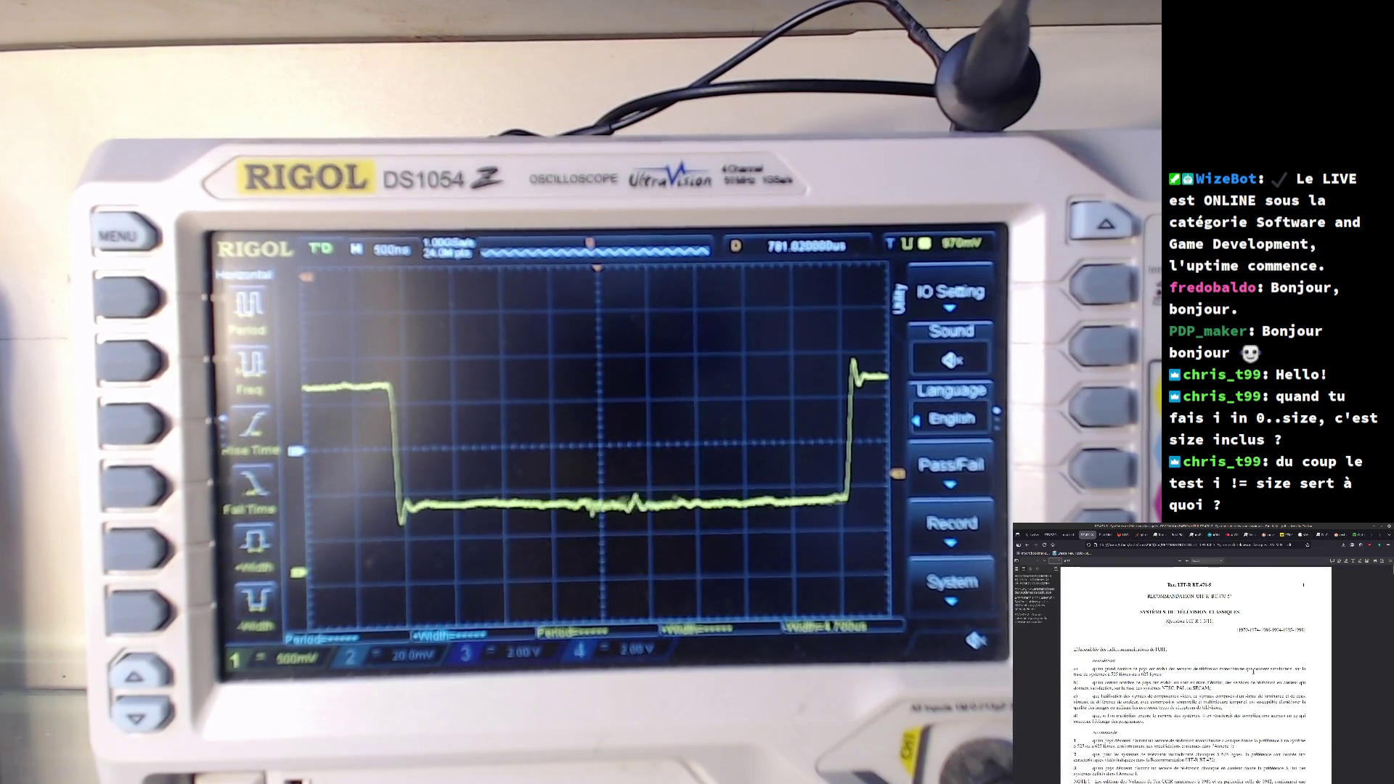
scroll(1249, 671, down, 10)
scroll(1247, 673, down, 10)
scroll(1244, 674, down, 10)
scroll(1242, 675, down, 10)
scroll(1241, 675, down, 5)
scroll(1241, 677, up, 1)
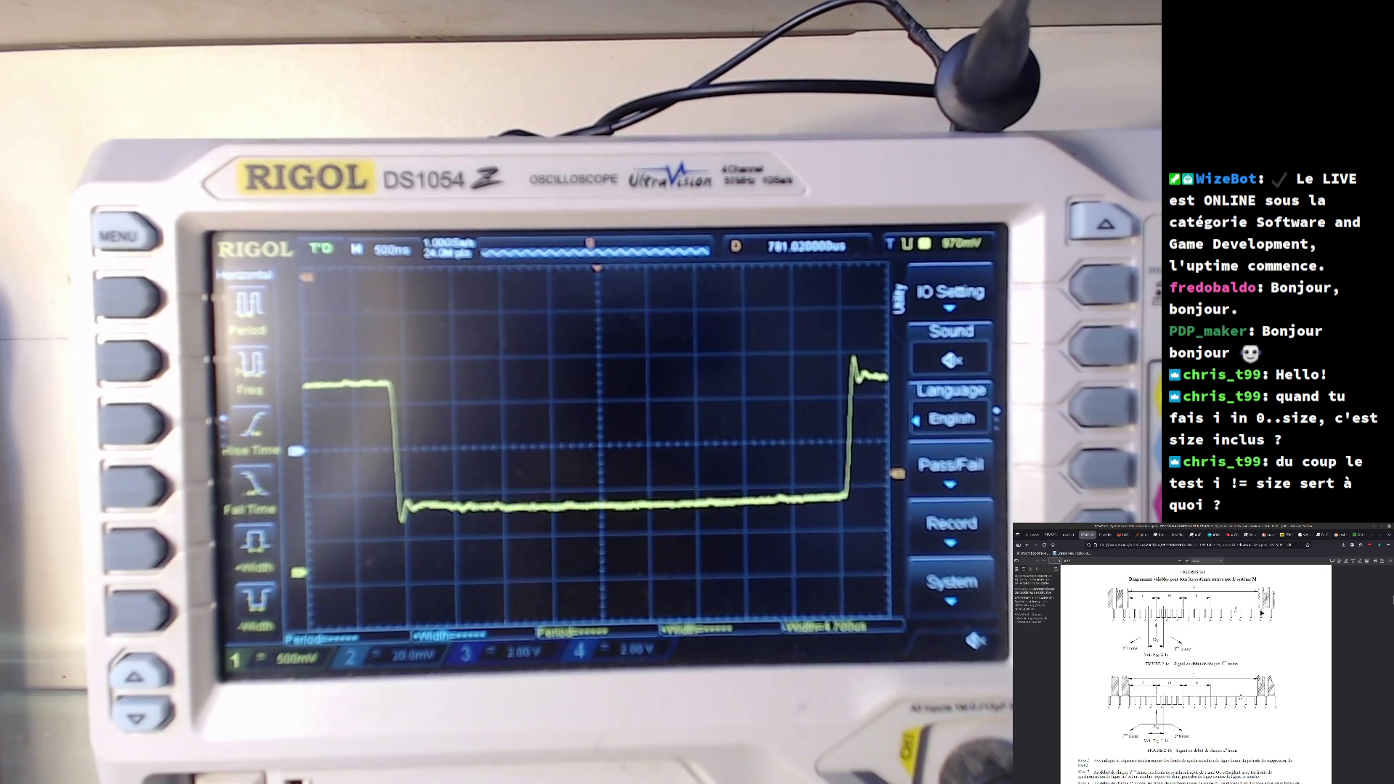
scroll(1241, 675, up, 3)
scroll(1238, 674, up, 3)
scroll(1230, 671, up, 5)
scroll(1216, 668, down, 4)
scroll(1215, 668, down, 5)
scroll(1213, 675, down, 5)
scroll(1212, 682, down, 5)
scroll(1212, 668, down, 3)
scroll(1211, 670, down, 3)
scroll(1210, 672, down, 3)
scroll(1209, 675, down, 3)
scroll(1208, 672, down, 3)
scroll(1204, 668, down, 3)
scroll(1200, 662, down, 3)
scroll(1195, 656, down, 3)
ctrl+scroll(1196, 656, down, 3)
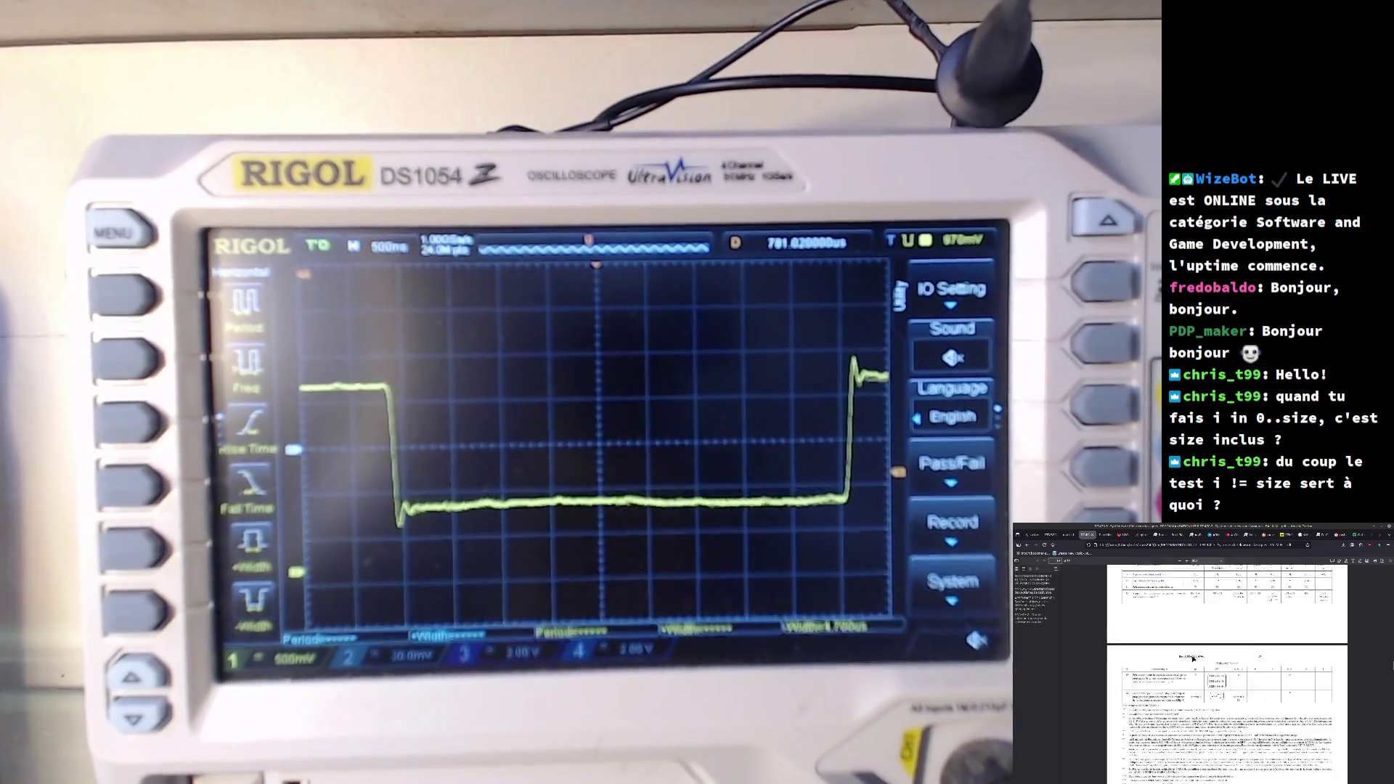
scroll(1195, 656, down, 3)
scroll(1194, 658, down, 3)
scroll(1191, 660, down, 3)
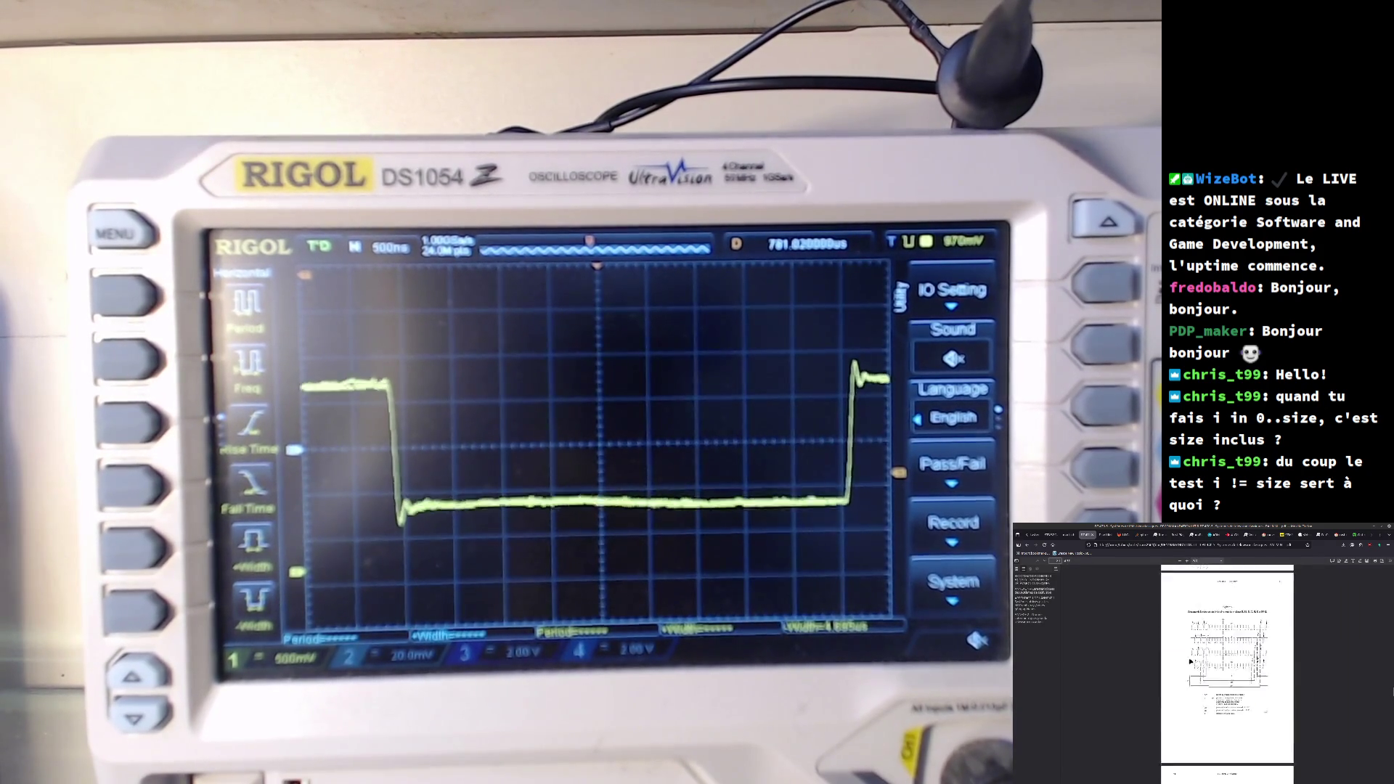
scroll(1189, 662, down, 2)
scroll(1188, 662, down, 2)
scroll(1188, 663, down, 2)
scroll(1188, 663, down, 1)
scroll(1189, 662, down, 1)
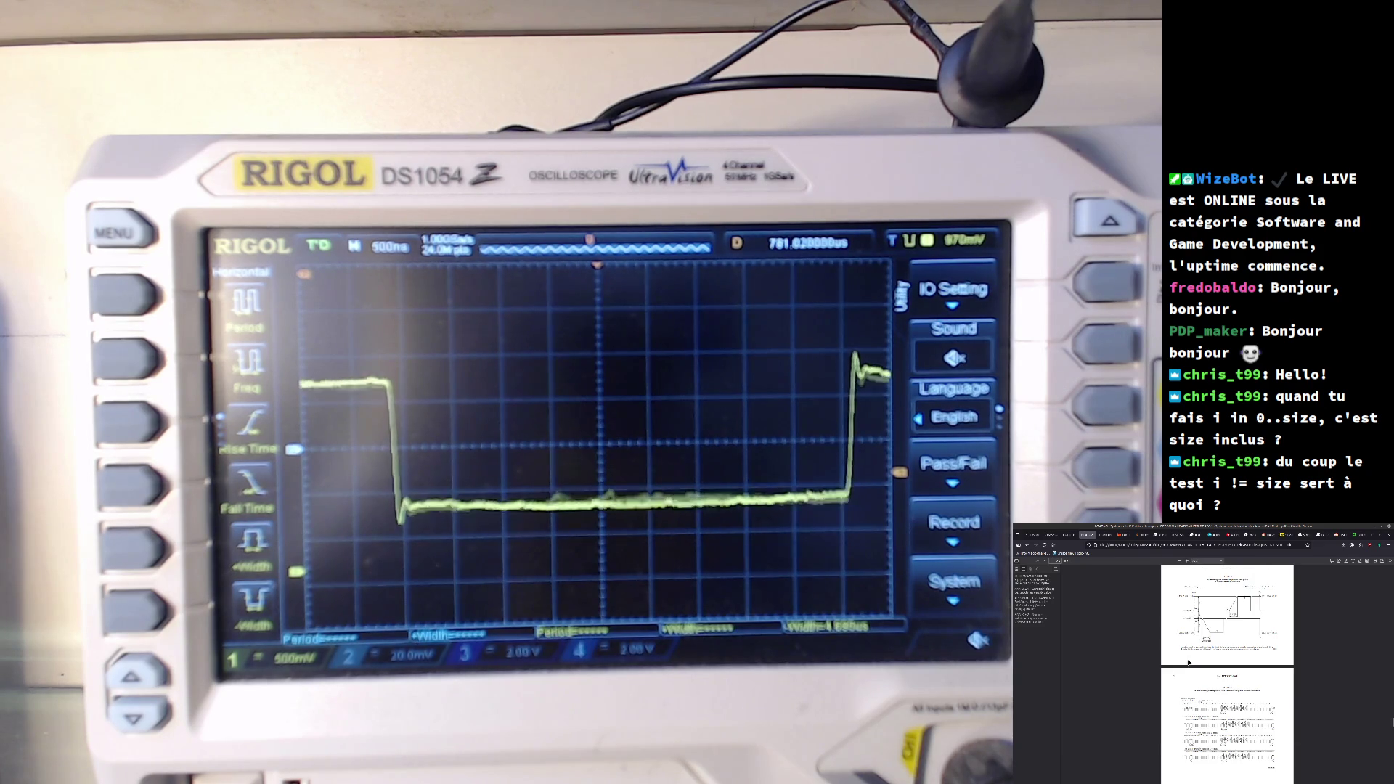
scroll(1188, 662, down, 2)
scroll(1188, 662, down, 2)
scroll(1188, 662, down, 2)
scroll(1187, 663, down, 2)
scroll(1188, 663, down, 3)
scroll(1188, 662, down, 3)
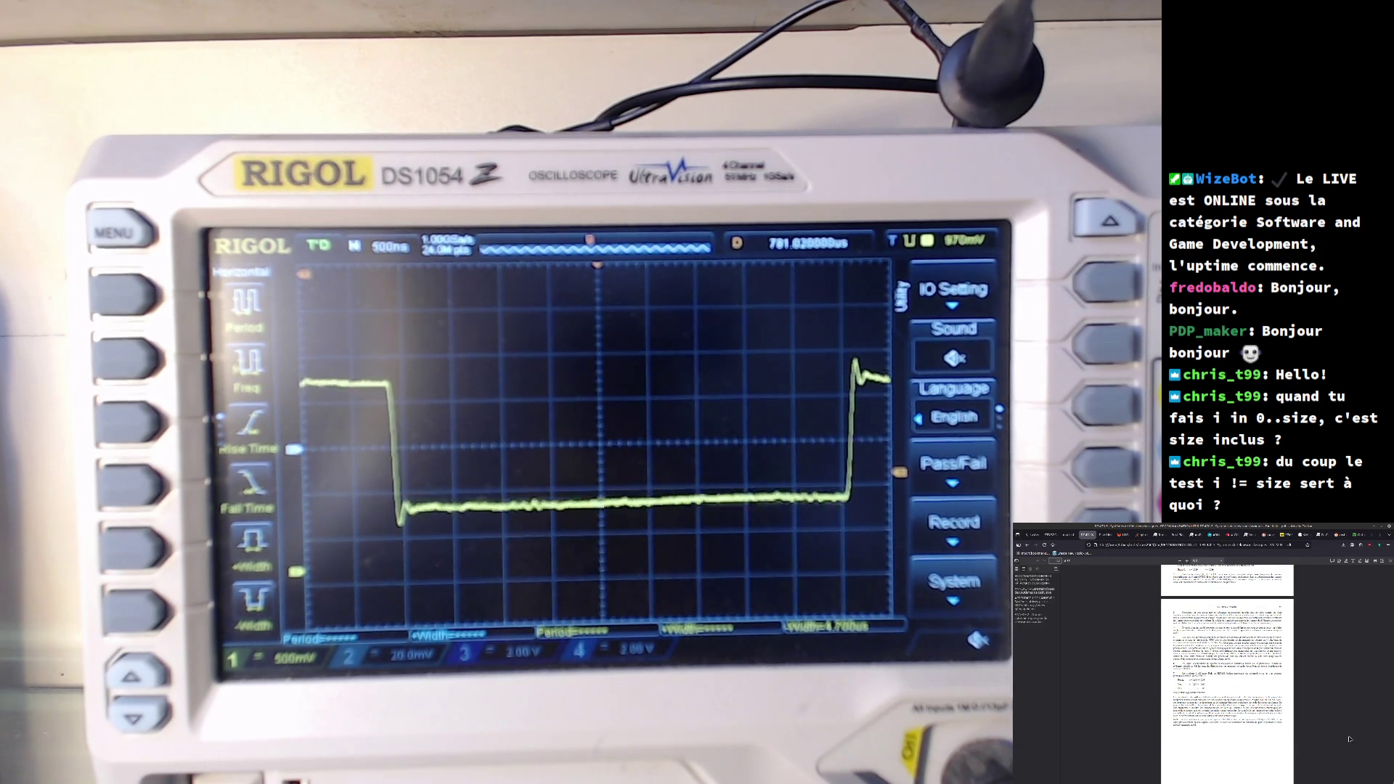
scroll(1318, 703, up, 3)
scroll(1306, 699, up, 3)
scroll(1296, 695, up, 3)
scroll(1282, 689, up, 2)
scroll(1281, 691, down, 1)
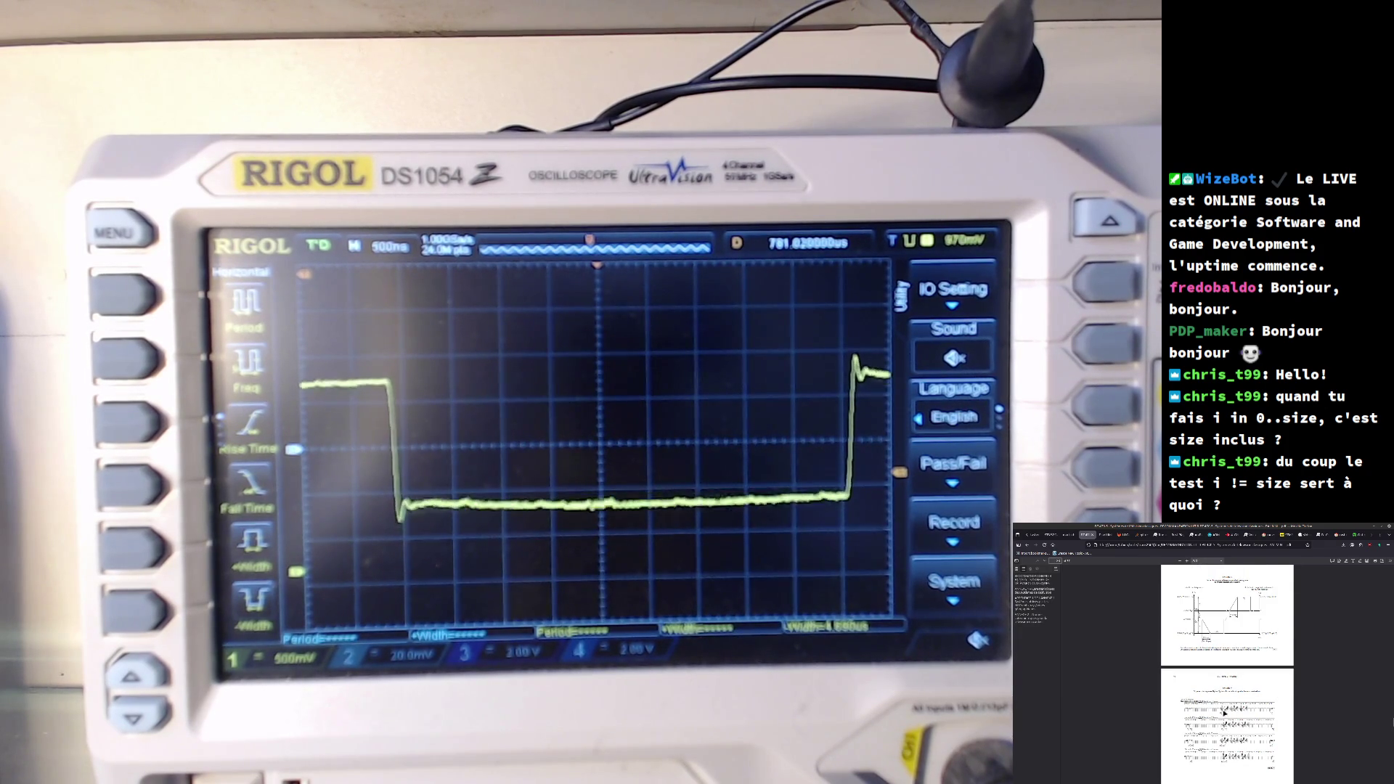
scroll(1227, 713, up, 5)
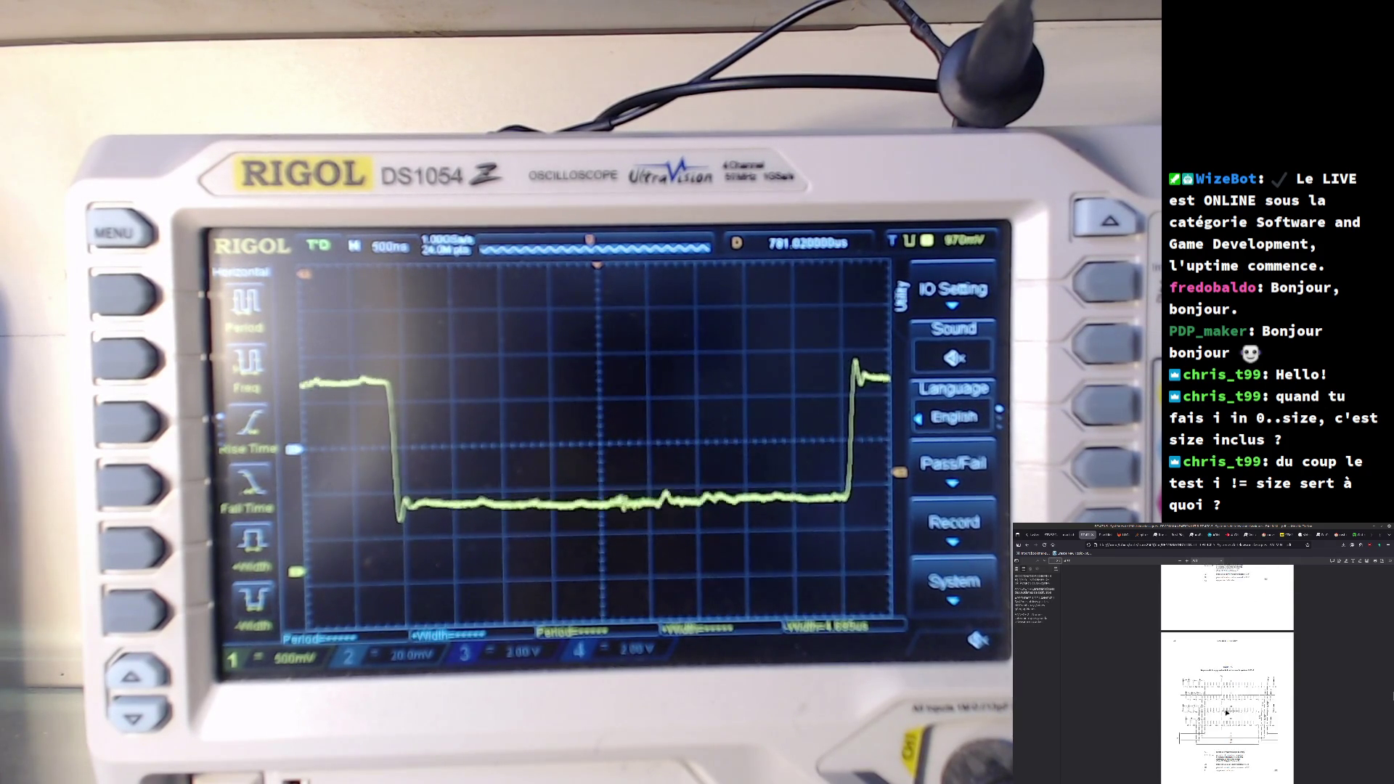
scroll(1227, 713, up, 3)
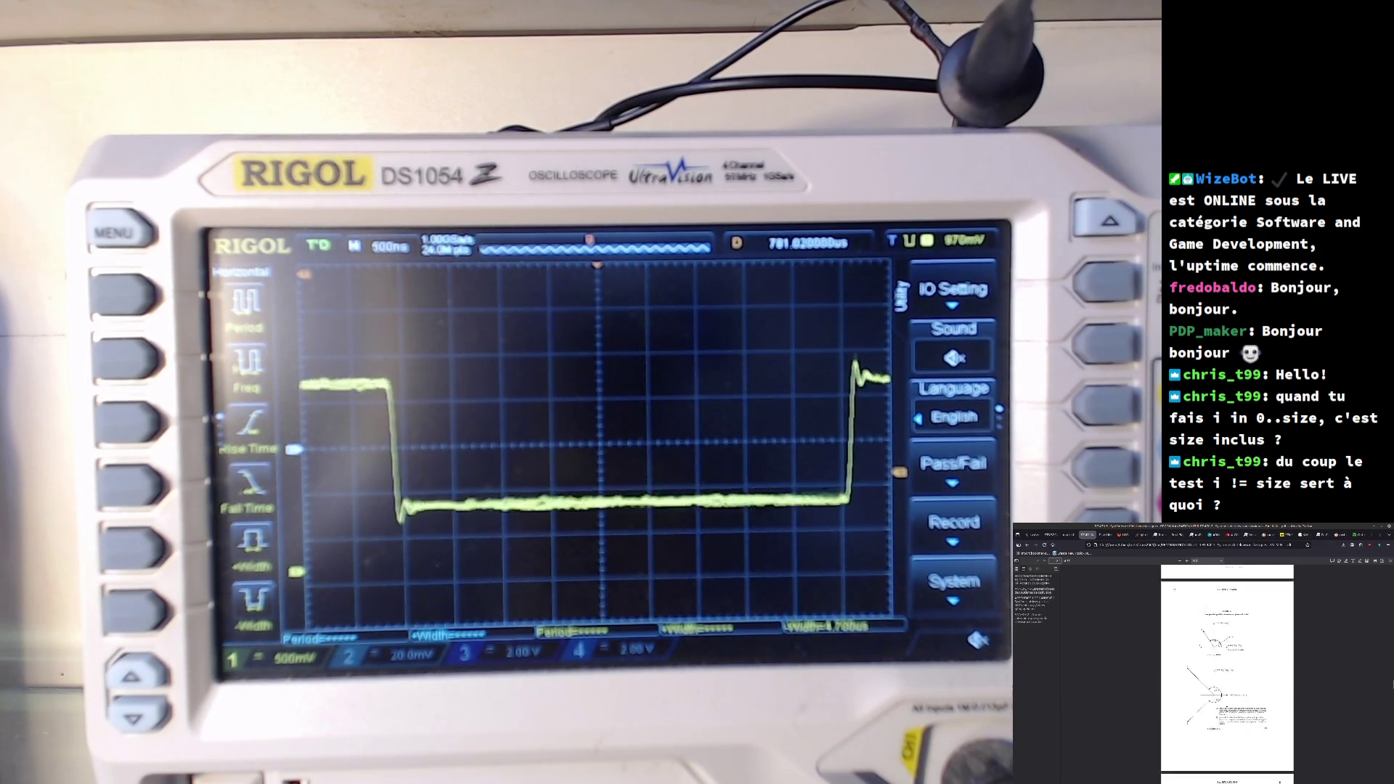
ctrl+scroll(1228, 712, up, 2)
scroll(1228, 712, down, 5)
scroll(1228, 712, down, 3)
scroll(1228, 712, down, 2)
scroll(1228, 712, down, 3)
scroll(1228, 712, down, 3)
scroll(1228, 710, up, 3)
scroll(1228, 710, up, 3)
ctrl+scroll(1231, 708, down, 1)
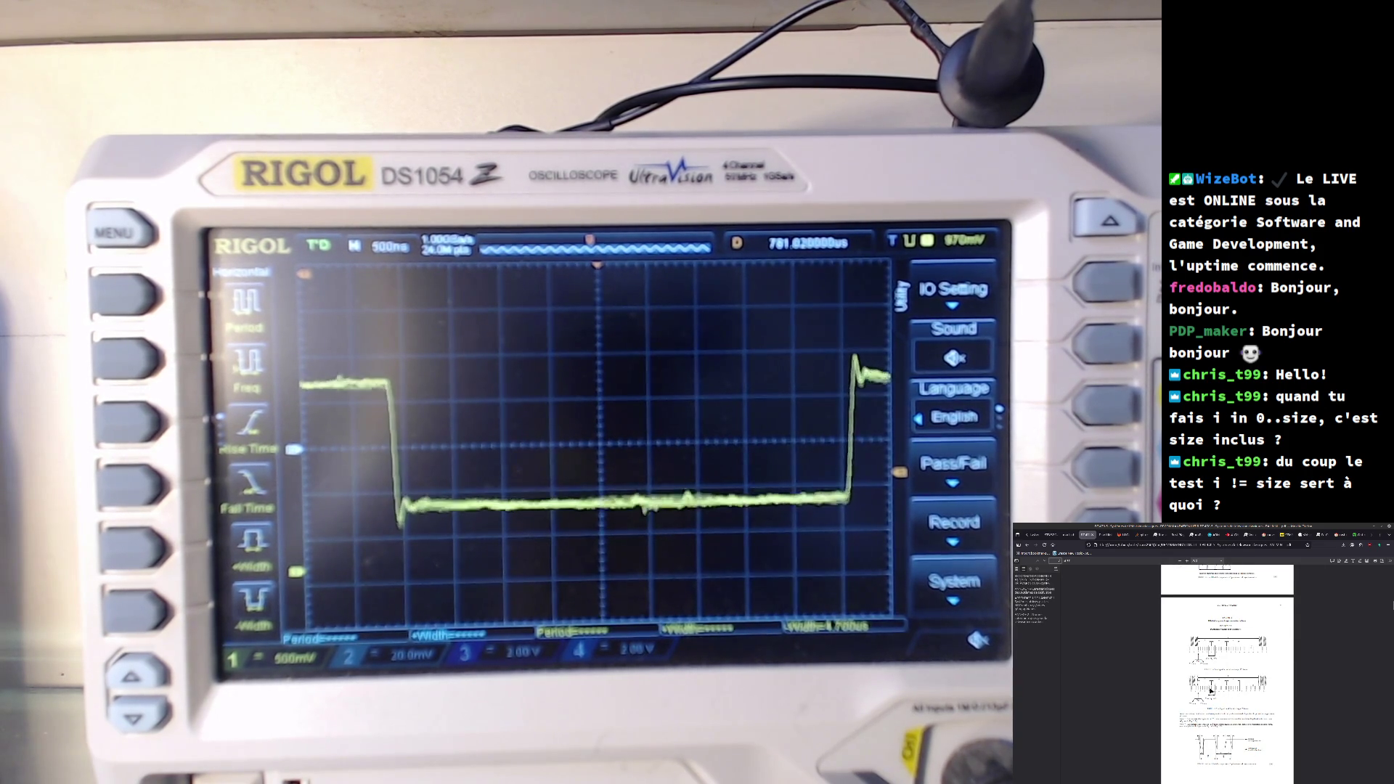
scroll(1216, 691, down, 2)
scroll(1212, 689, down, 3)
scroll(1212, 689, down, 3)
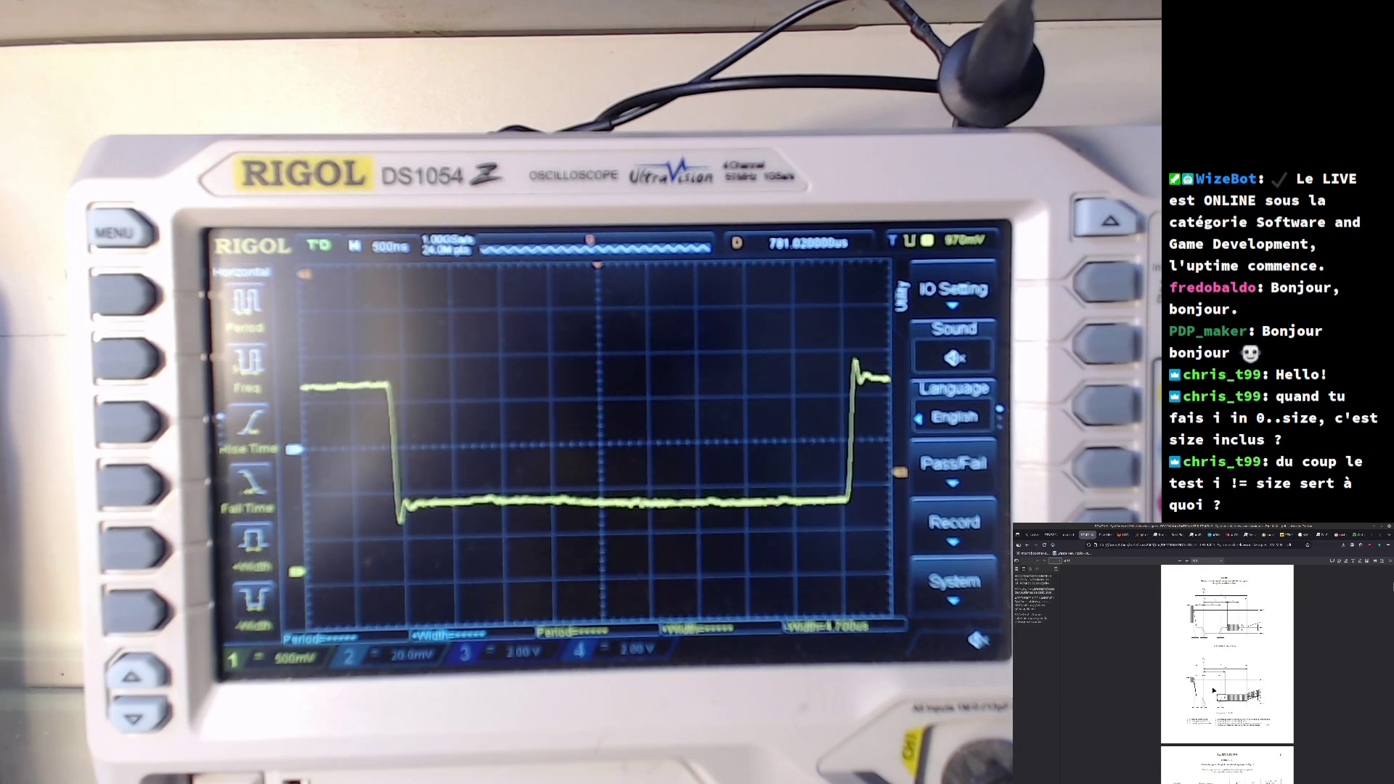
scroll(1213, 690, down, 5)
scroll(1213, 690, up, 3)
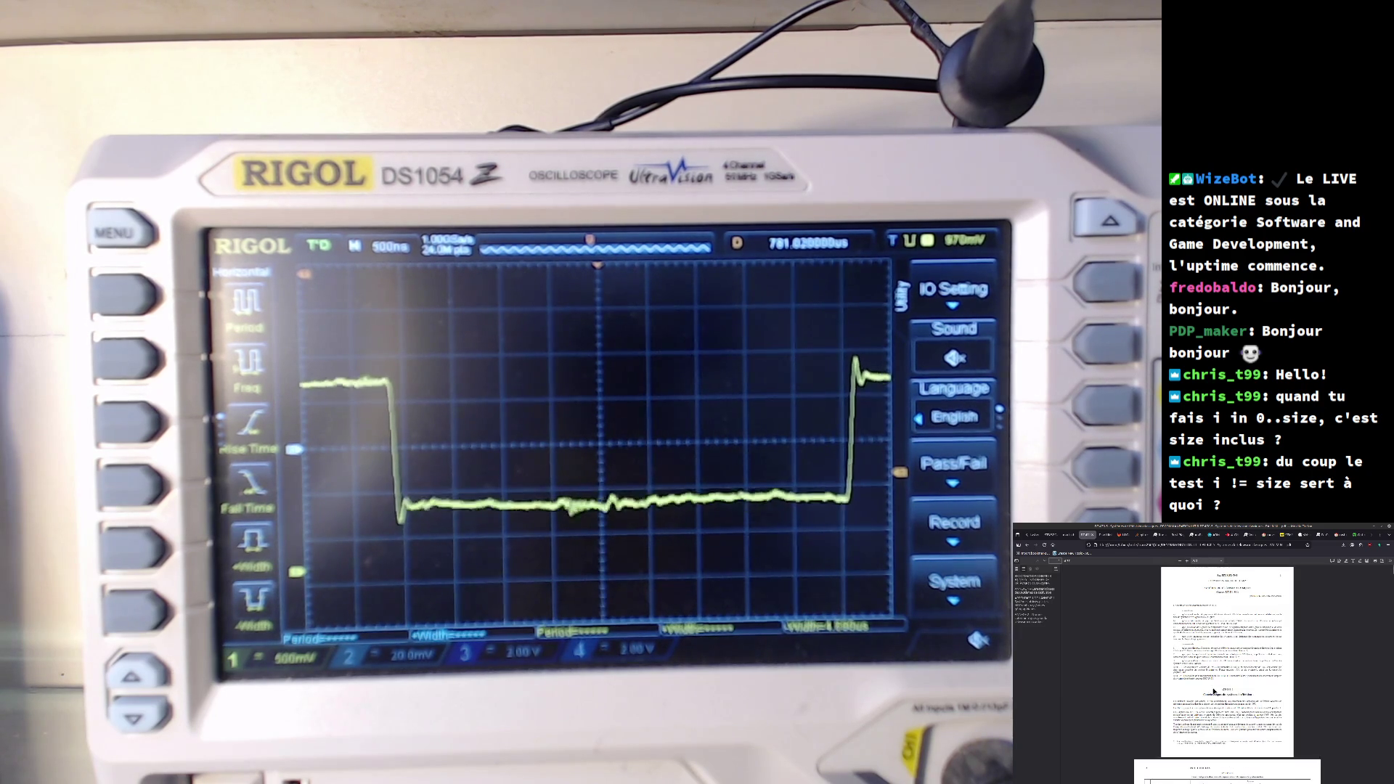
scroll(1215, 688, up, 2)
scroll(1217, 688, up, 2)
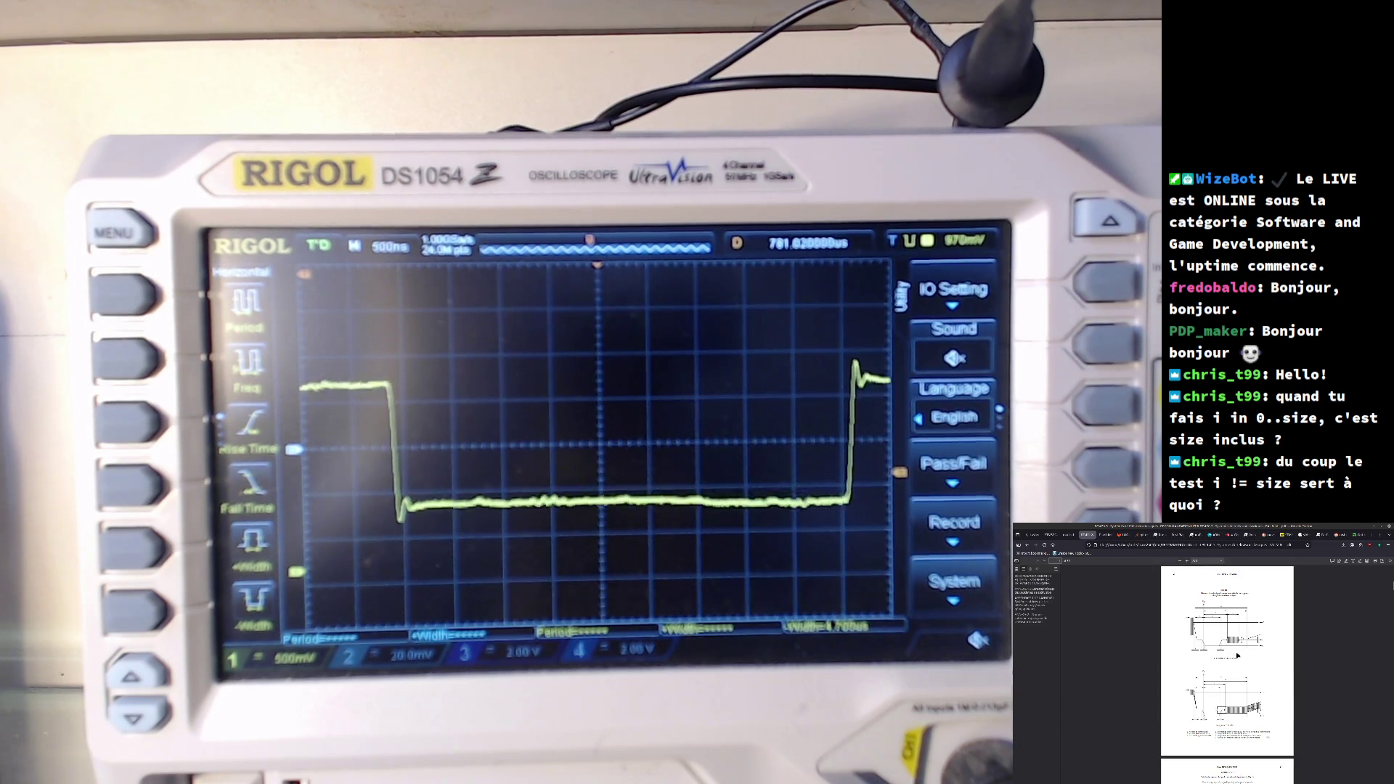
ctrl+scroll(1236, 655, down, 3)
ctrl+scroll(1235, 655, up, 3)
ctrl+scroll(1235, 656, up, 2)
ctrl+scroll(1236, 655, up, 1)
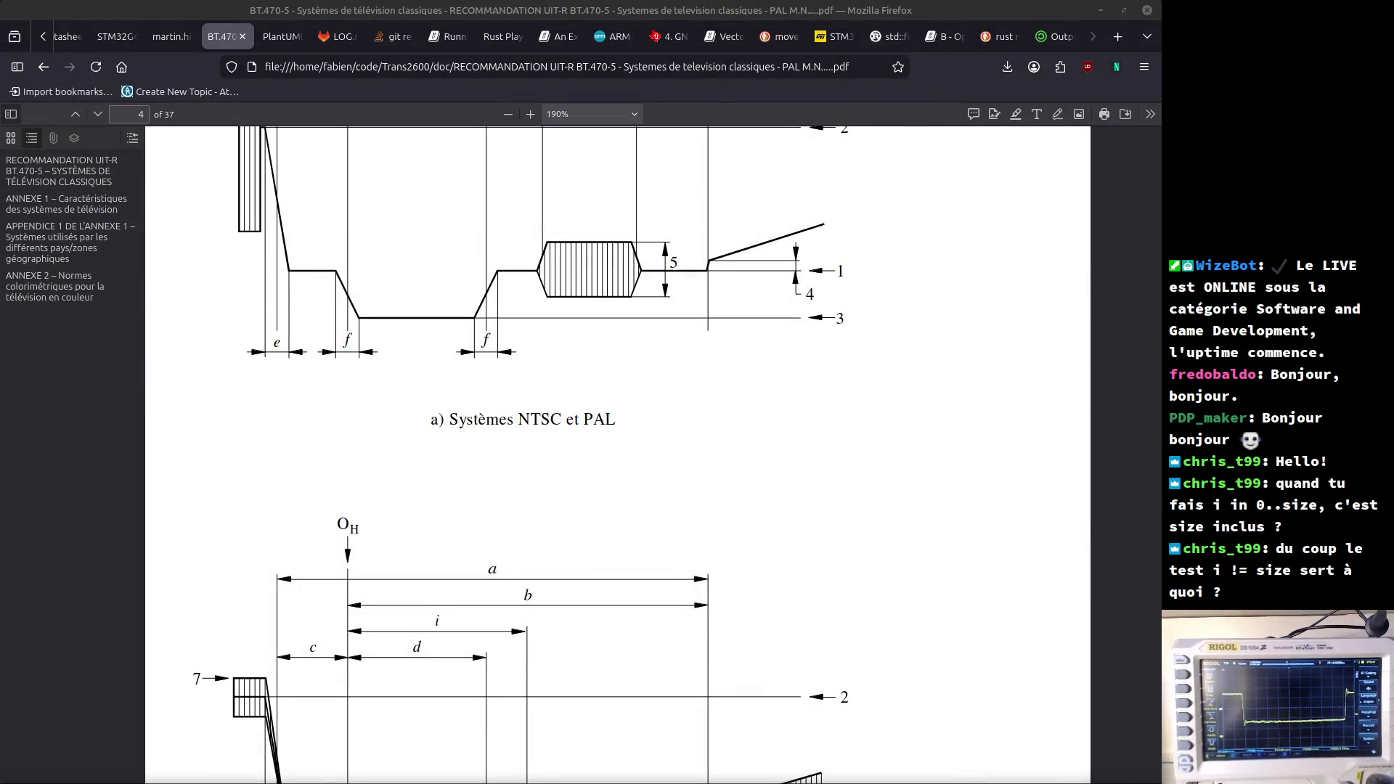
- Scroll from Figure 1 down to the page 5 table of symbols H through f and footnotes
scroll(599, 461, down, 4)
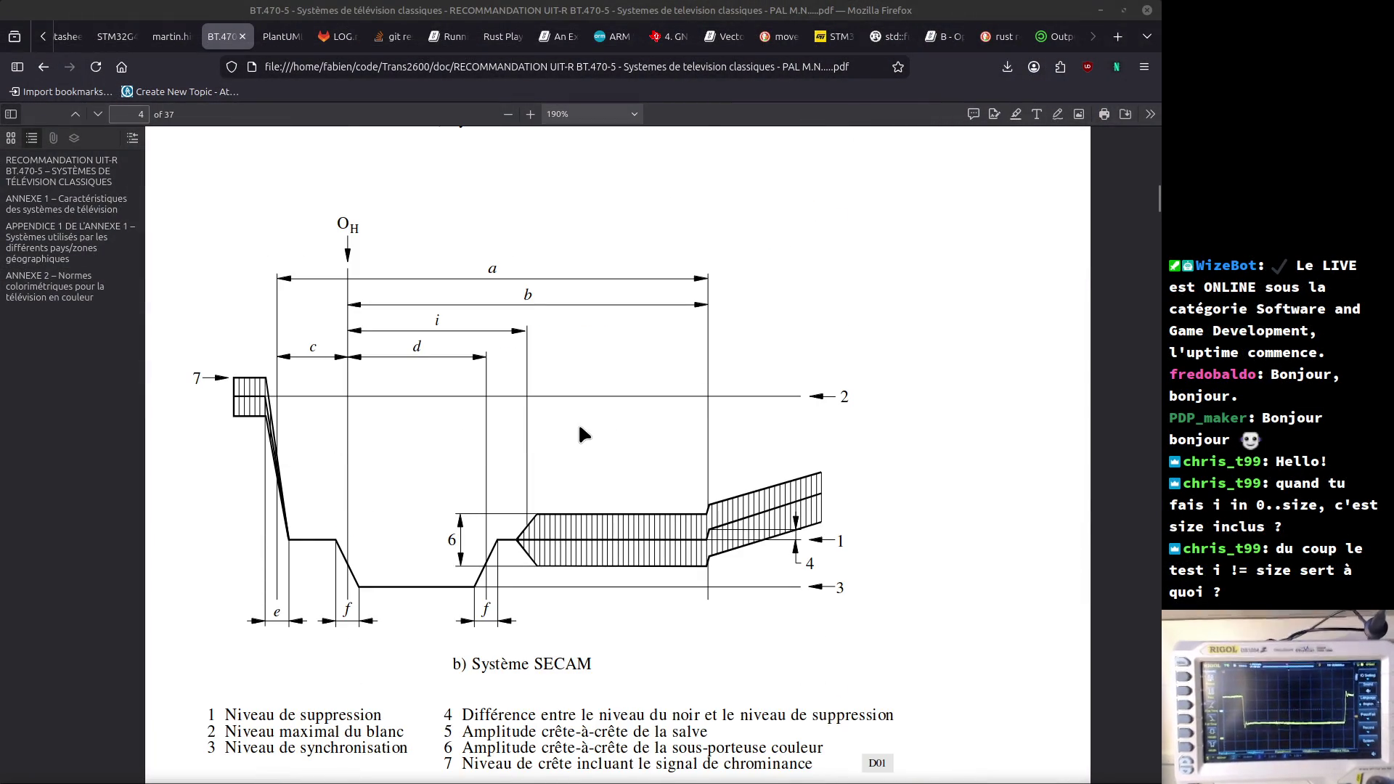
ctrl+scroll(577, 417, down, 3)
scroll(577, 416, down, 2)
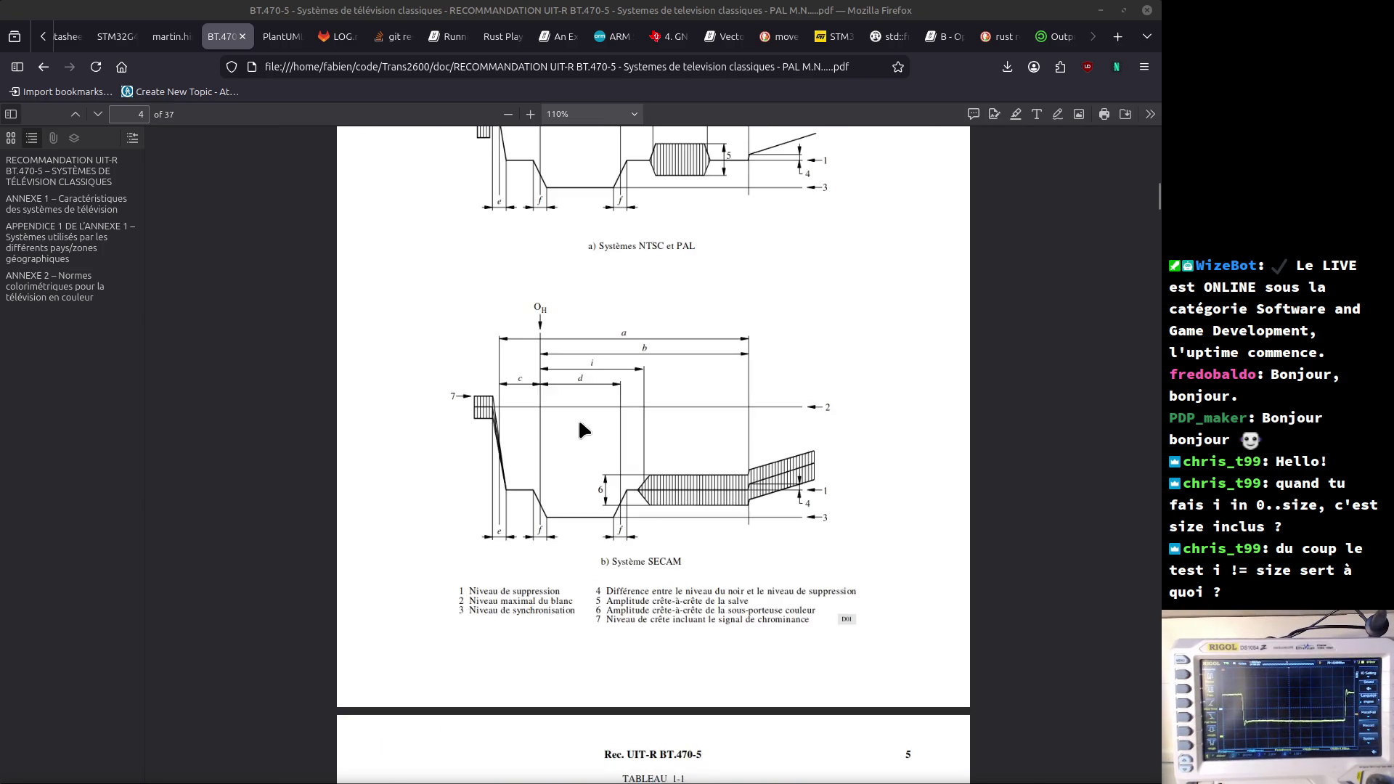
ctrl+scroll(578, 417, down, 1)
scroll(577, 418, up, 5)
scroll(660, 650, down, 4)
scroll(653, 581, up, 5)
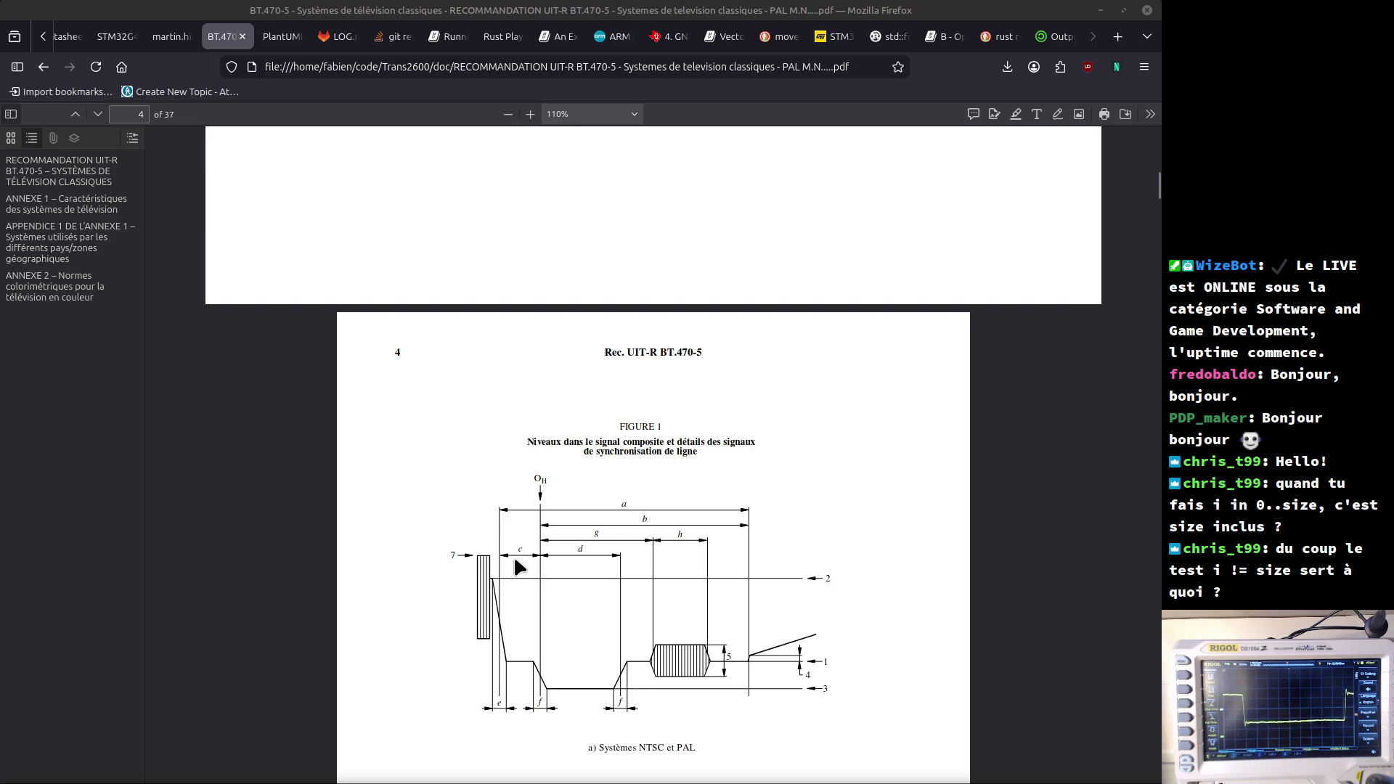
scroll(515, 558, down, 3)
scroll(514, 556, down, 3)
scroll(514, 556, down, 3)
scroll(517, 563, down, 5)
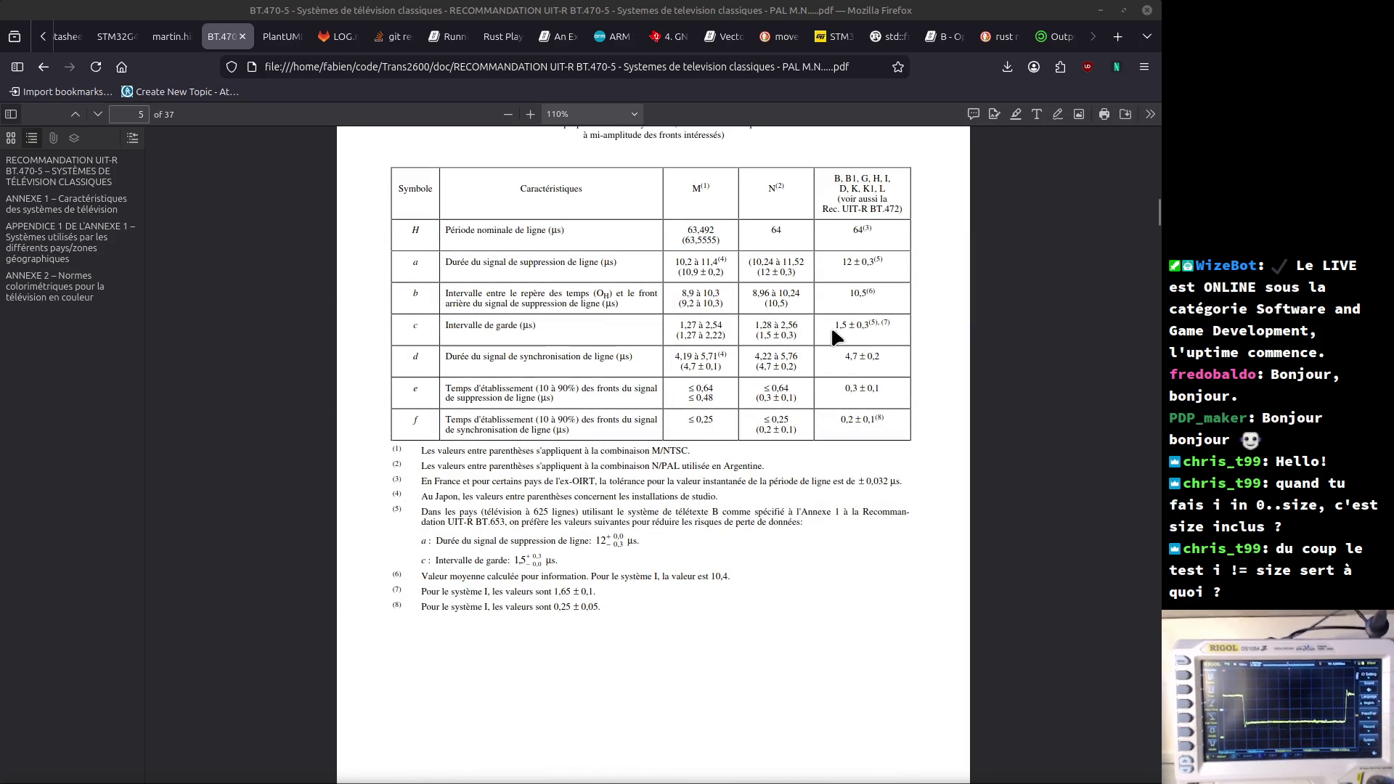
- Compute 1500 ÷ 5,925925926 in Calculator by editing the earlier 5800 calculation, trimming the result to 253
key(alt+Tab)
key(alt+Tab)
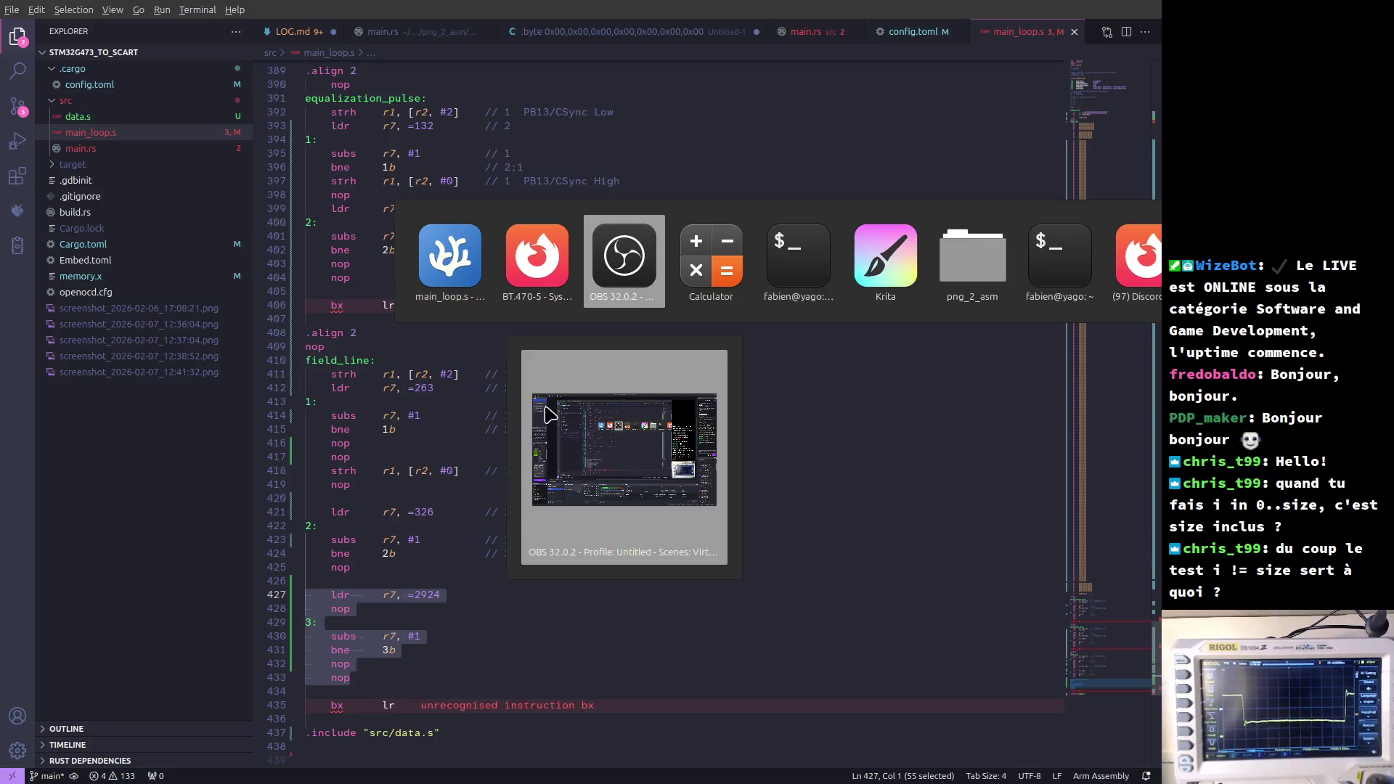
key(alt+Tab)
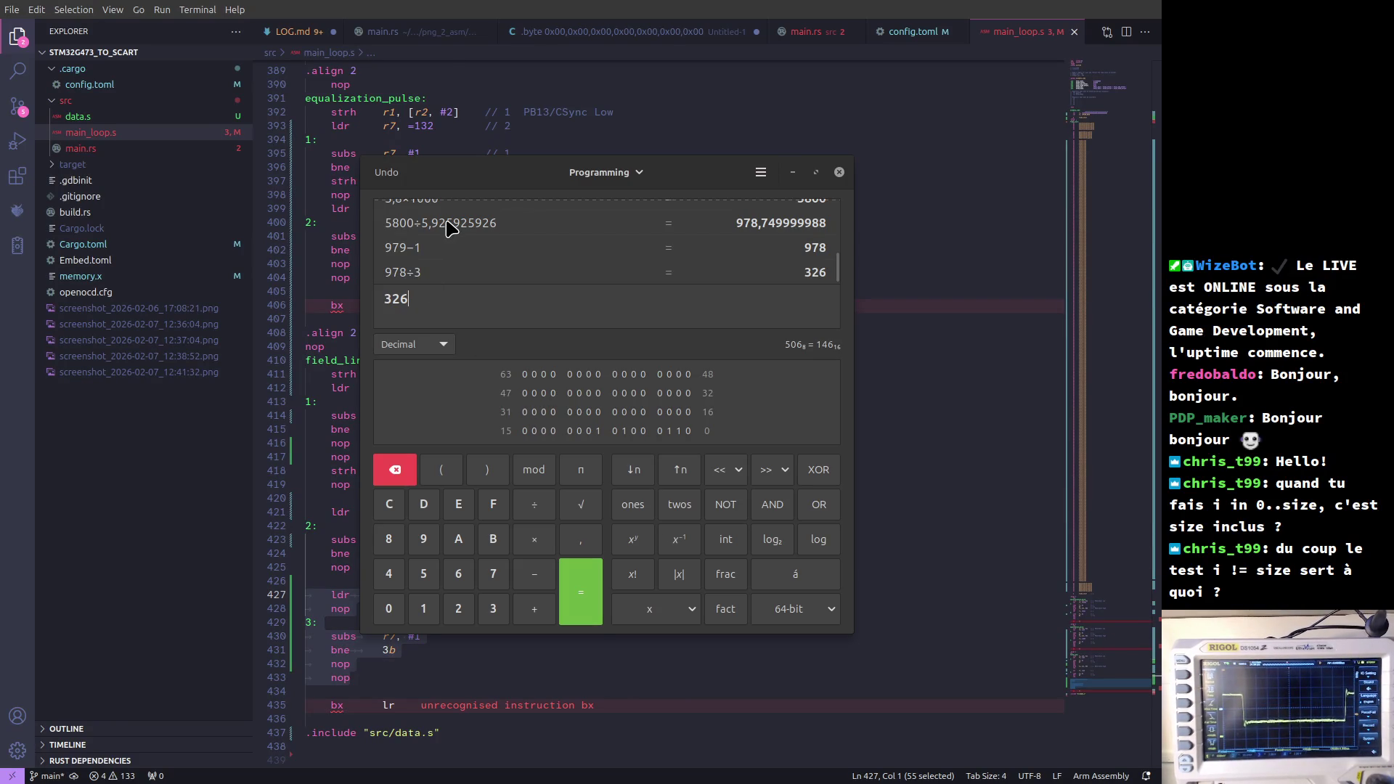
click(450, 228)
drag(417, 300, 340, 293)
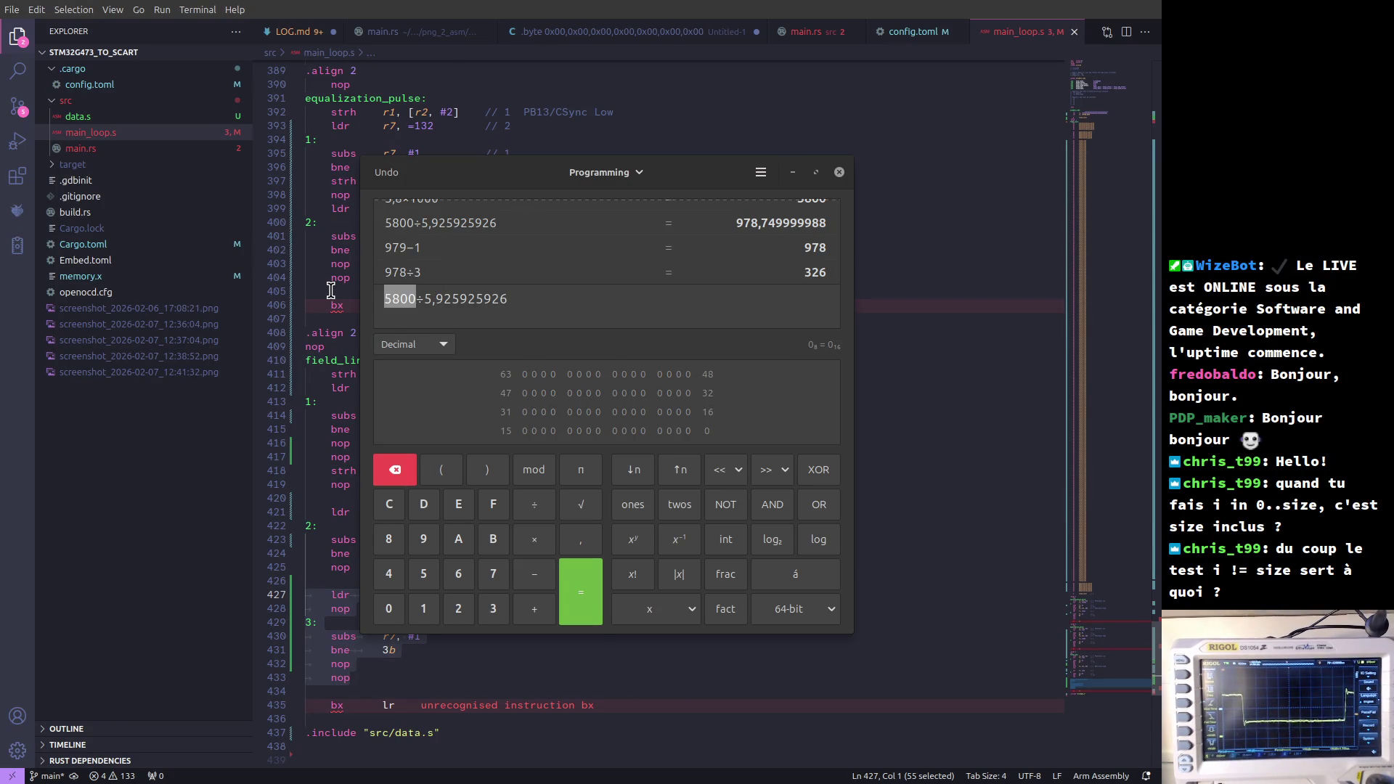
text(1500)
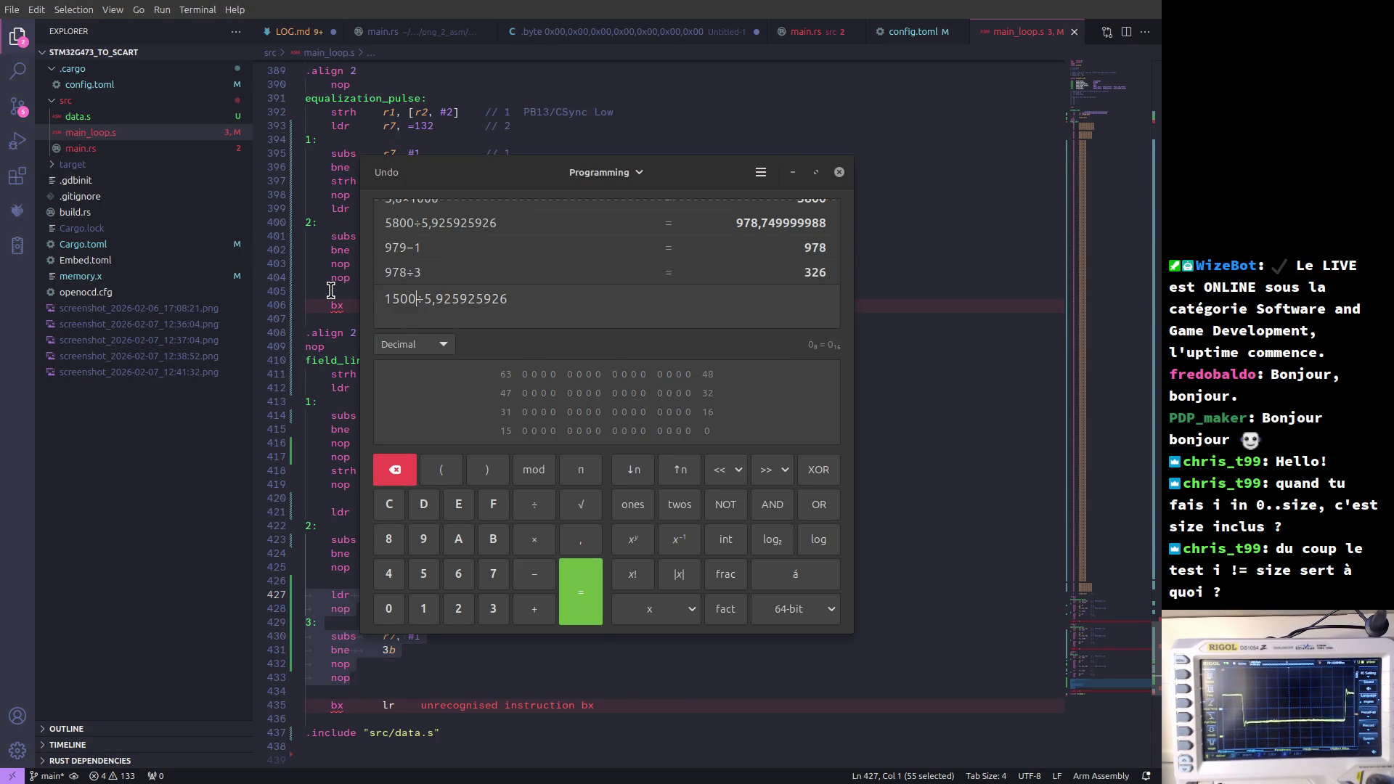
key(Return)
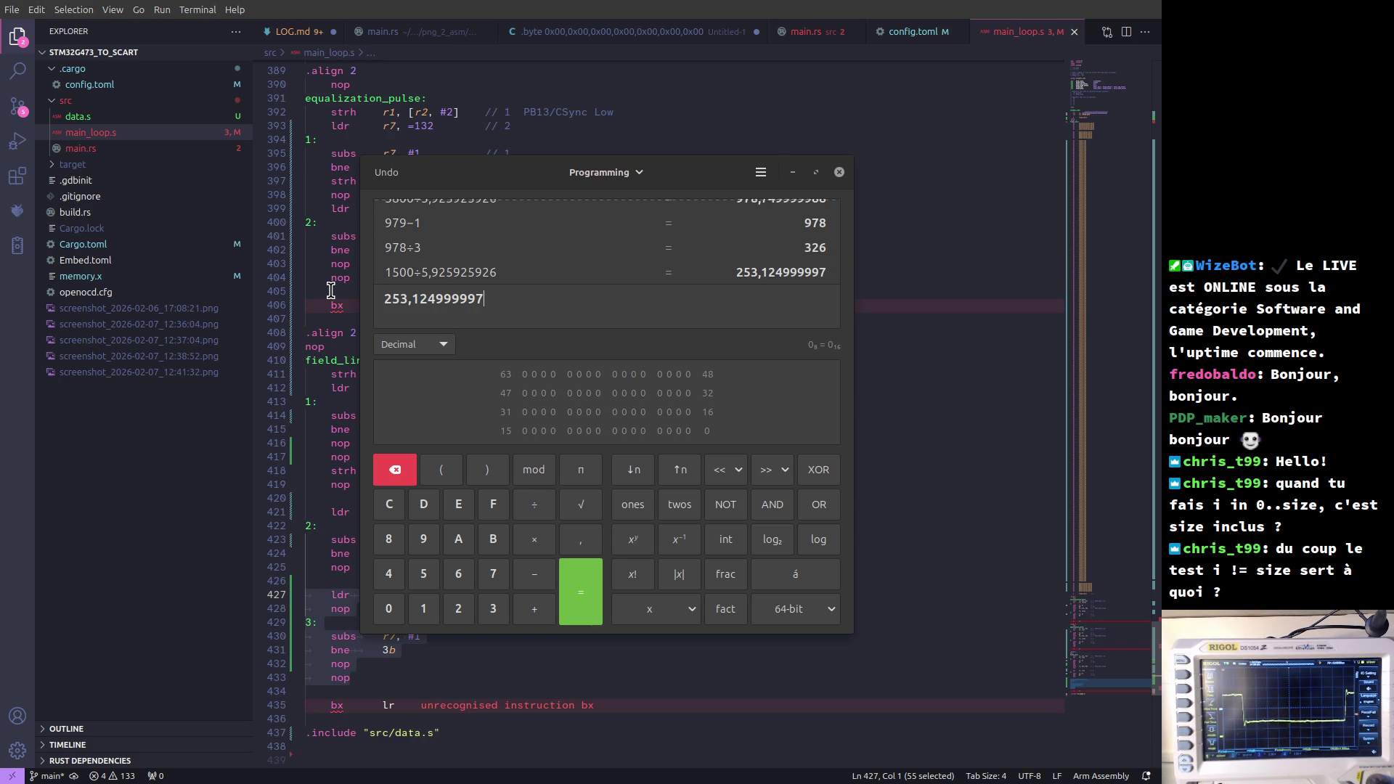
key(BackSpace)
key(BackSpace)
key(BackSpace)
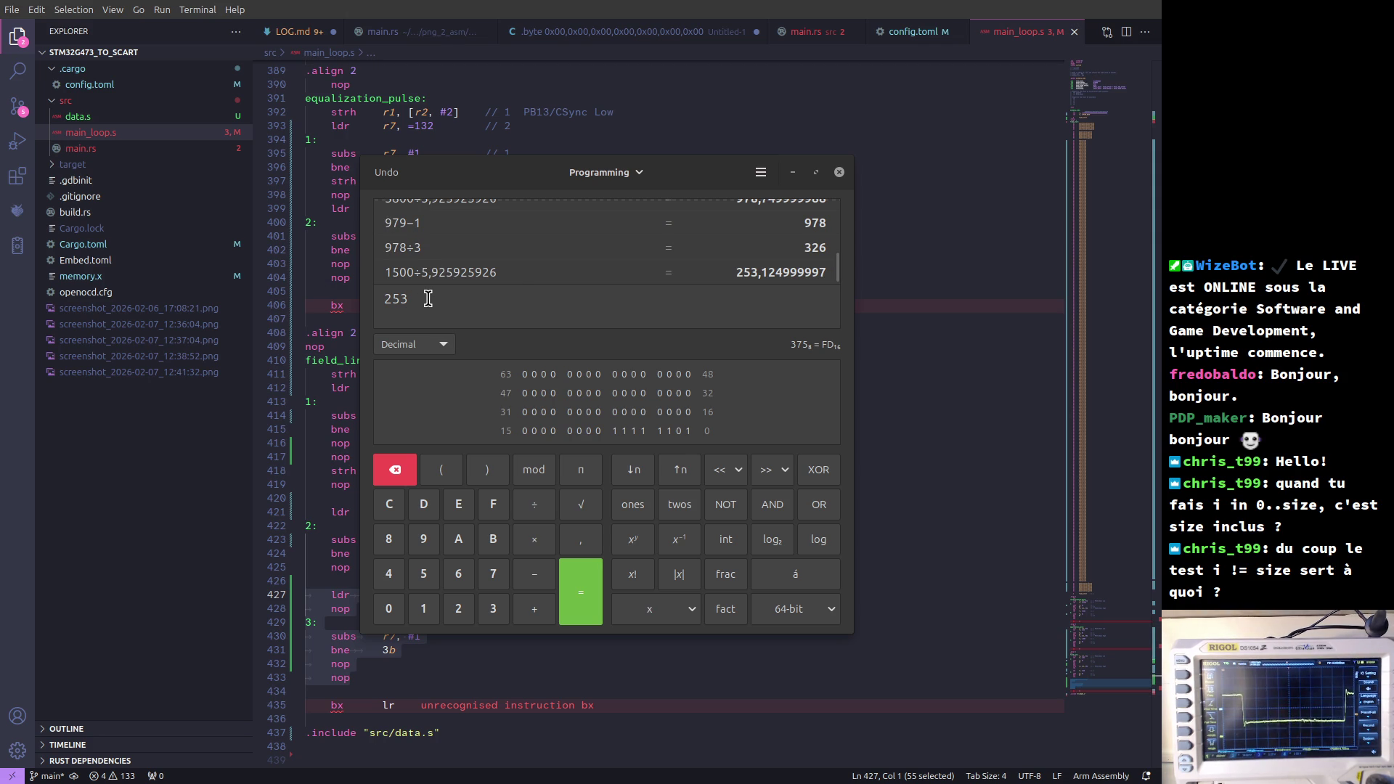
- Check the ldr r7, =2924 instruction, then compute 253−1 = 252 and 252÷3 = 84
key(alt+Tab)
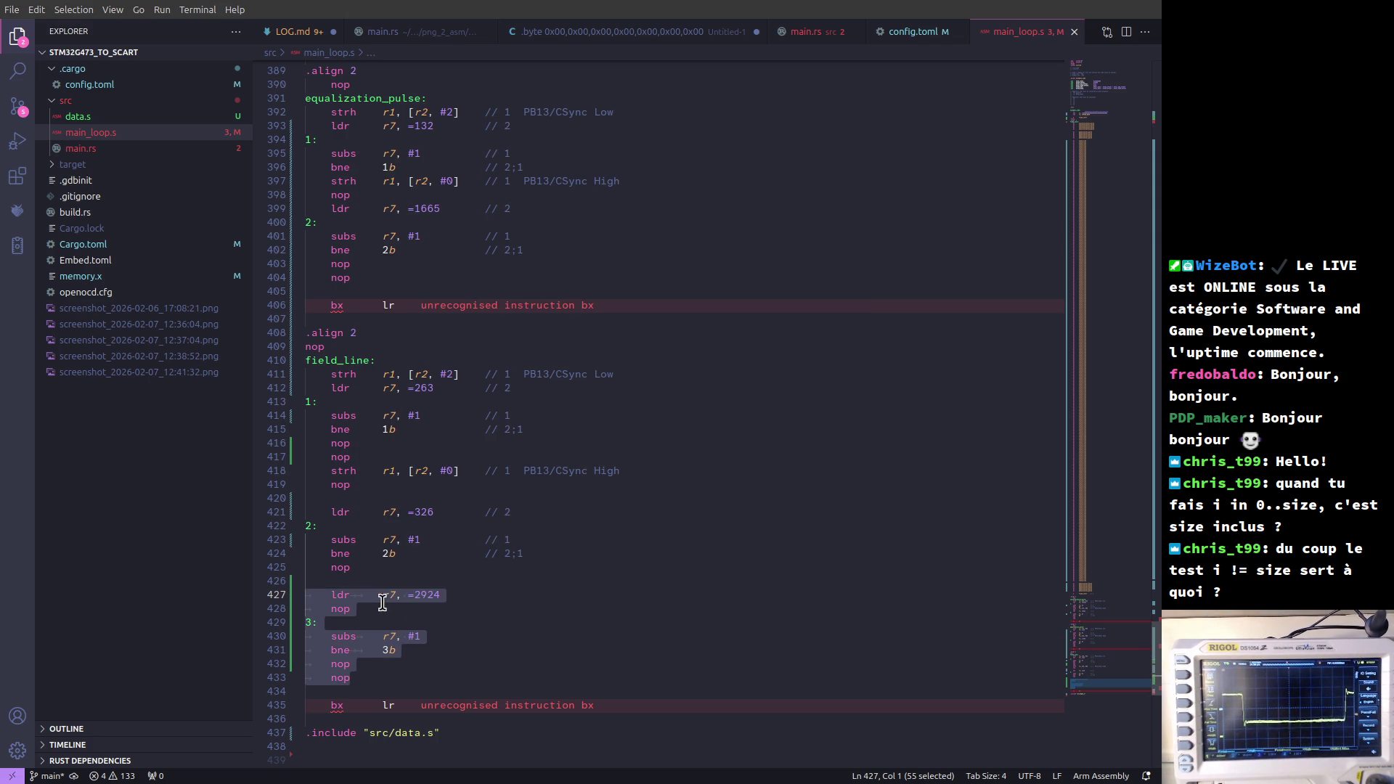
click(361, 673)
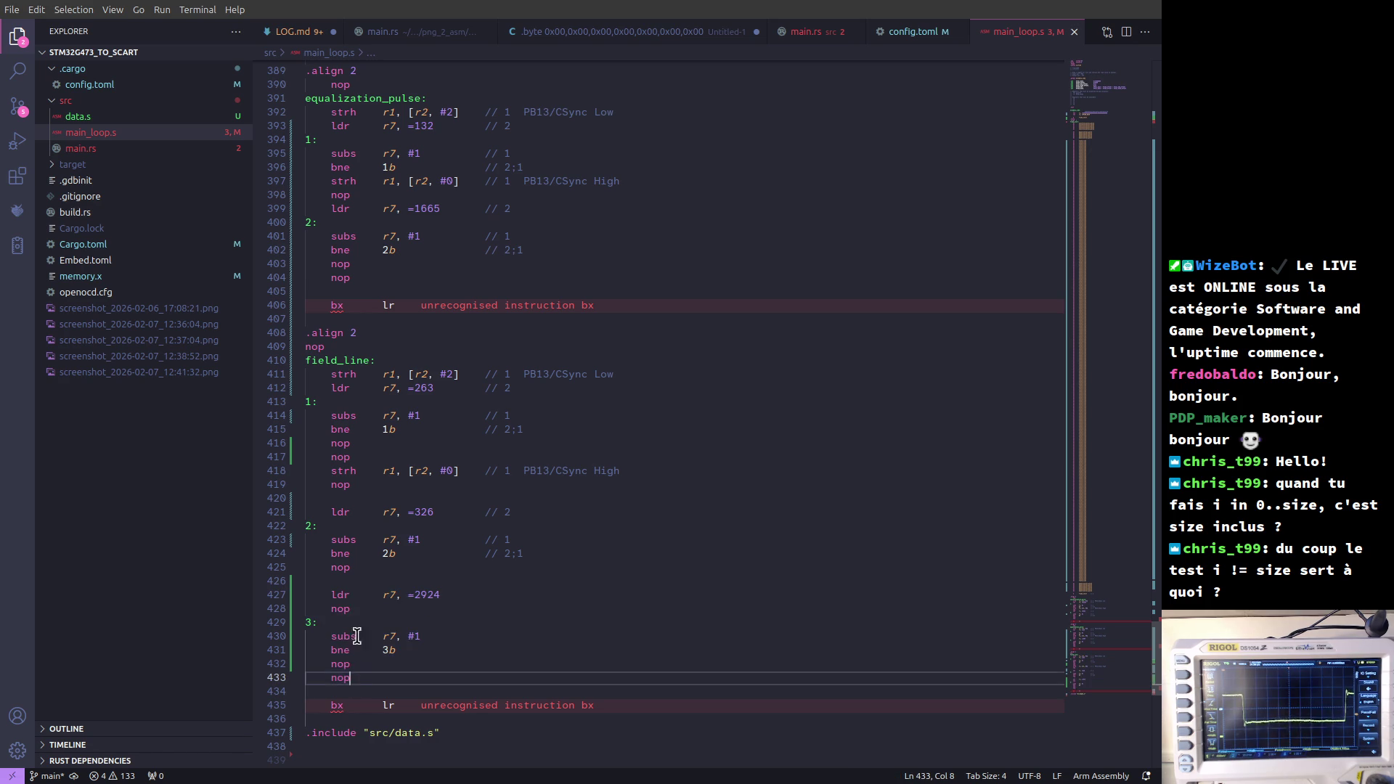
drag(445, 595, 329, 593)
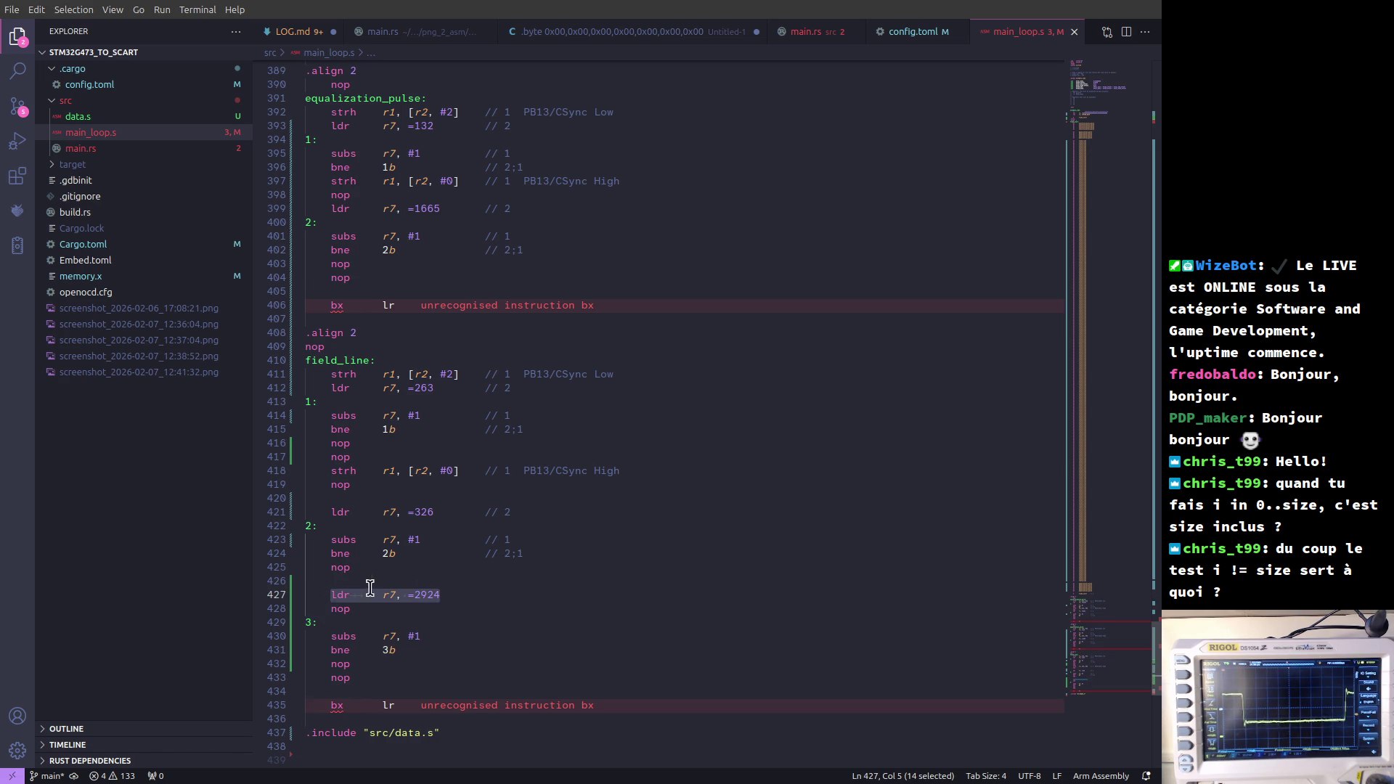
key(alt+Tab)
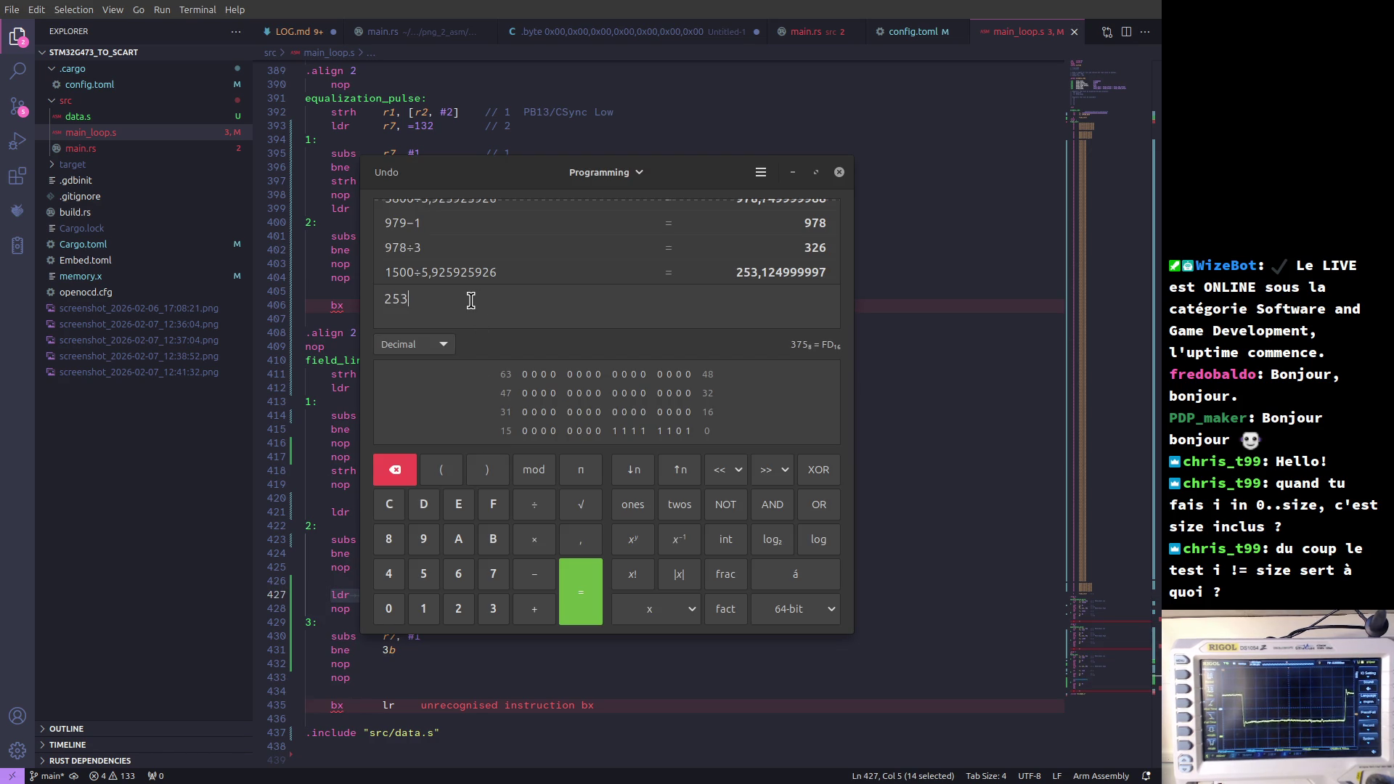
key(Return)
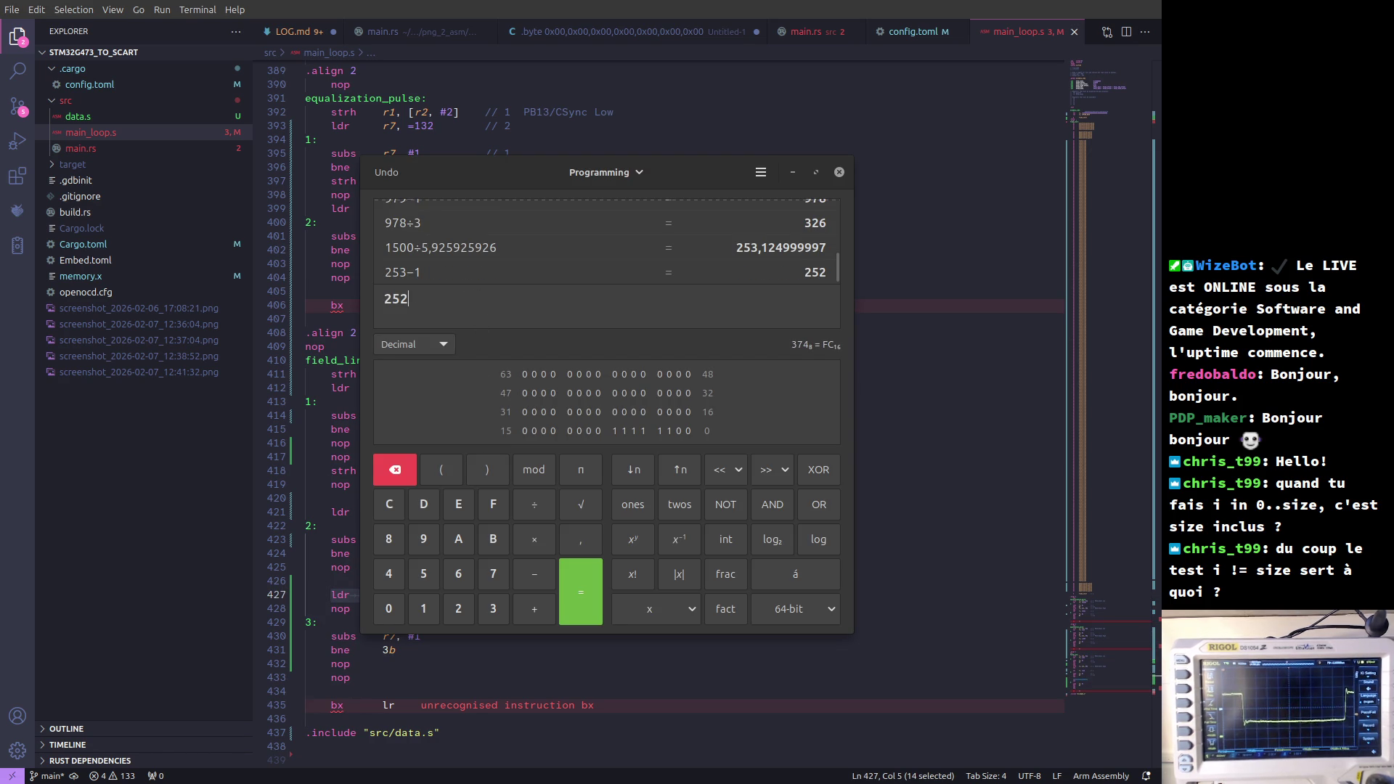
key(ctrl+a)
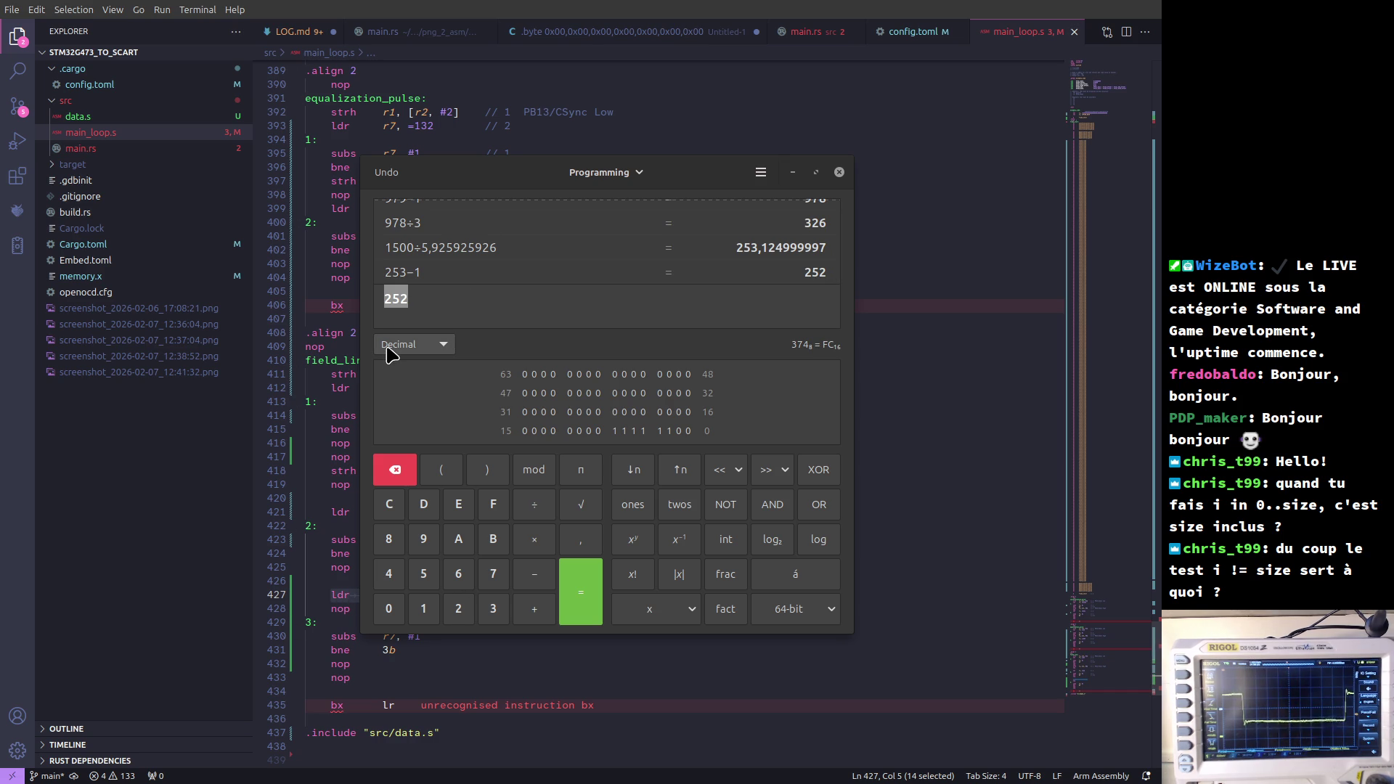
key(End)
key(Return)
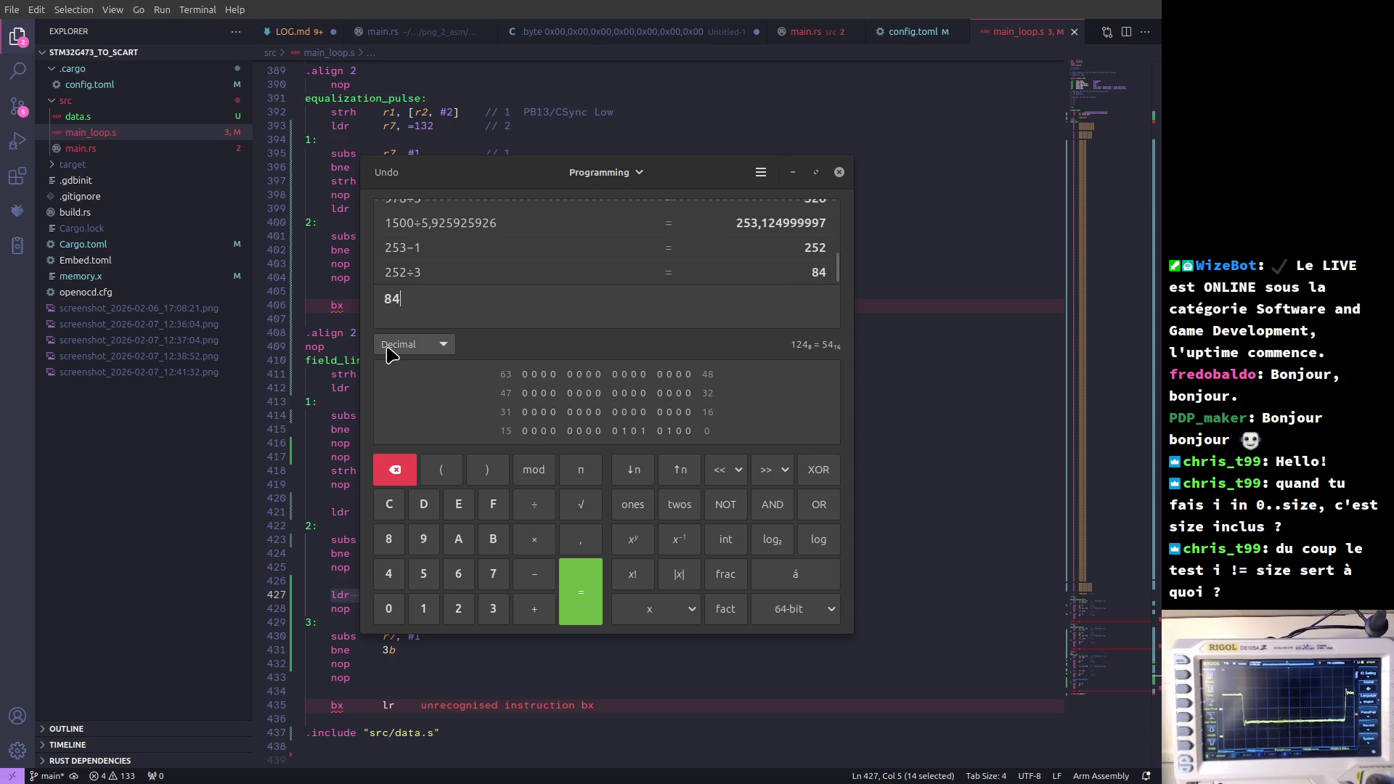
key(alt+Tab)
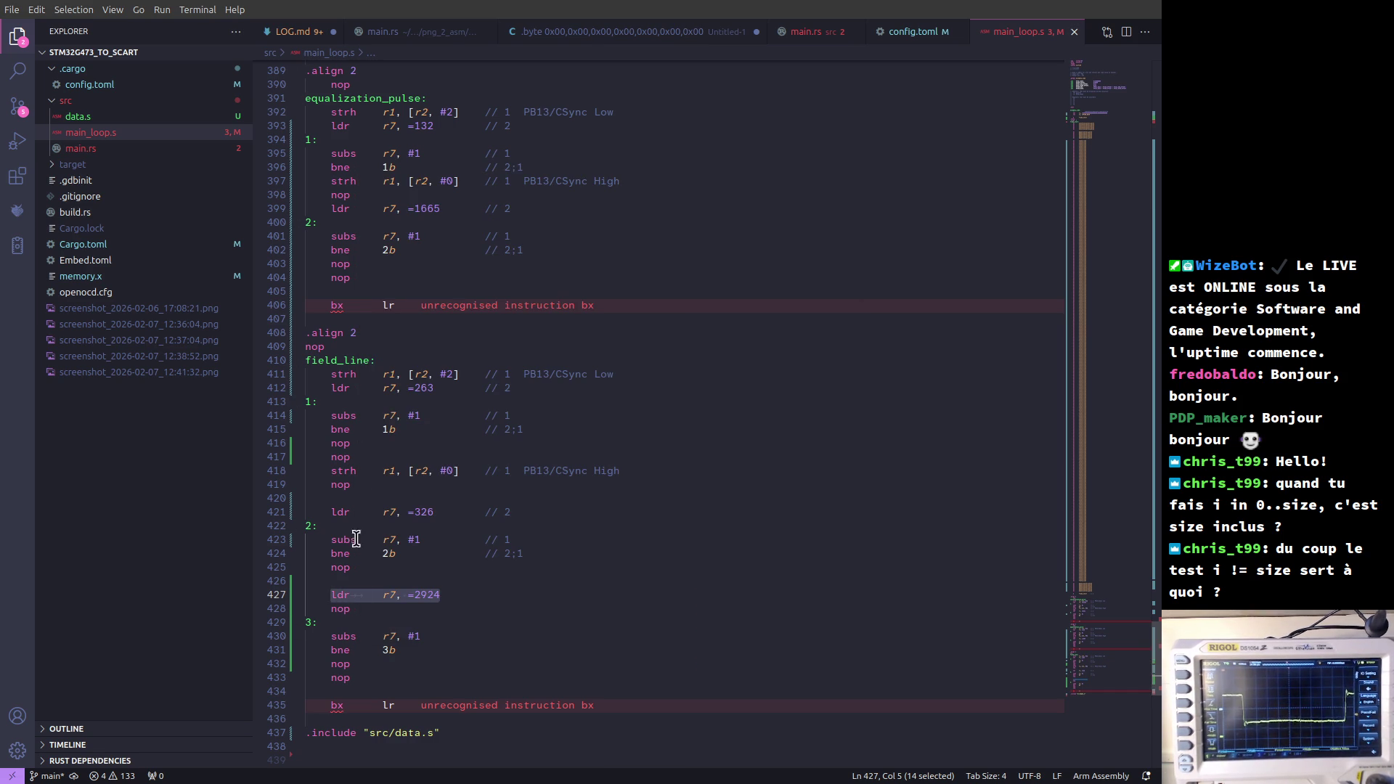
- Copy the 2924 delay loop block and paste a second copy of it
click(377, 583)
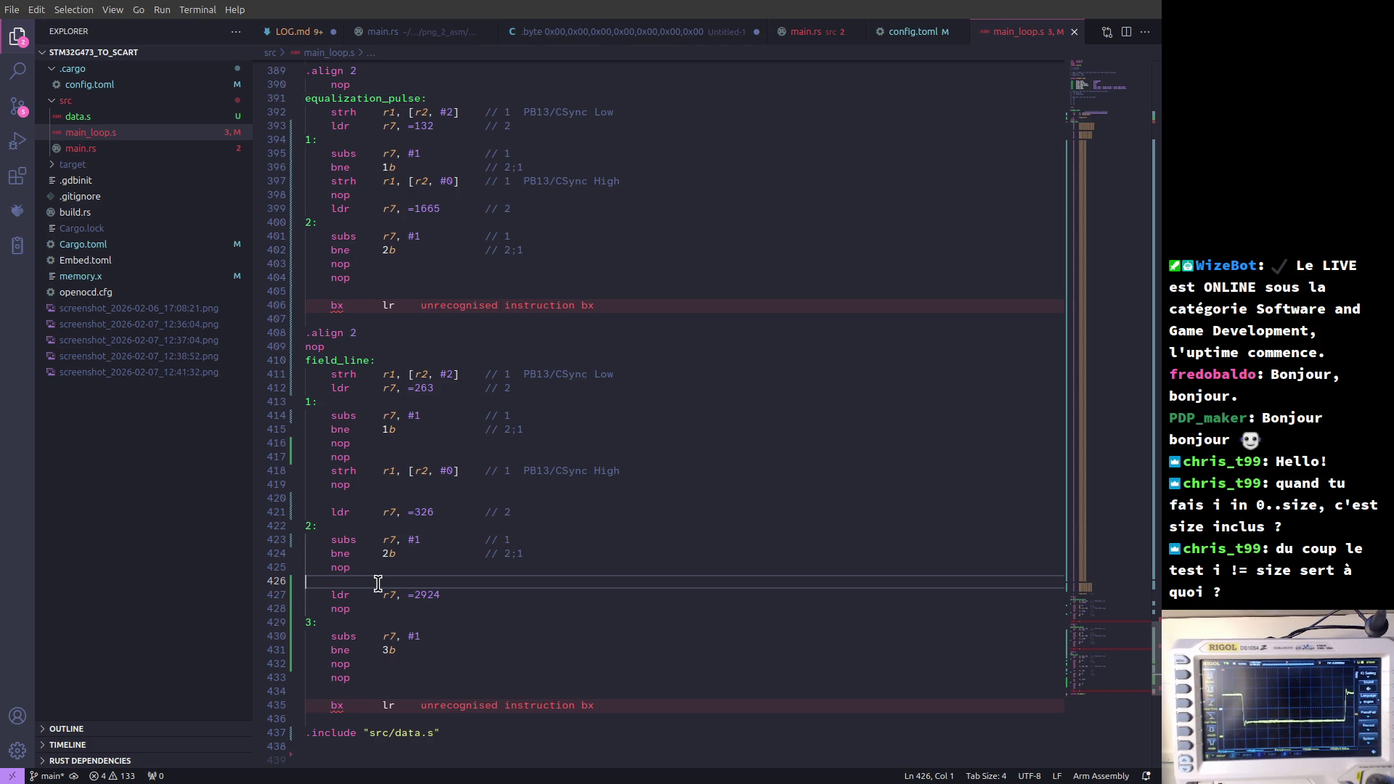
key(shift+Down)
key(shift+Down)
key(shift+Down)
key(shift+Down)
key(shift+Down)
key(shift+Down)
key(shift+Down)
key(shift+Down)
key(ctrl+c)
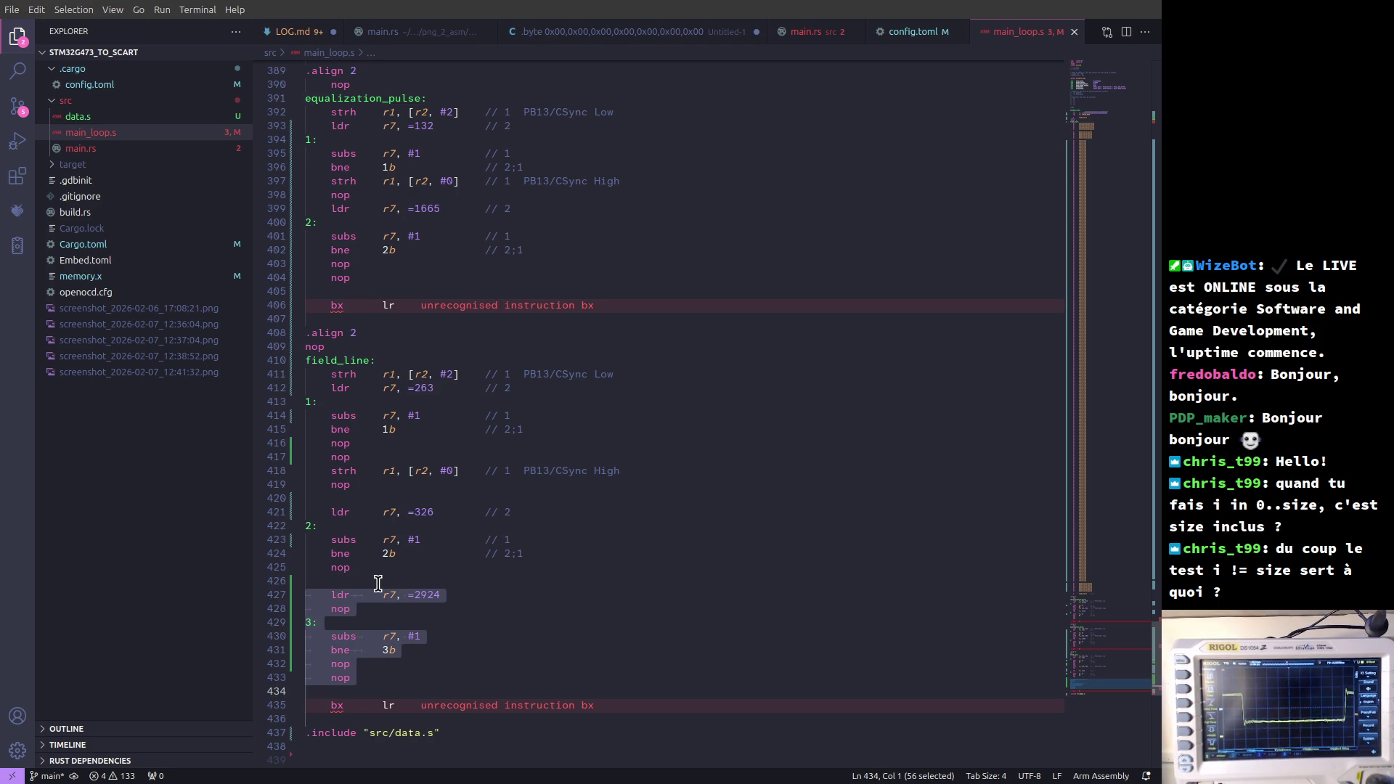
scroll(377, 584, down, 1)
key(ctrl+v)
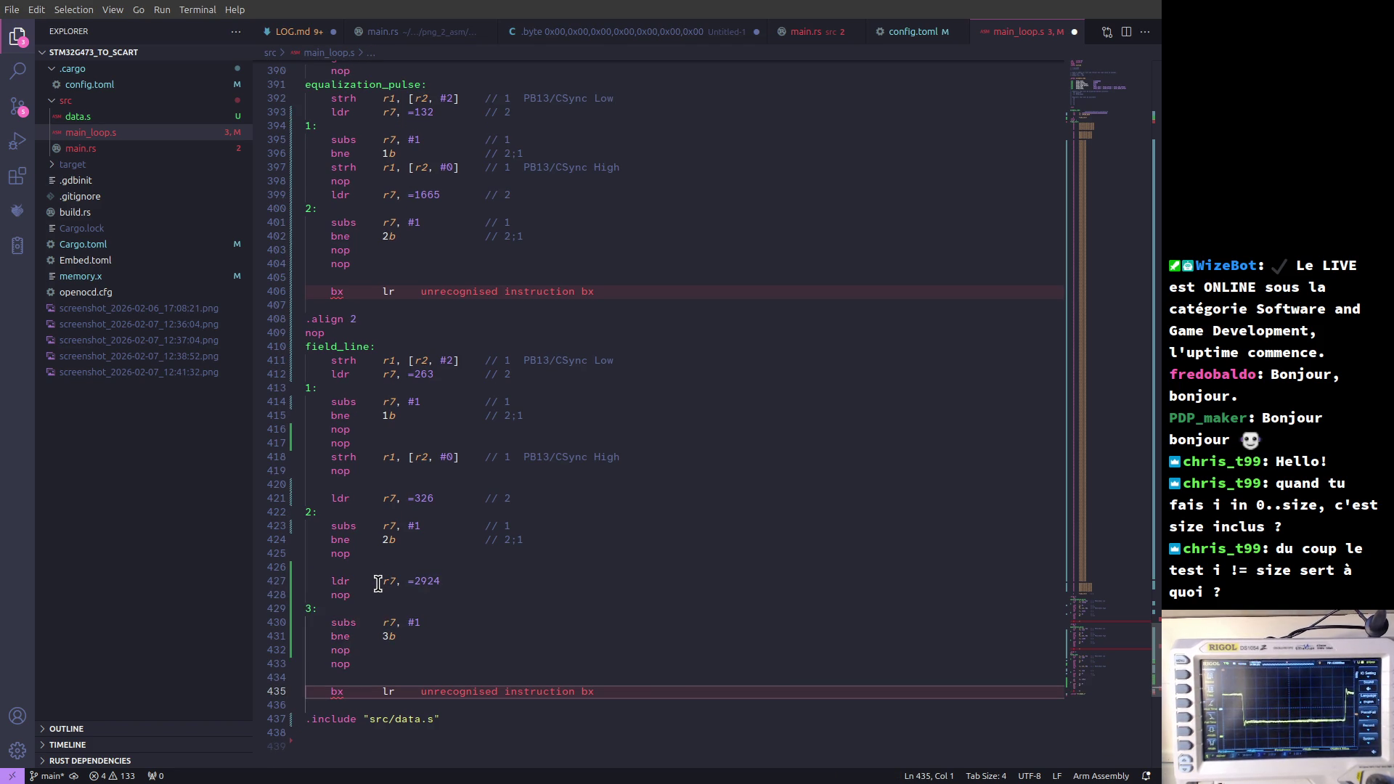
key(ctrl+v)
key(Up)
key(Up)
key(Up)
key(Up)
key(Up)
key(Up)
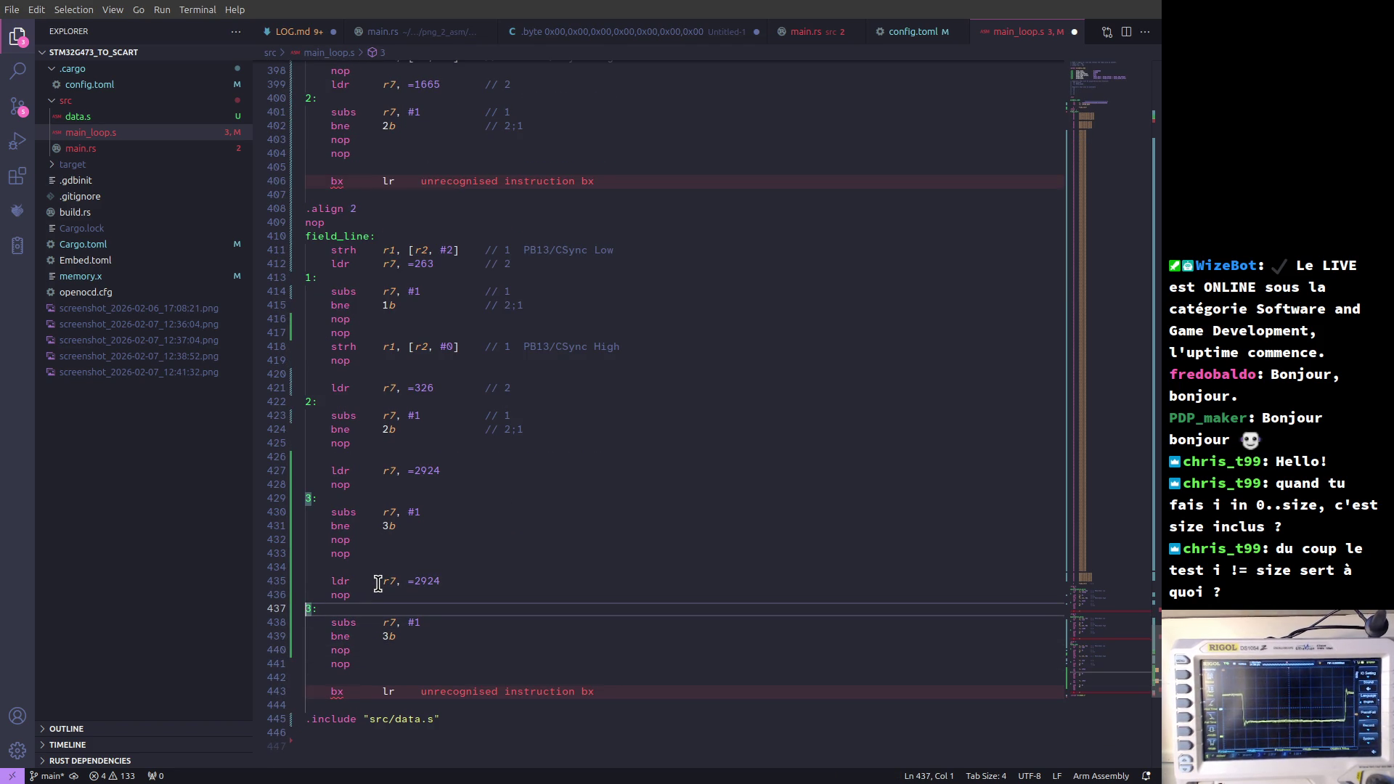
key(Up)
key(Up)
key(Up)
key(Up)
- Relabel the copied loop as 4: and change its branch target to bne 4b
key(Down)
key(Down)
key(Home)
key(Right)
key(Right)
key(Right)
key(Right)
key(Right)
key(Right)
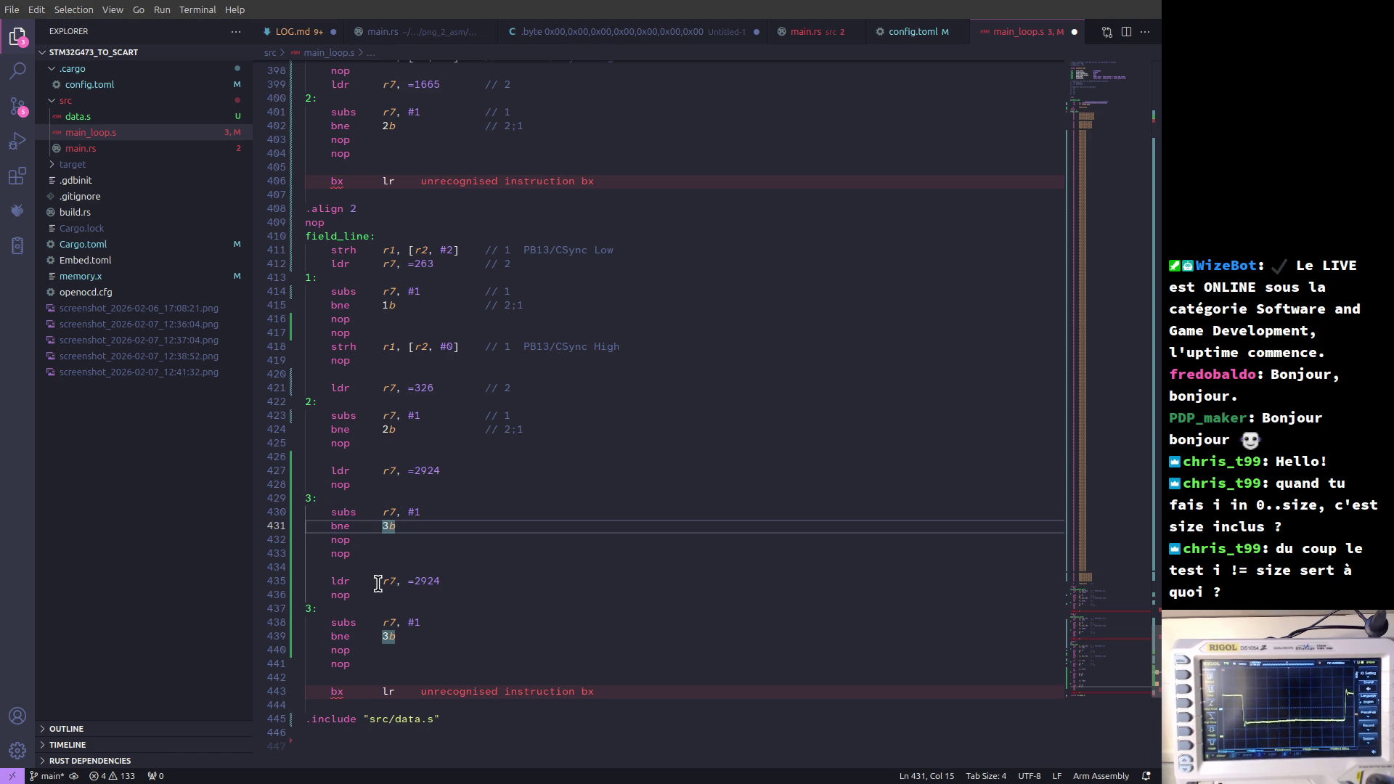
key(Up)
key(Up)
key(Down)
key(Down)
key(Down)
key(Down)
key(Down)
key(Down)
key(Down)
key(Home)
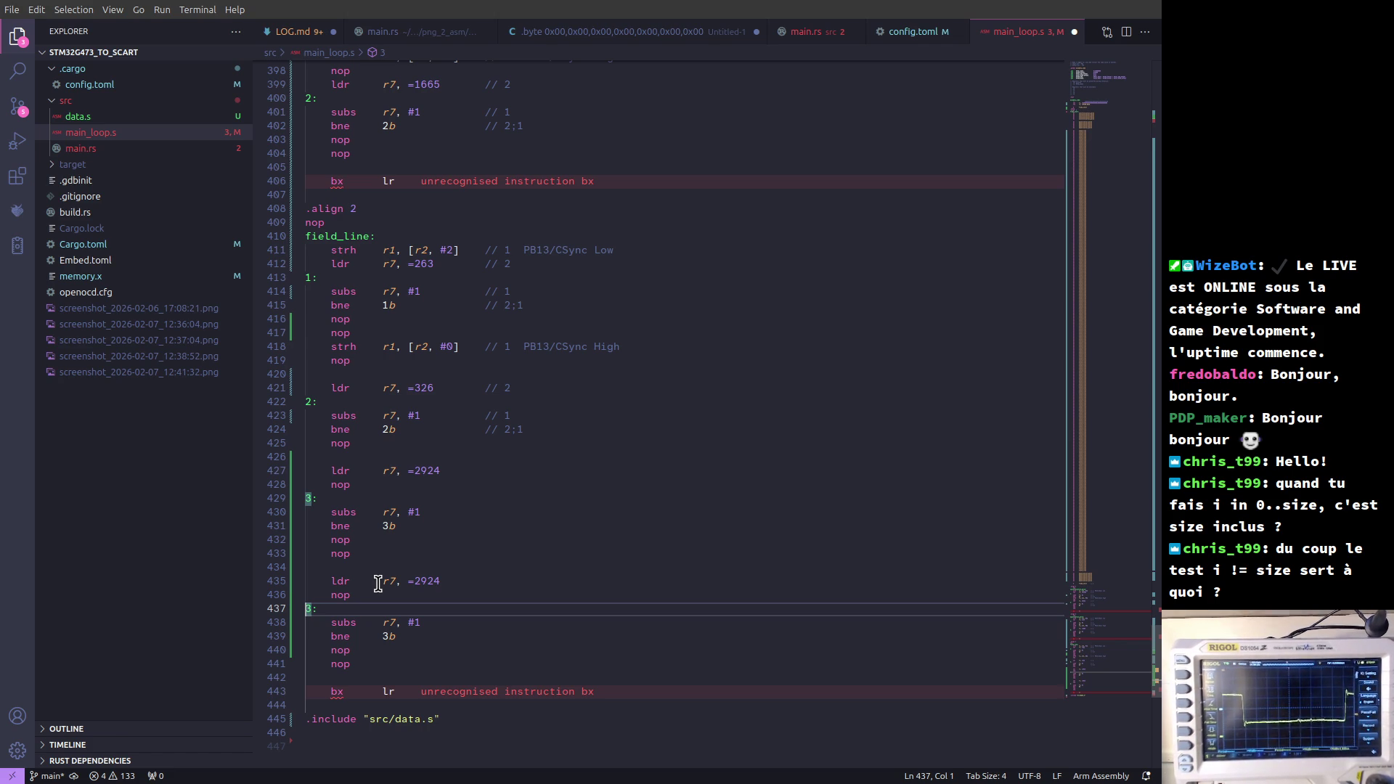
text(4)
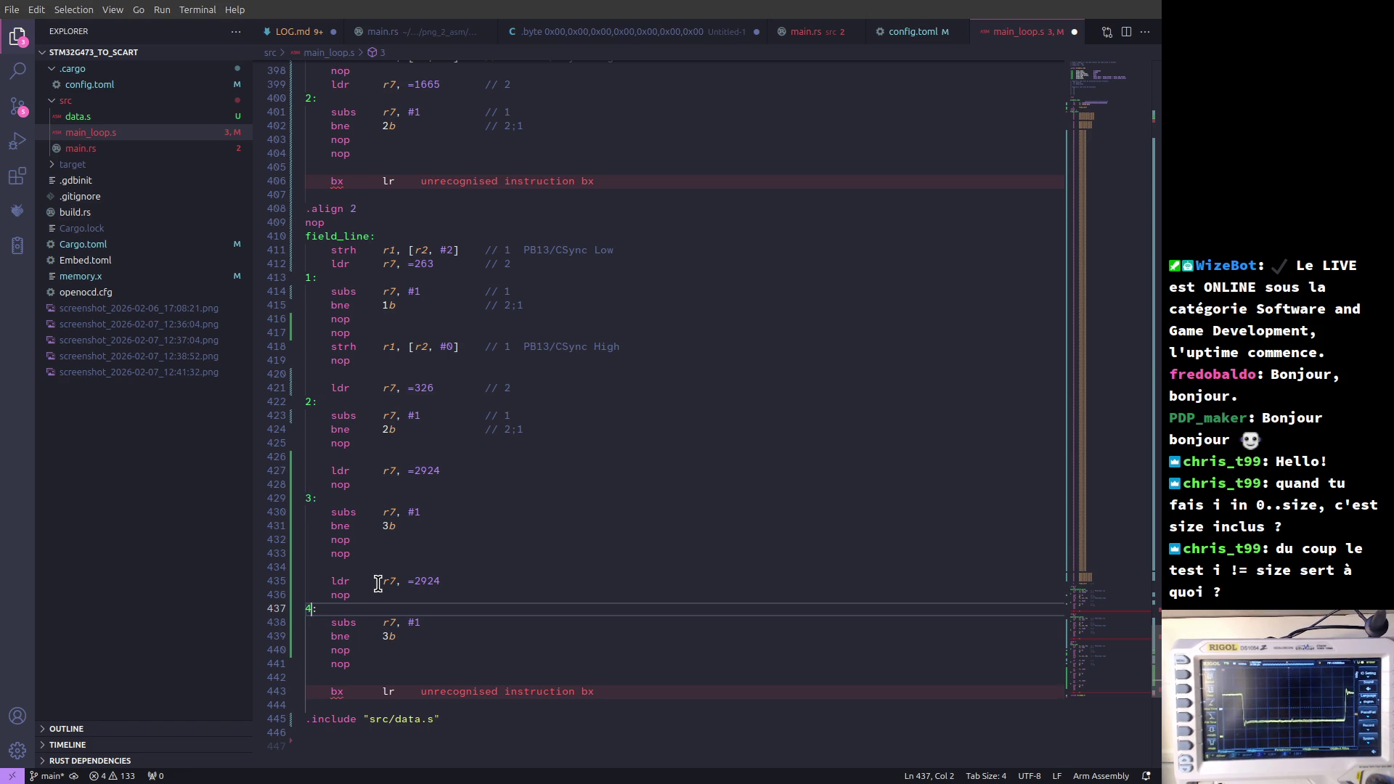
key(Down)
key(Down)
key(shift+Right)
text(4)
key(Up)
key(Up)
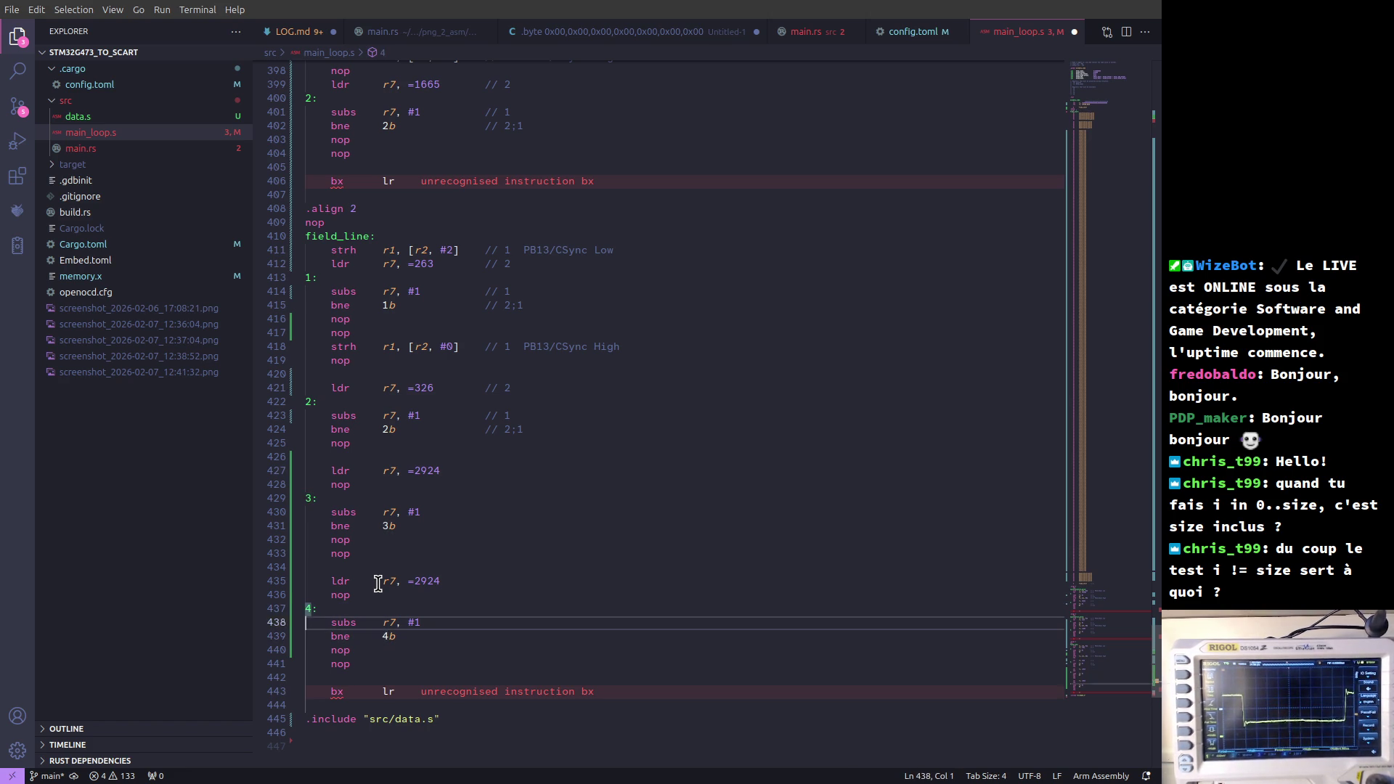
key(Down)
key(Down)
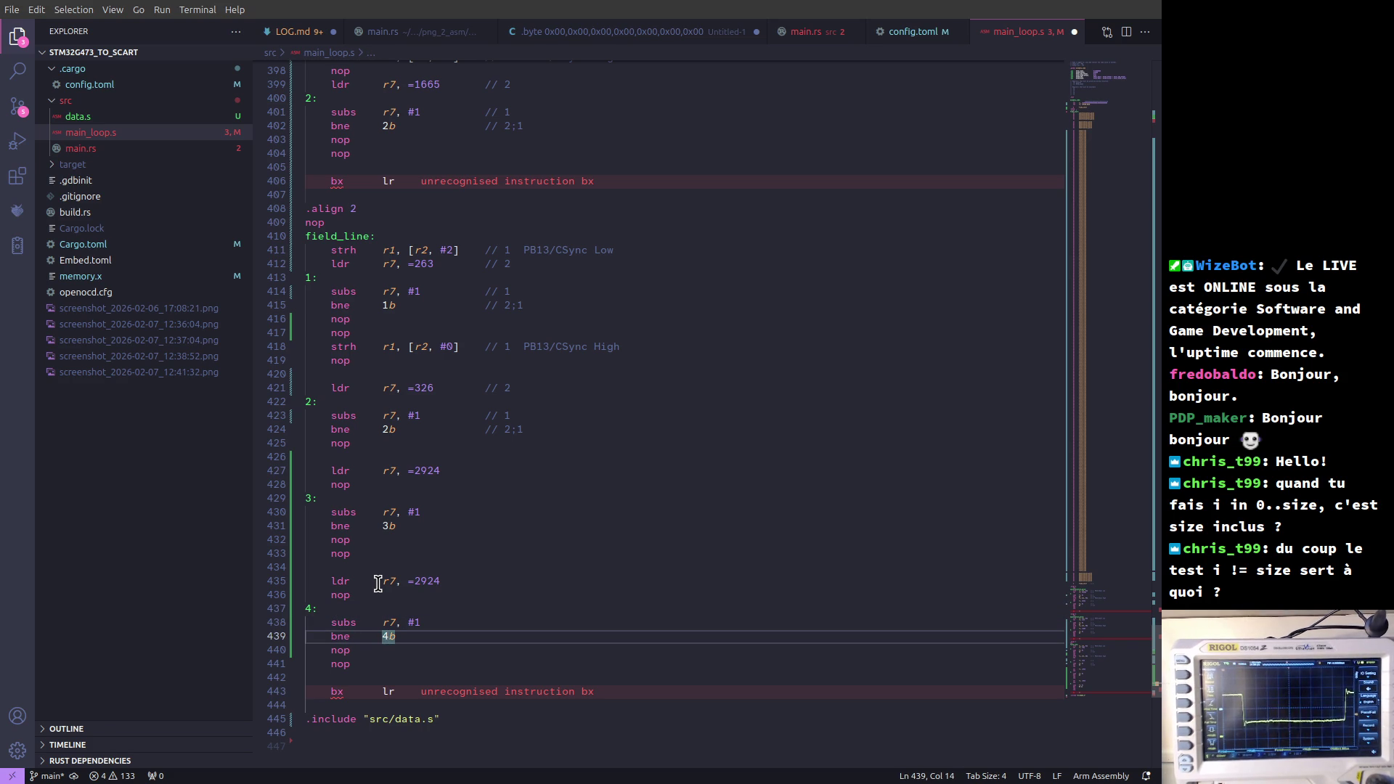
key(alt+Tab)
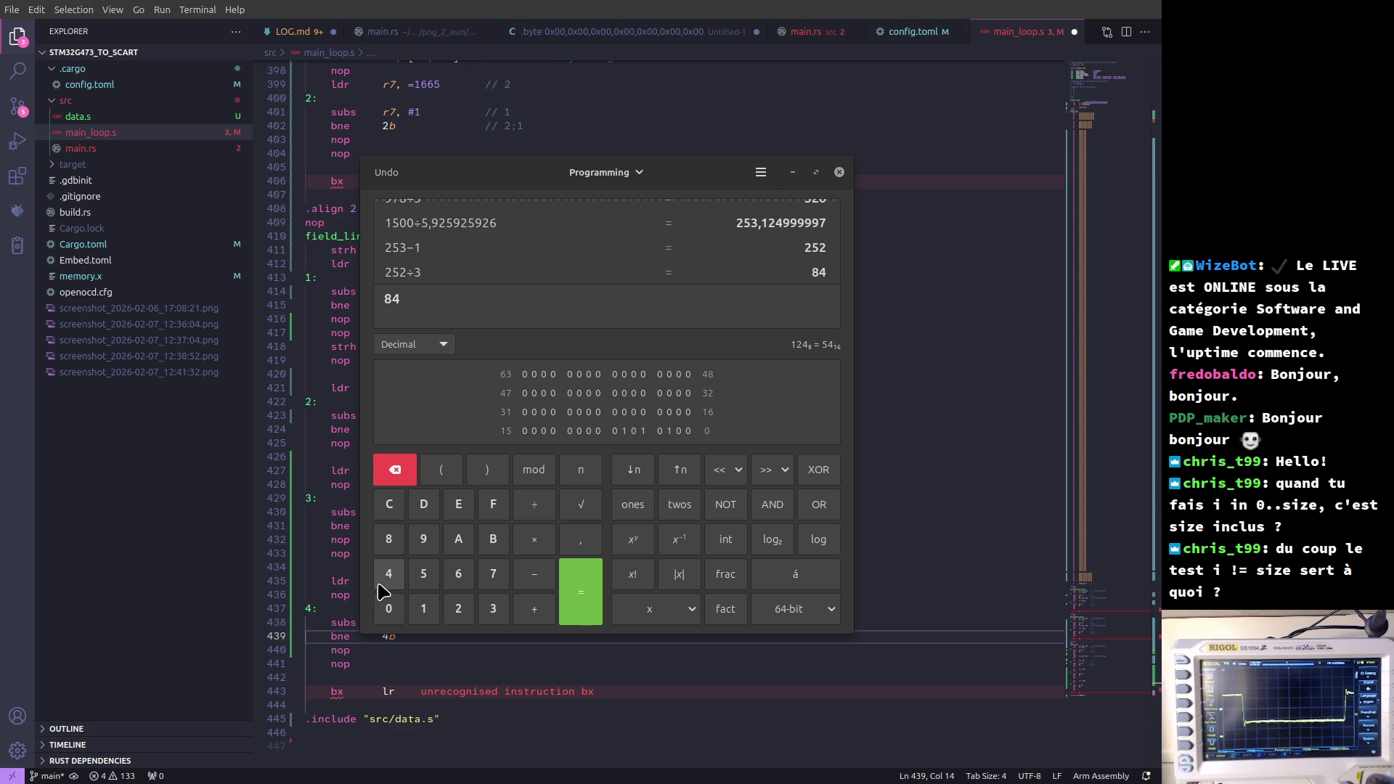
- Change loop 4's count to ldr r7, =84, delete one extra nop, and save main_loop.s
key(alt+Tab)
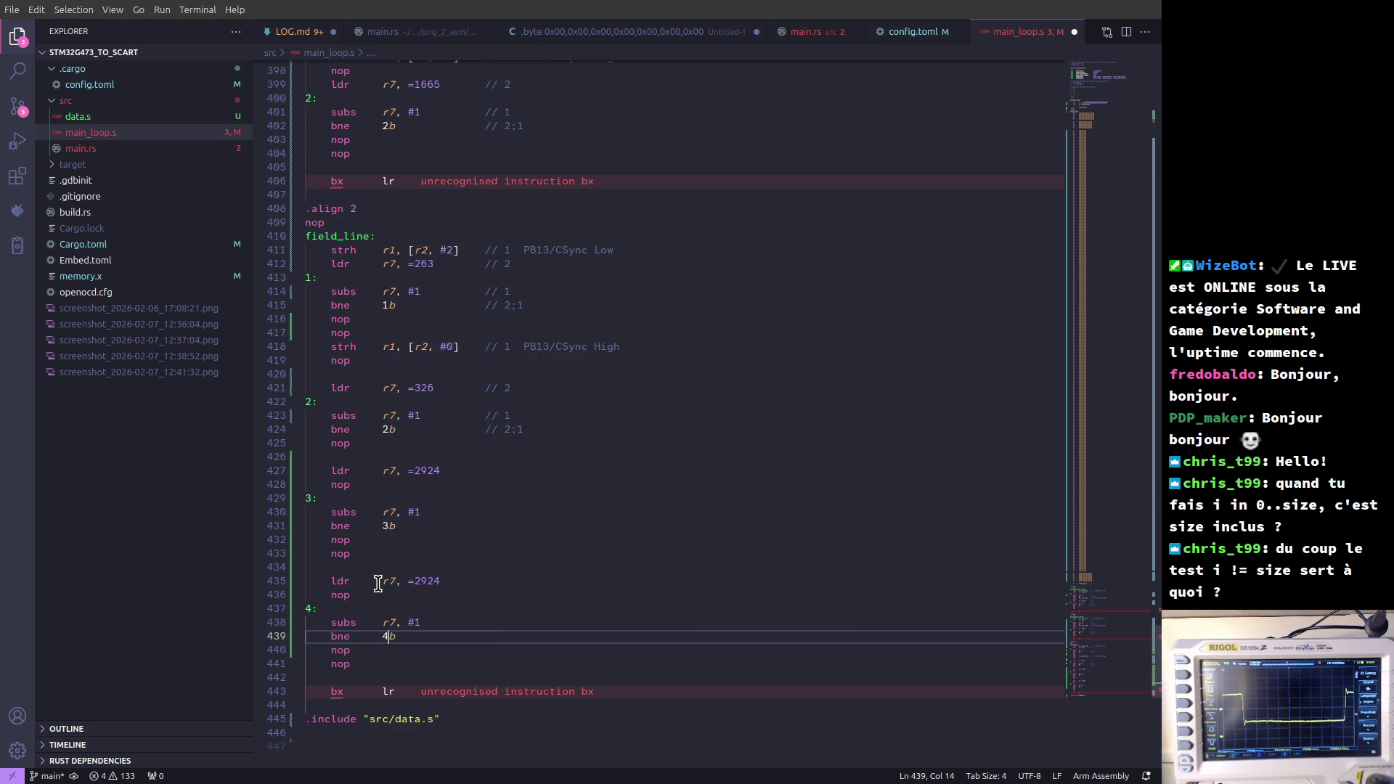
key(Up)
key(Up)
key(Up)
key(Up)
key(Right)
key(Right)
key(Right)
key(shift+End)
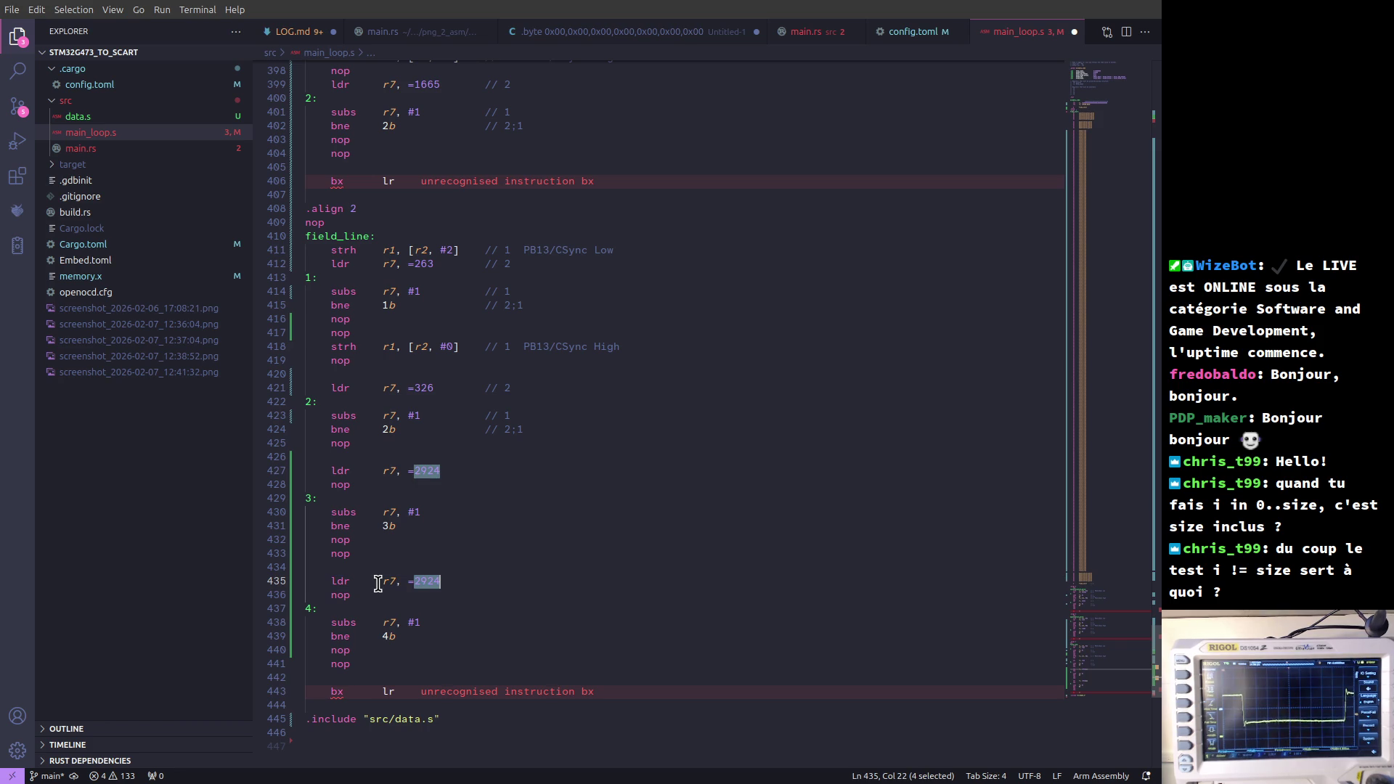
text(84)
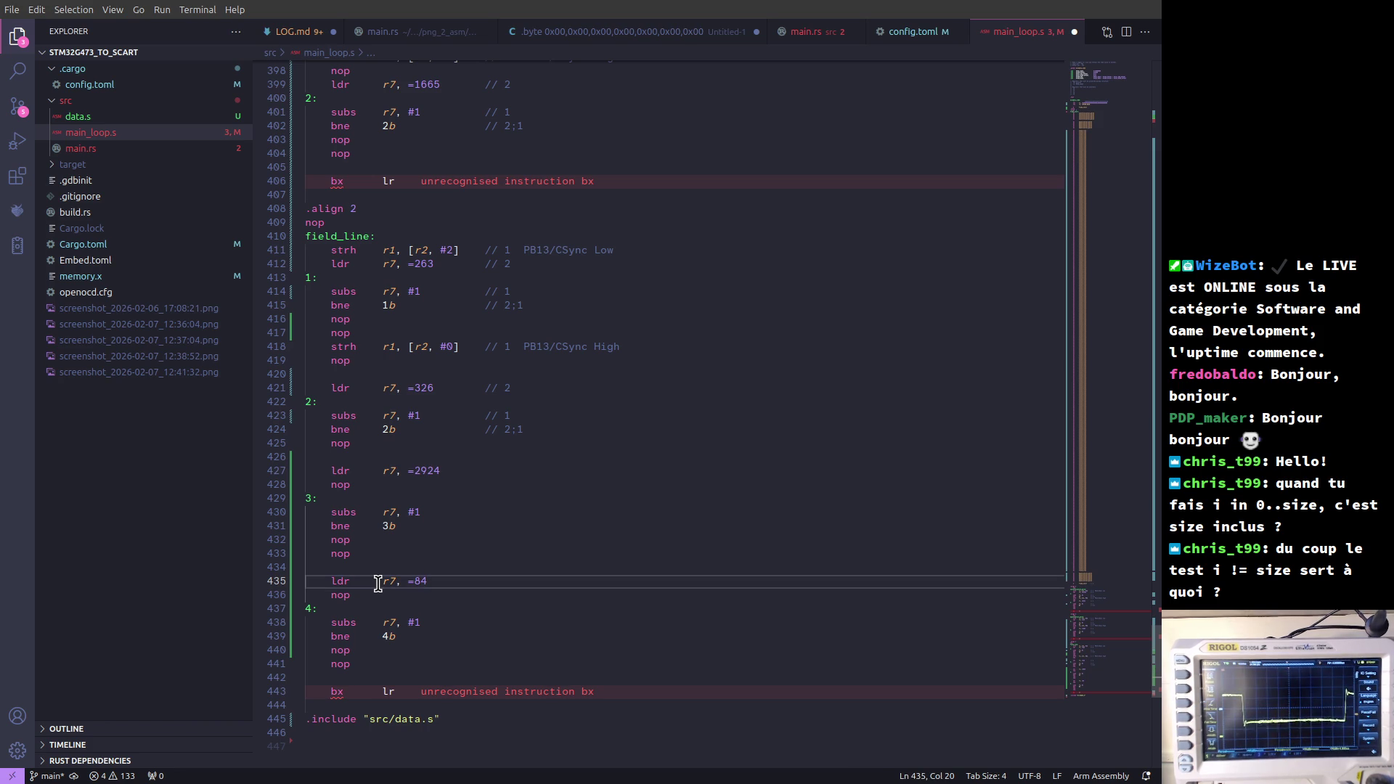
key(Down)
key(Down)
key(Down)
key(Down)
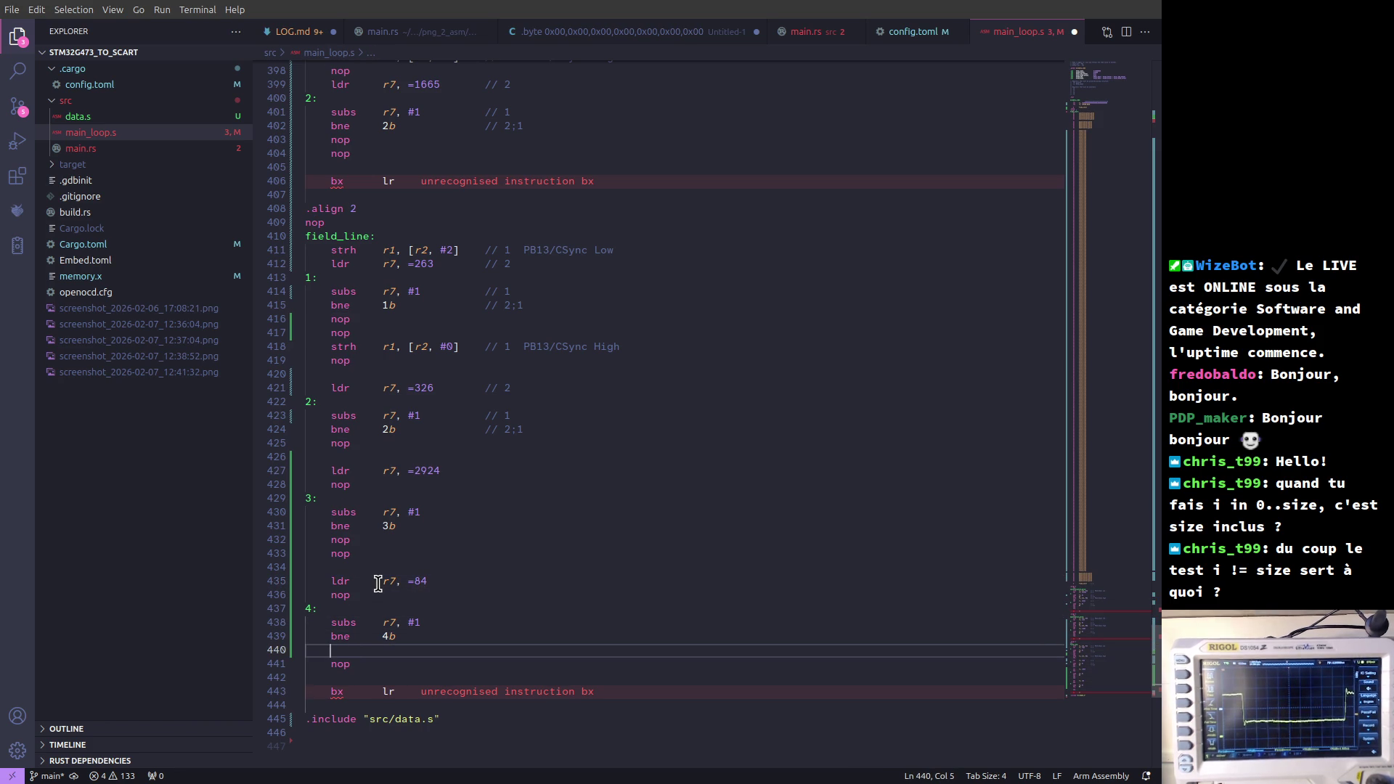
key(ctrl+shift+k)
key(Up)
key(Down)
key(Down)
key(Down)
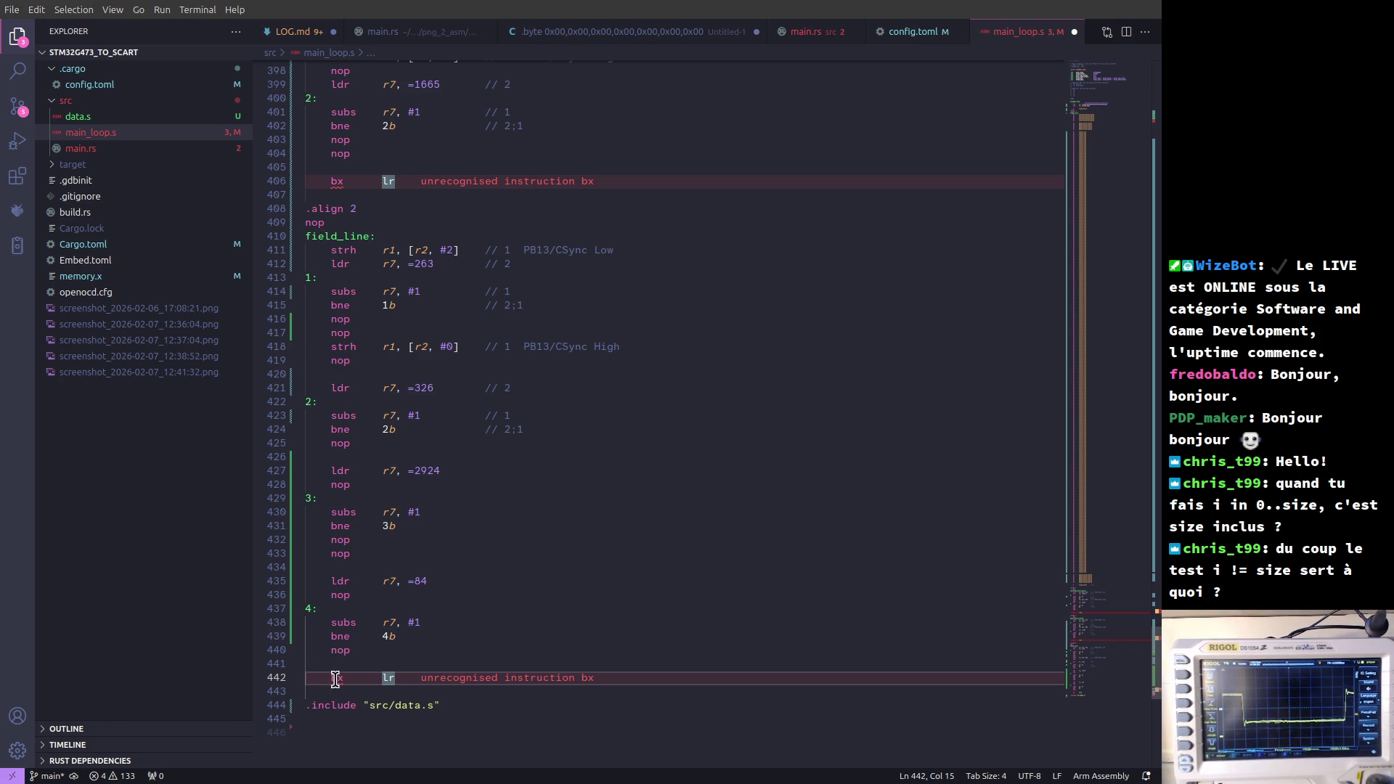
key(ctrl+s)
key(alt+Tab)
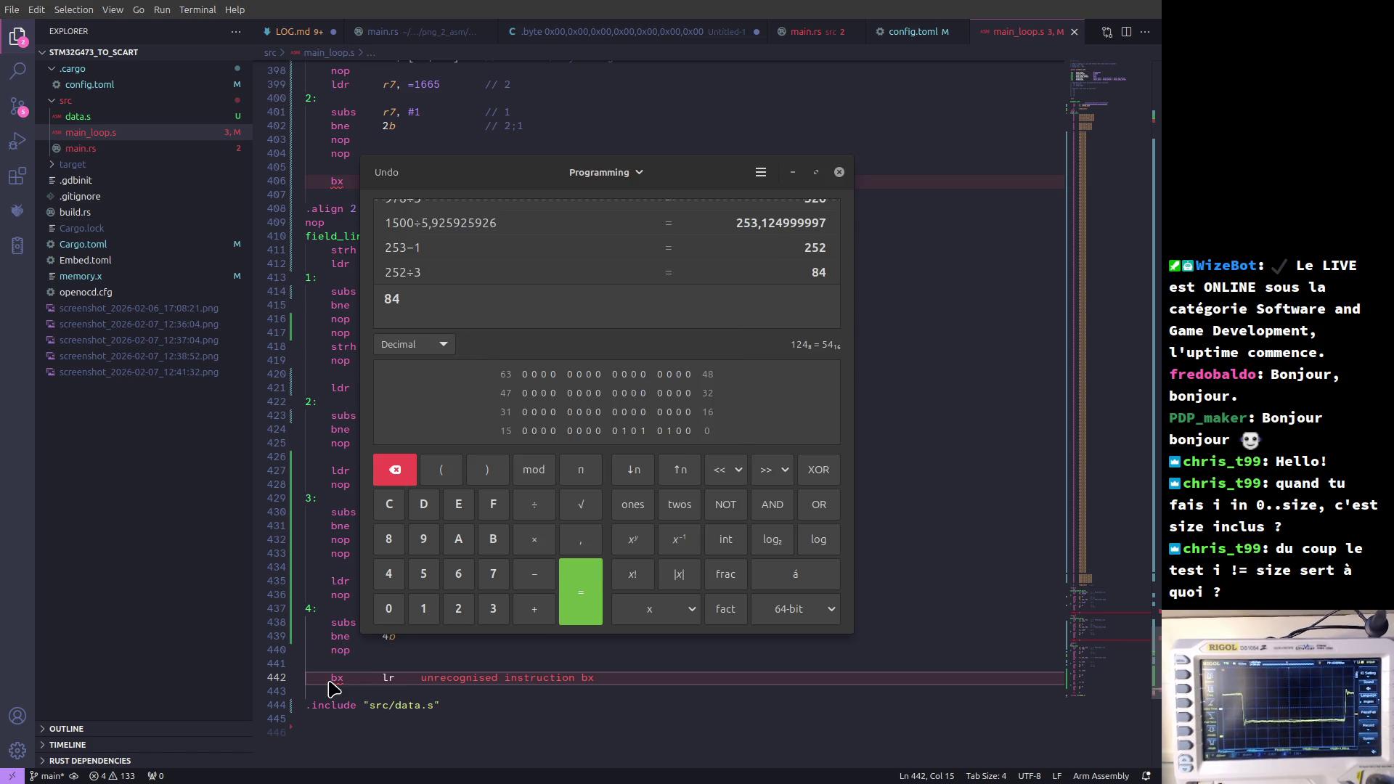
key(alt+Tab)
key(alt+Tab)
key(alt+Tab)
key(alt+Tab)
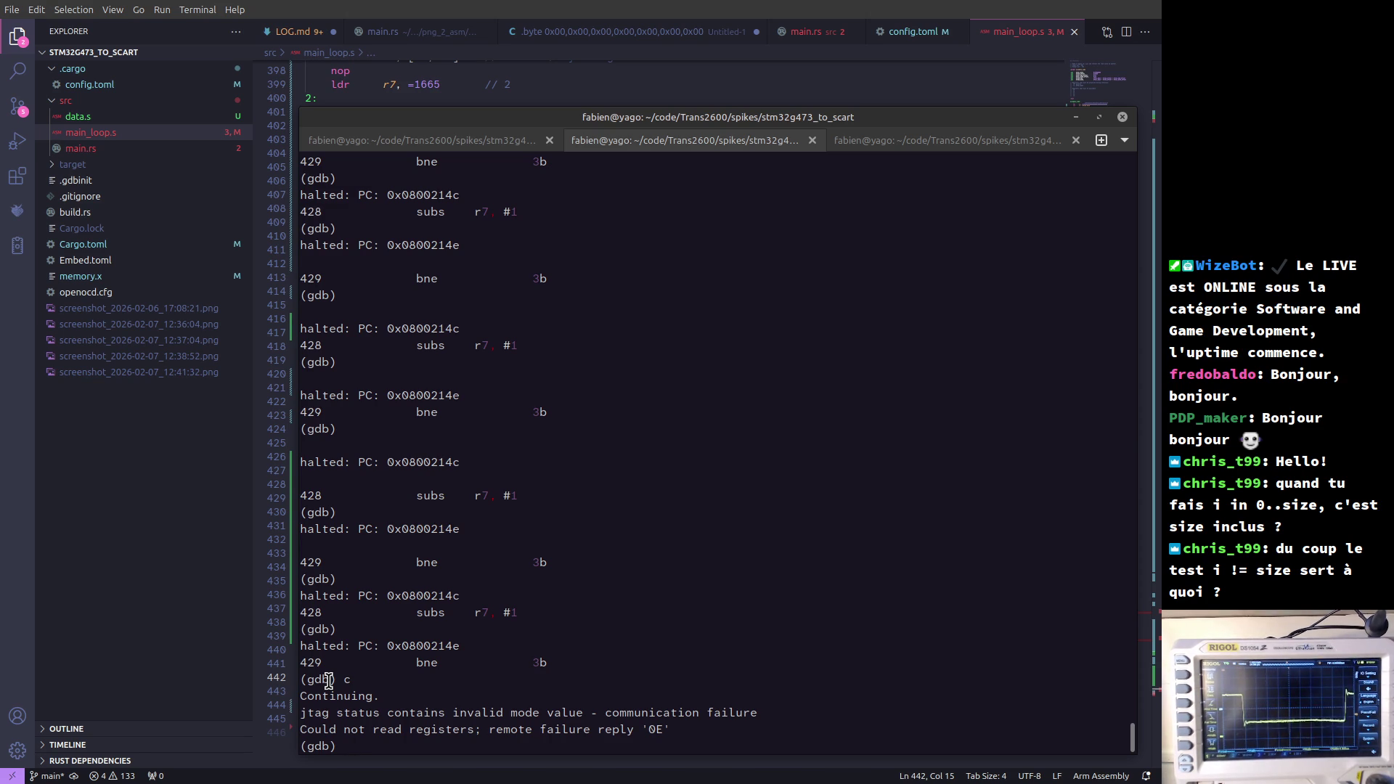
- Rebuild with cargo b -r, then in gdb reset the source path with dir and load
text(dir)
key(ctrl+Page_Down)
text(cargo b -r)
key(Return)
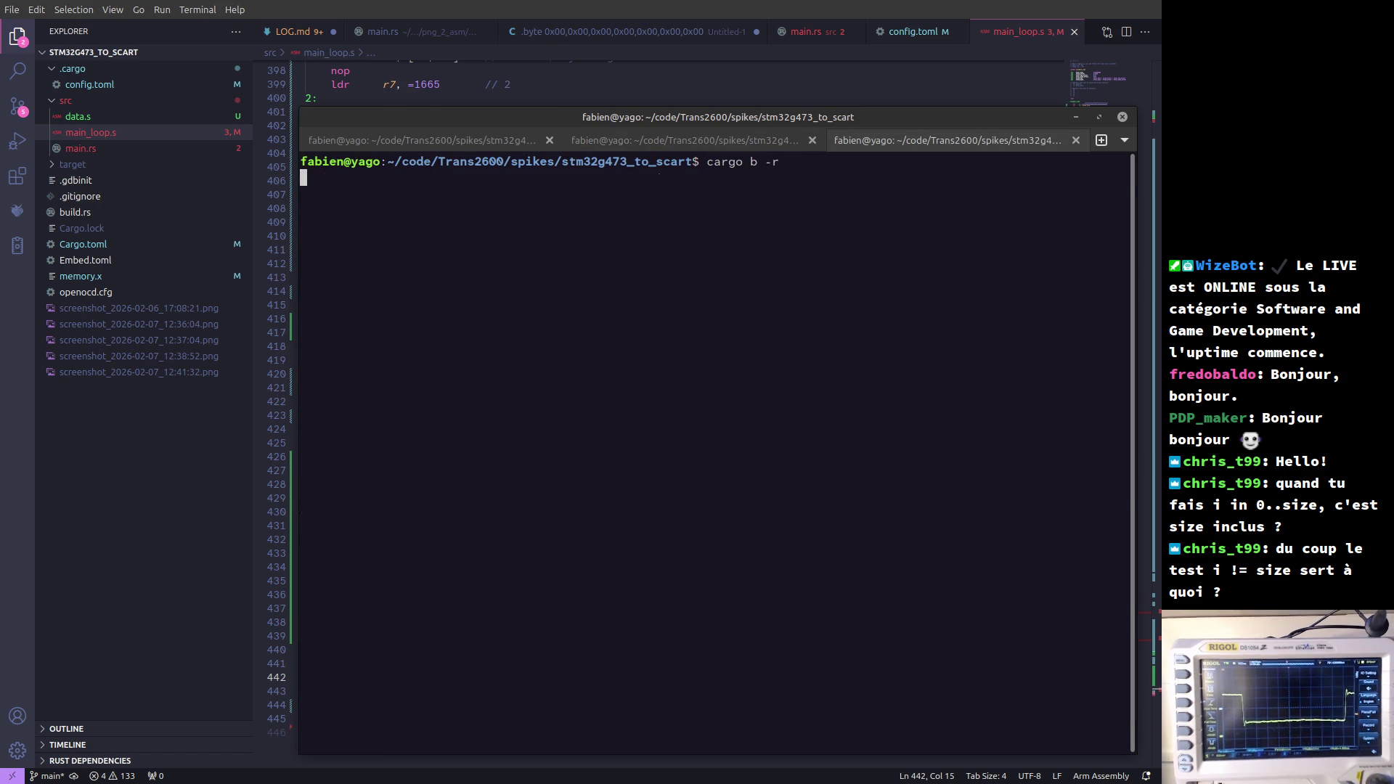
key(ctrl+Page_Up)
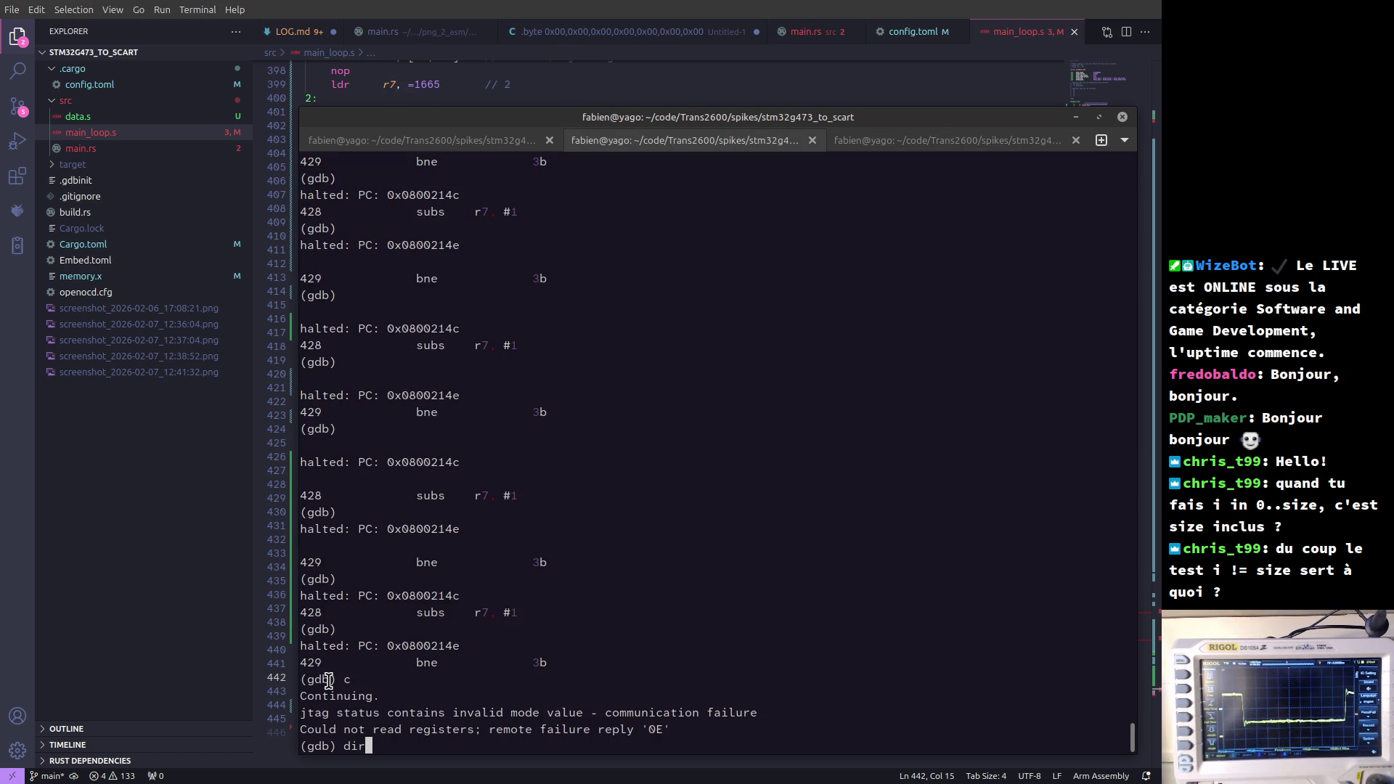
key(Return)
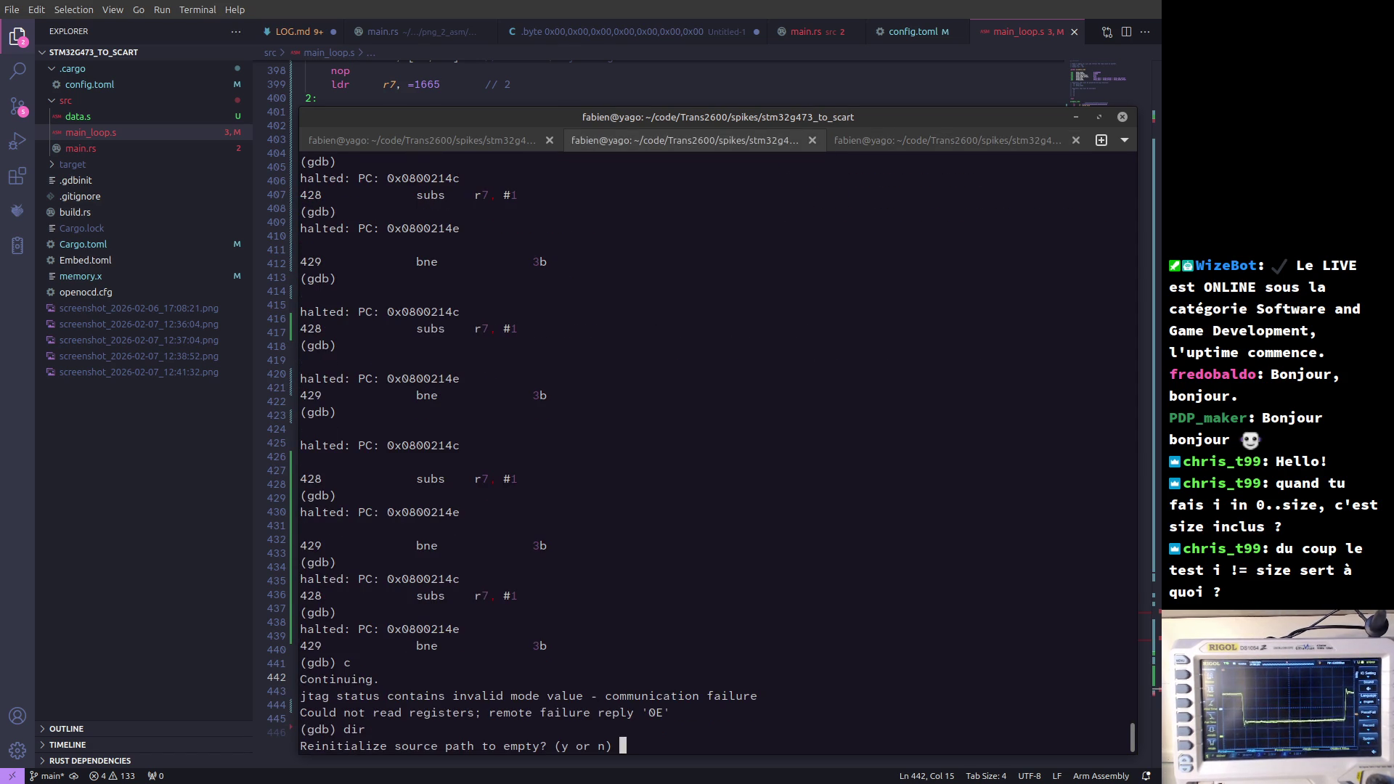
text(y)
key(Return)
text(load)
key(Return)
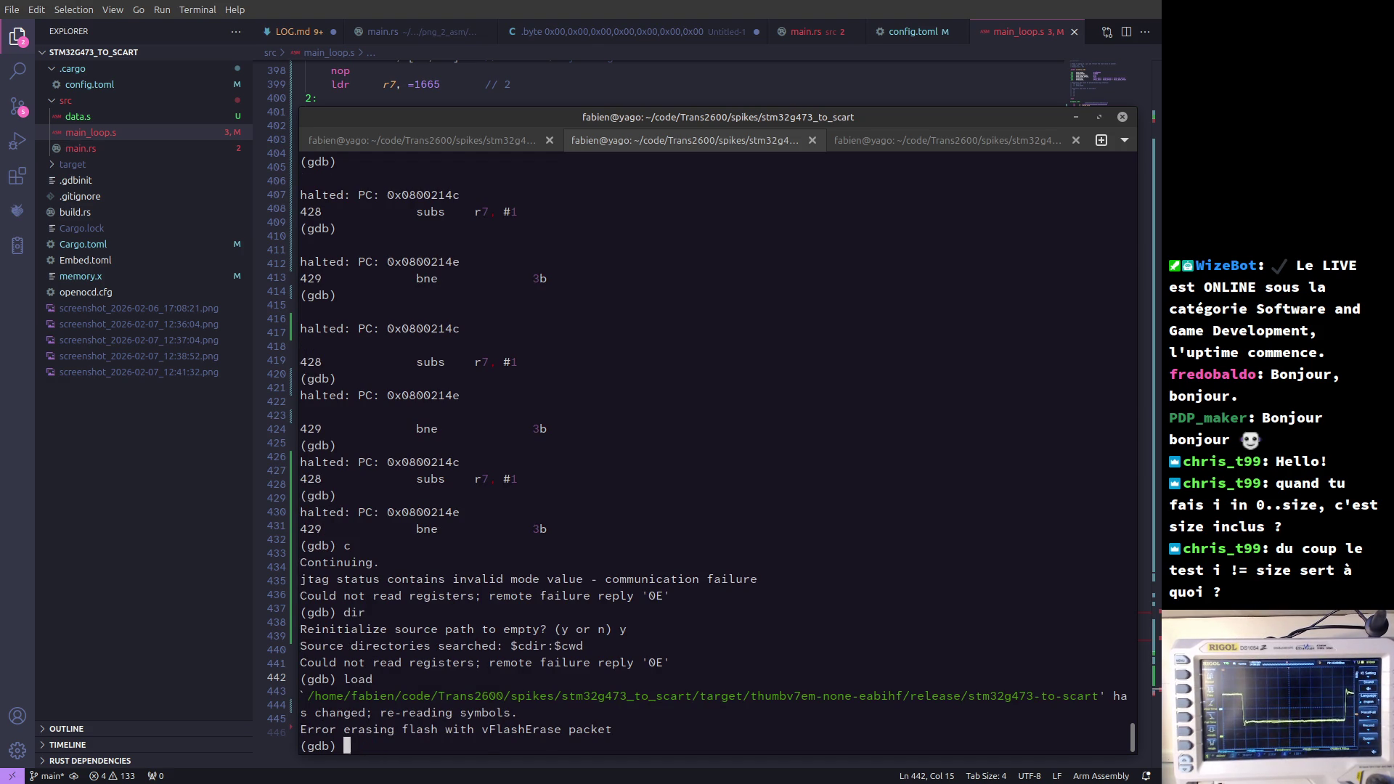
- Stop and rerun openocd in the first tab so it reconnects to the board
key(ctrl+Page_Up)
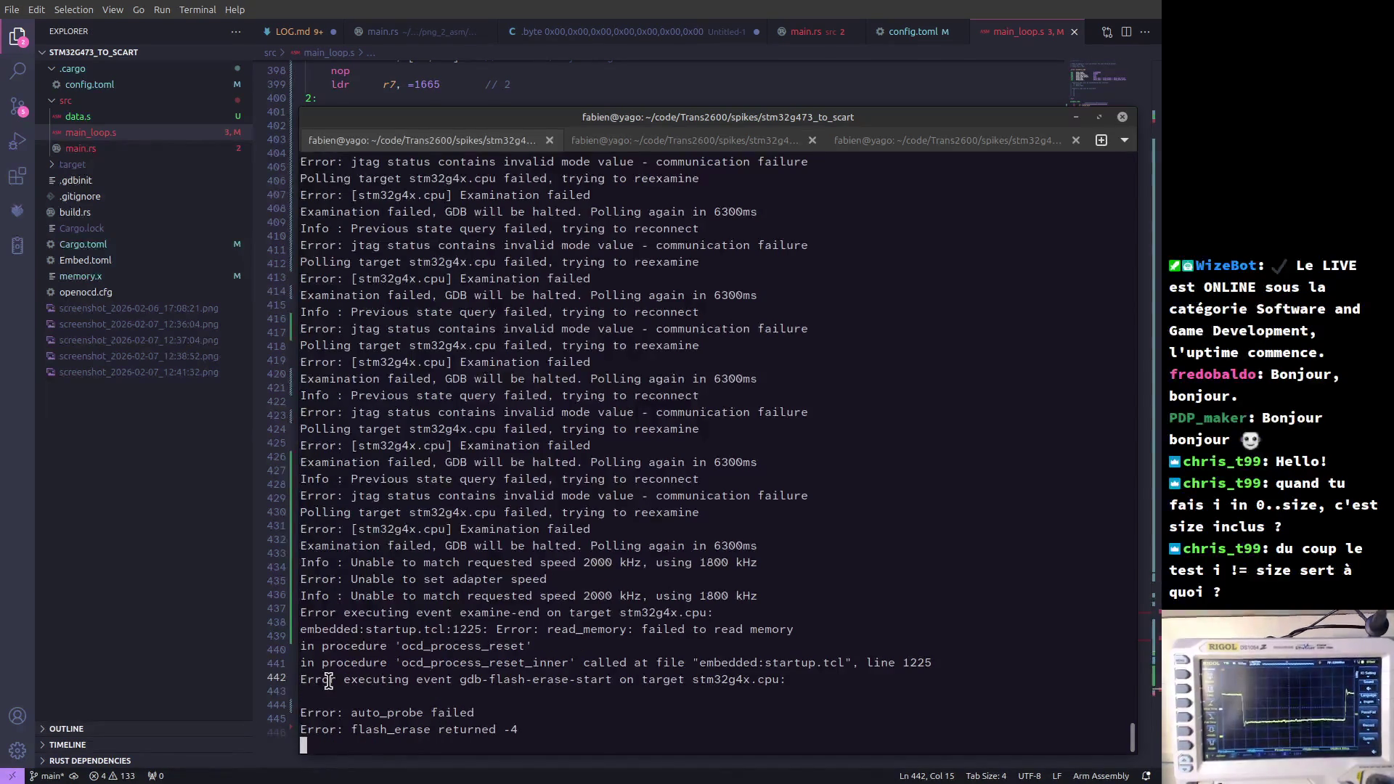
key(ctrl+c)
key(Up)
key(Return)
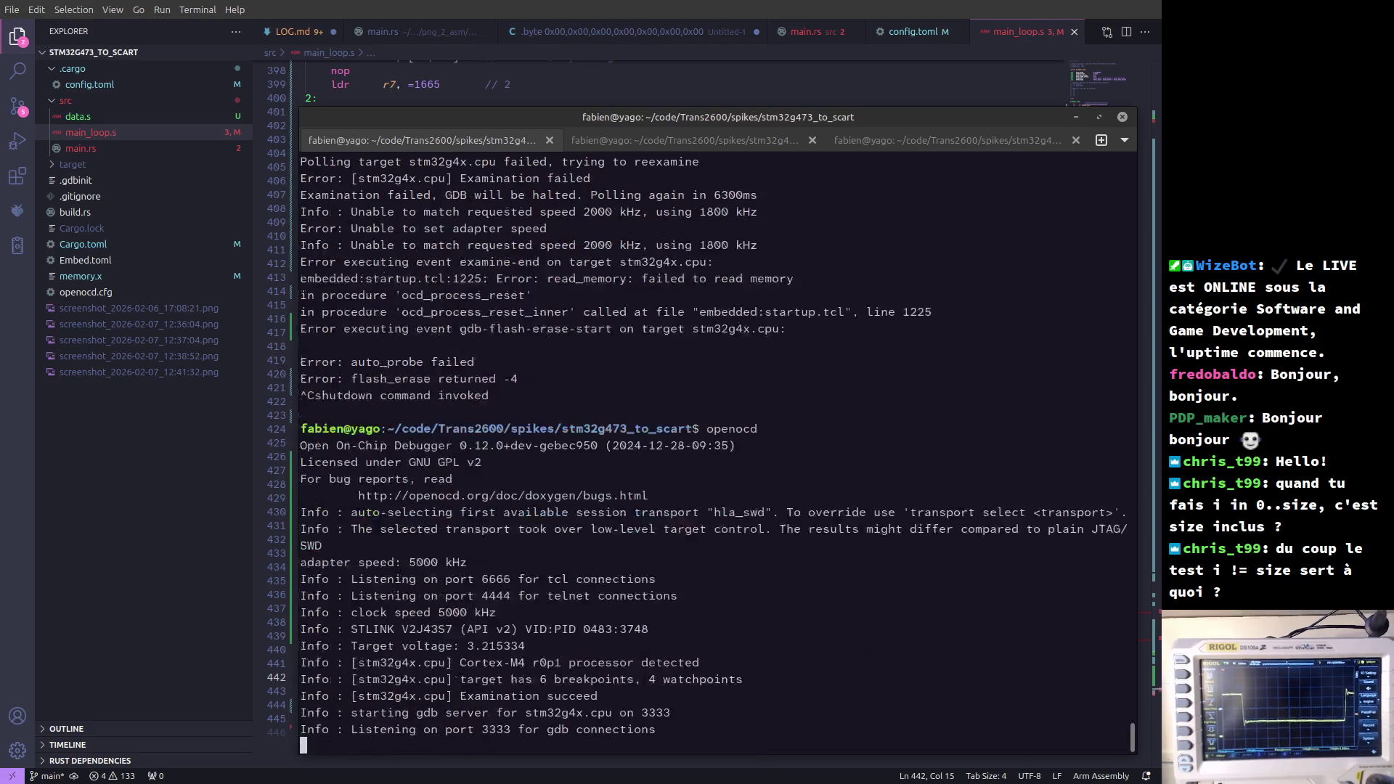
- In the gdb session, compose the 'target extended-remote :' command using tab completion
key(ctrl+Page_Down)
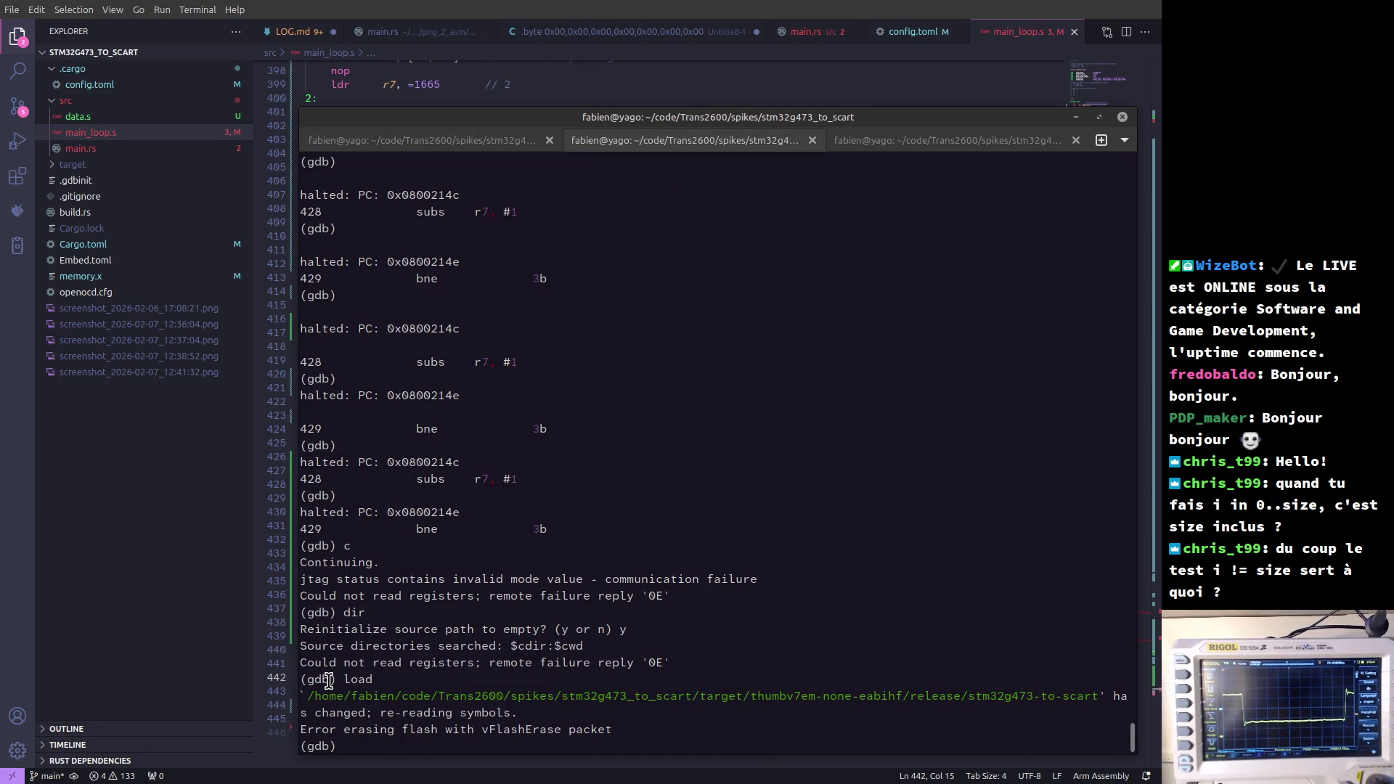
key(Up)
key(Down)
text(tar ext :)
key(ctrl+Left)
key(ctrl+Left)
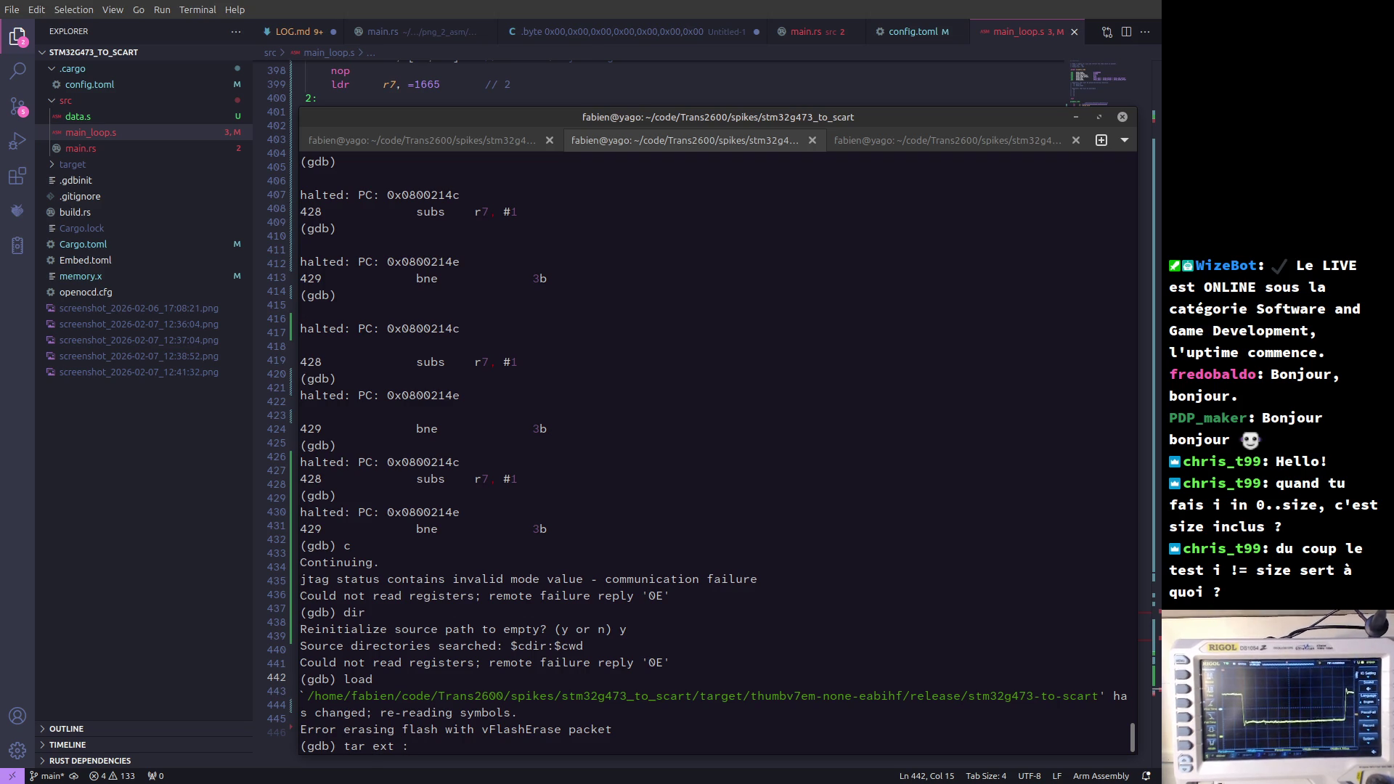
key(Right)
key(Right)
key(Right)
text(get)
key(Right)
key(Right)
key(Right)
key(Right)
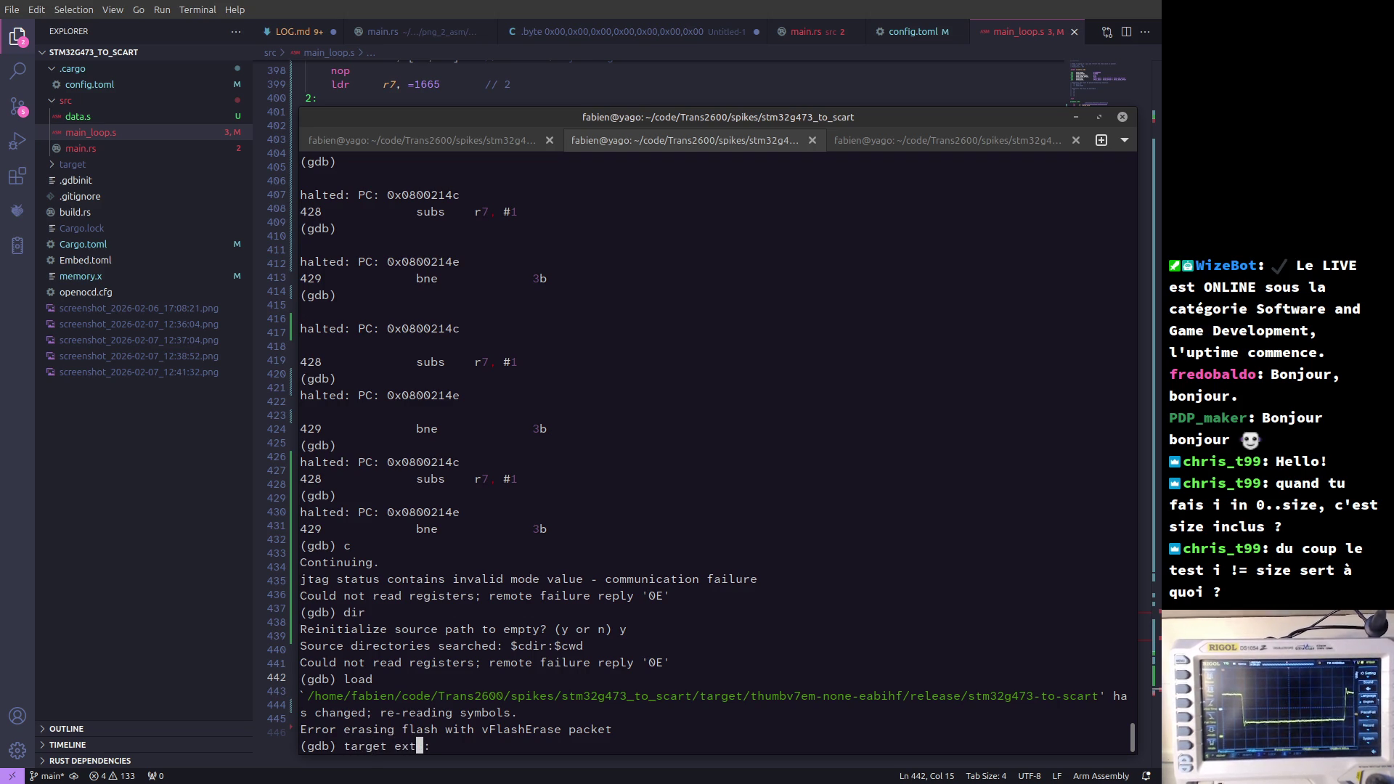
key(Tab)
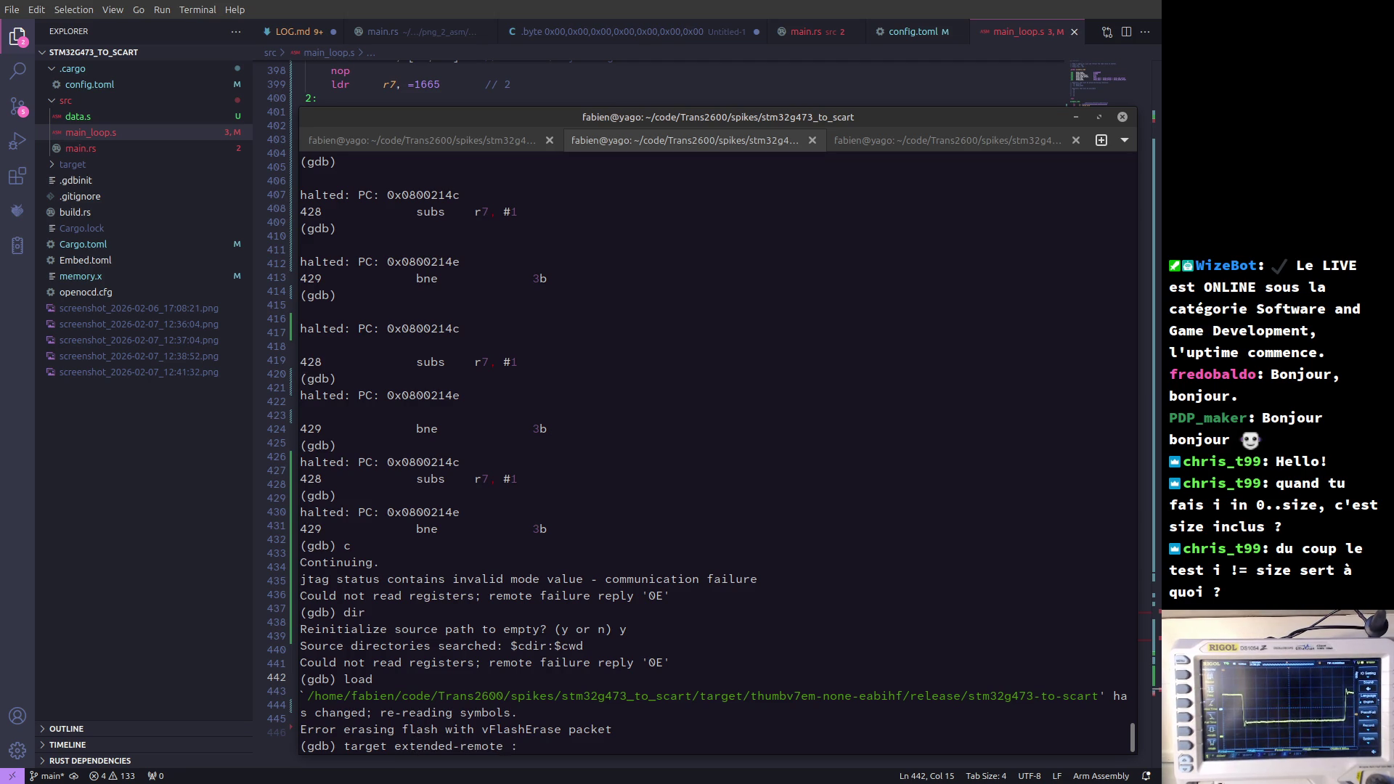
key(Left)
key(Left)
key(Left)
key(Left)
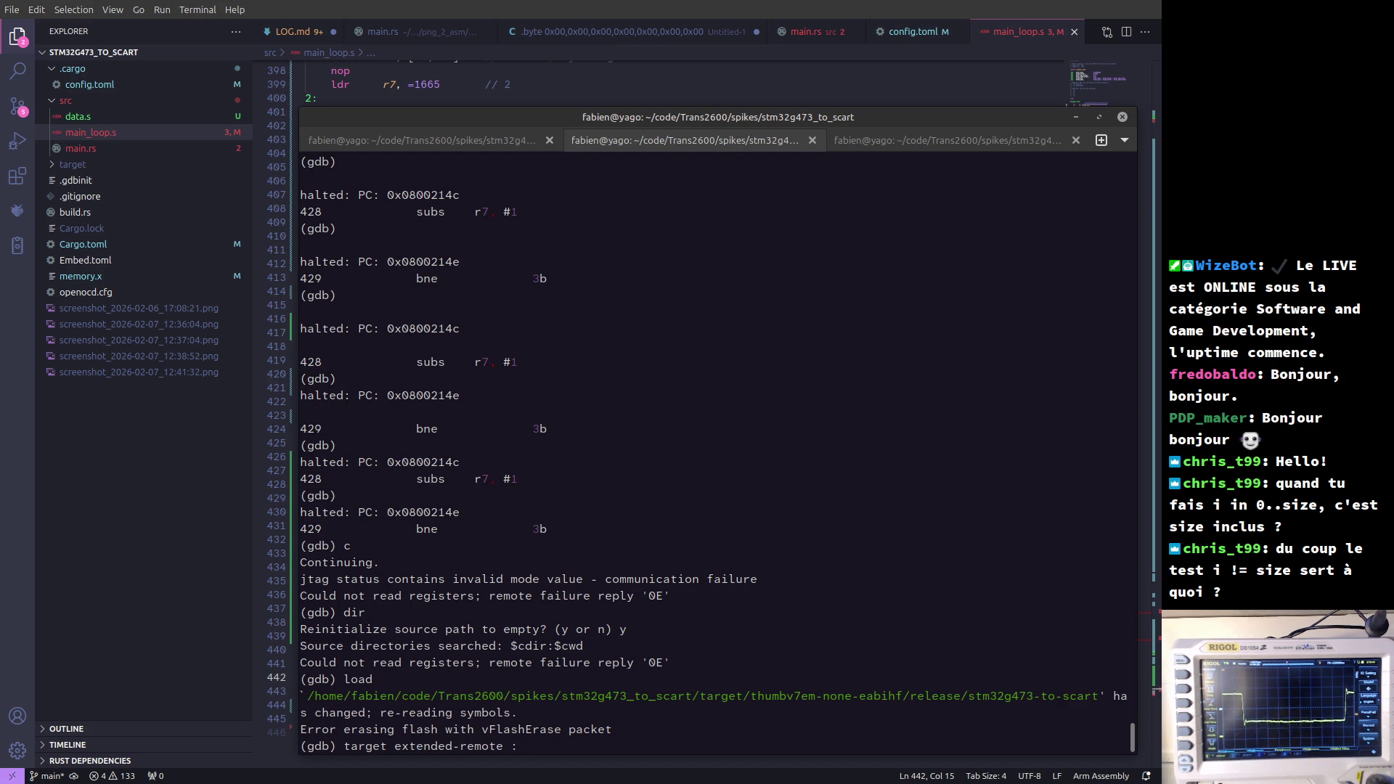
- After checking the OpenOCD output, connect to port 3333, killing the old session, then reconnect
key(ctrl+Page_Up)
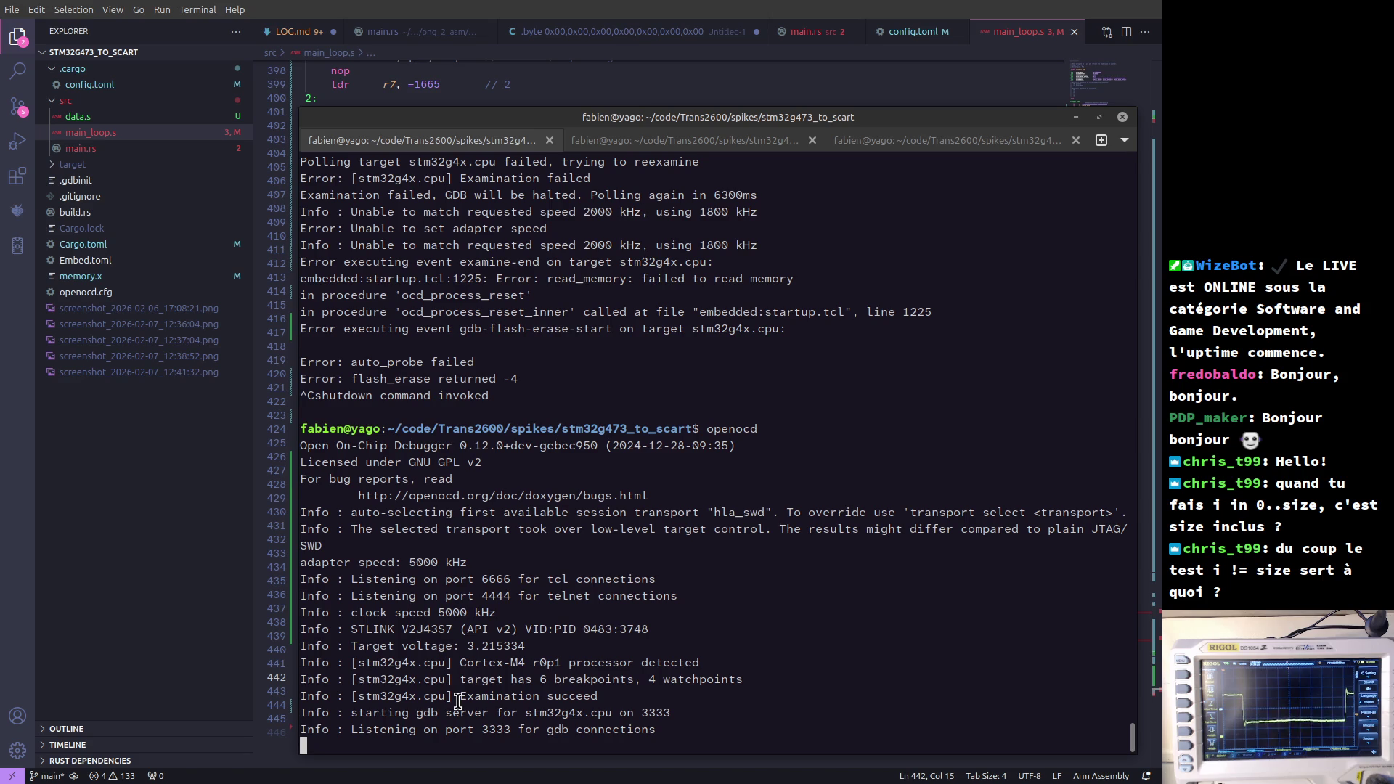
key(ctrl+Page_Down)
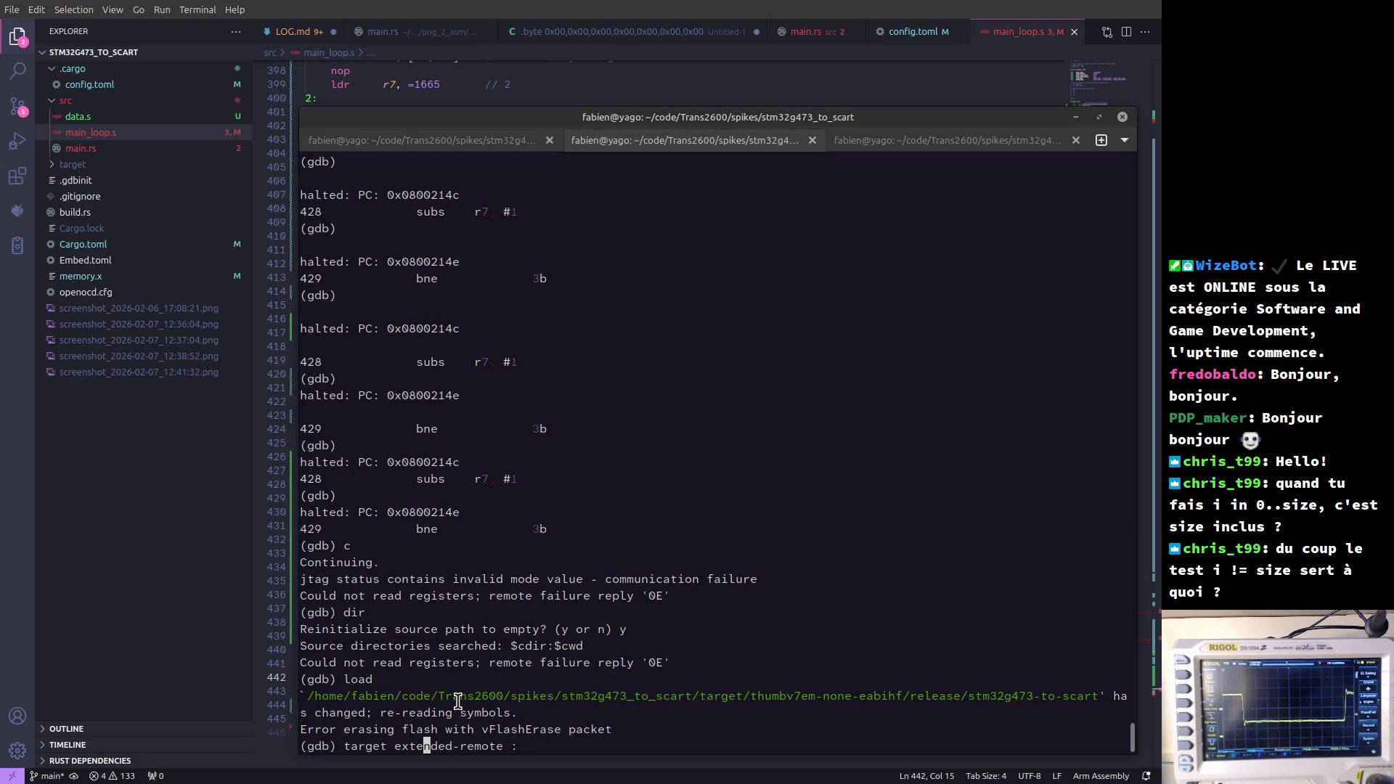
key(Right)
key(Right)
key(Right)
key(Right)
key(Right)
key(Right)
text(3333)
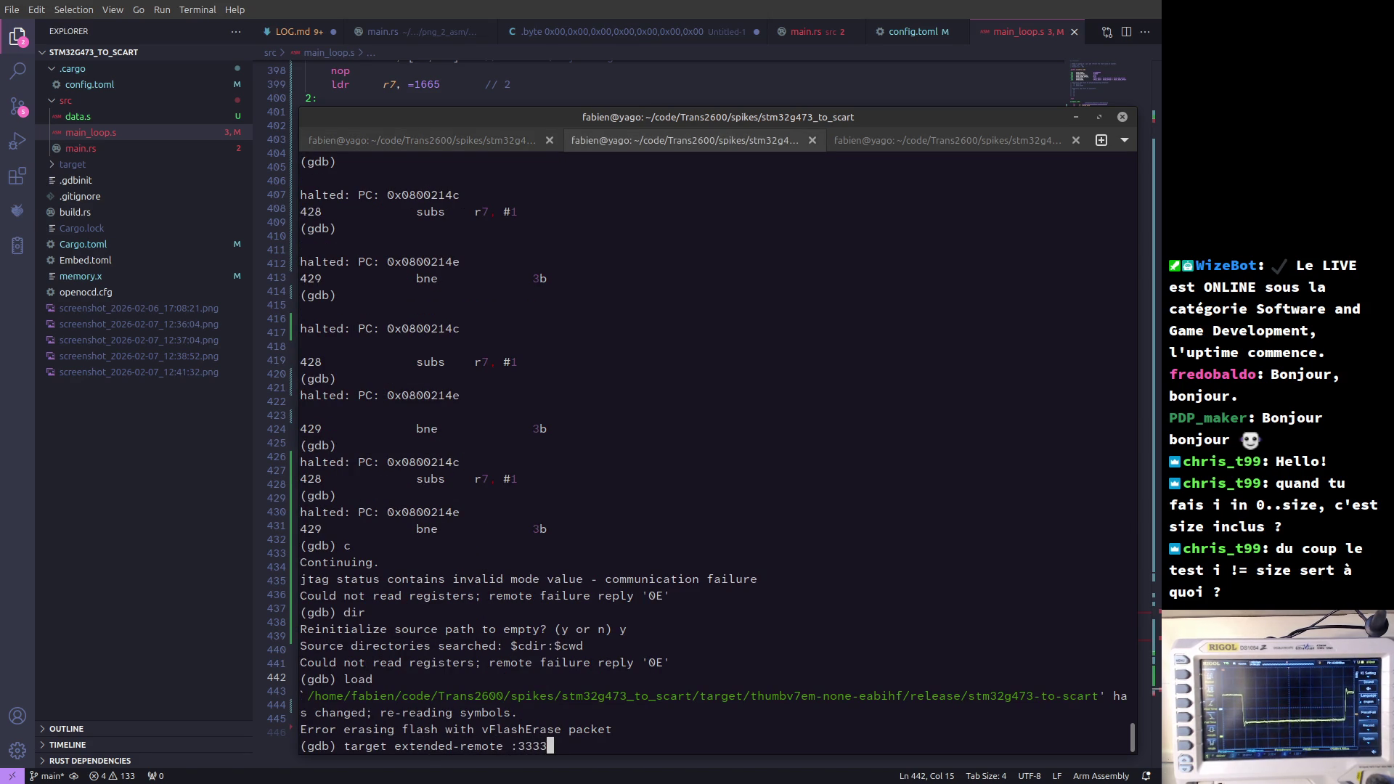
key(Left)
key(Left)
key(Left)
key(Right)
key(Right)
key(Right)
key(Return)
text(y)
key(Return)
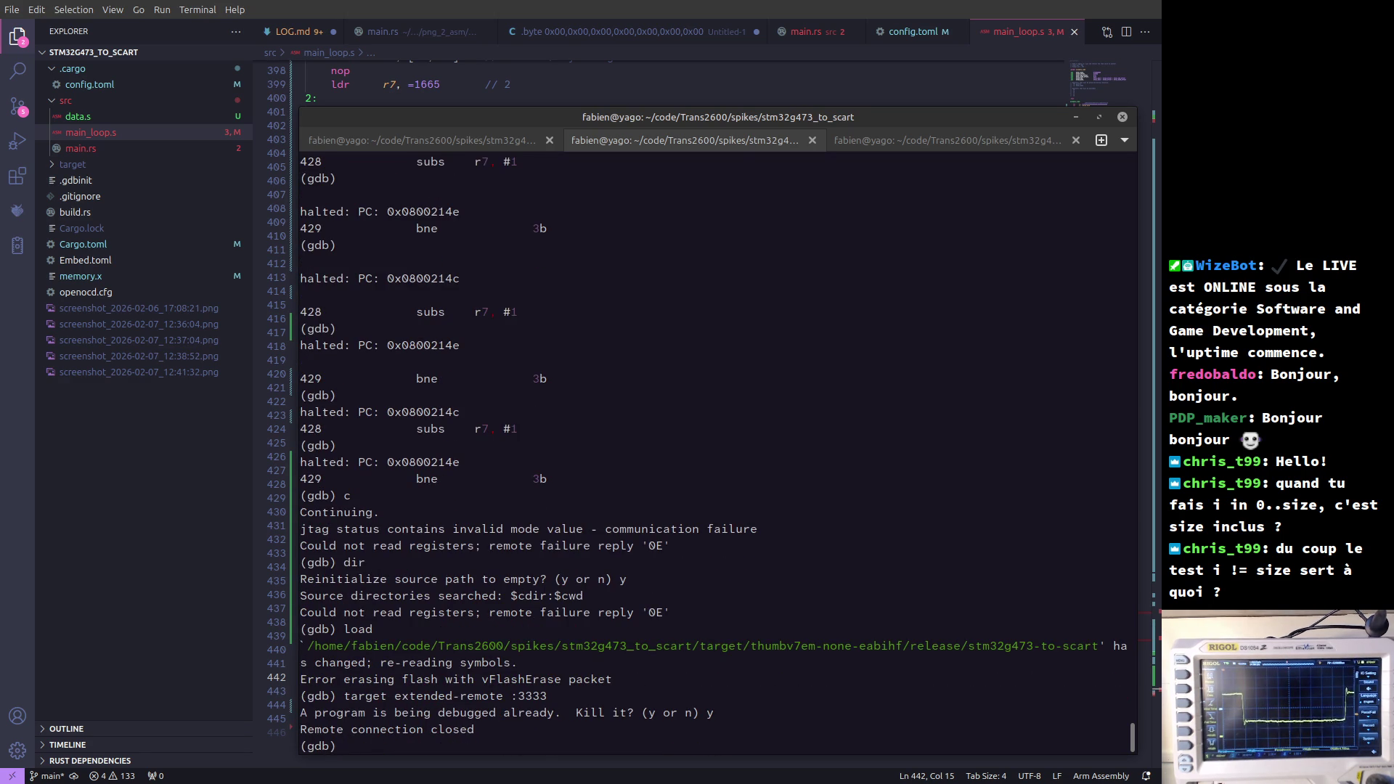
key(Up)
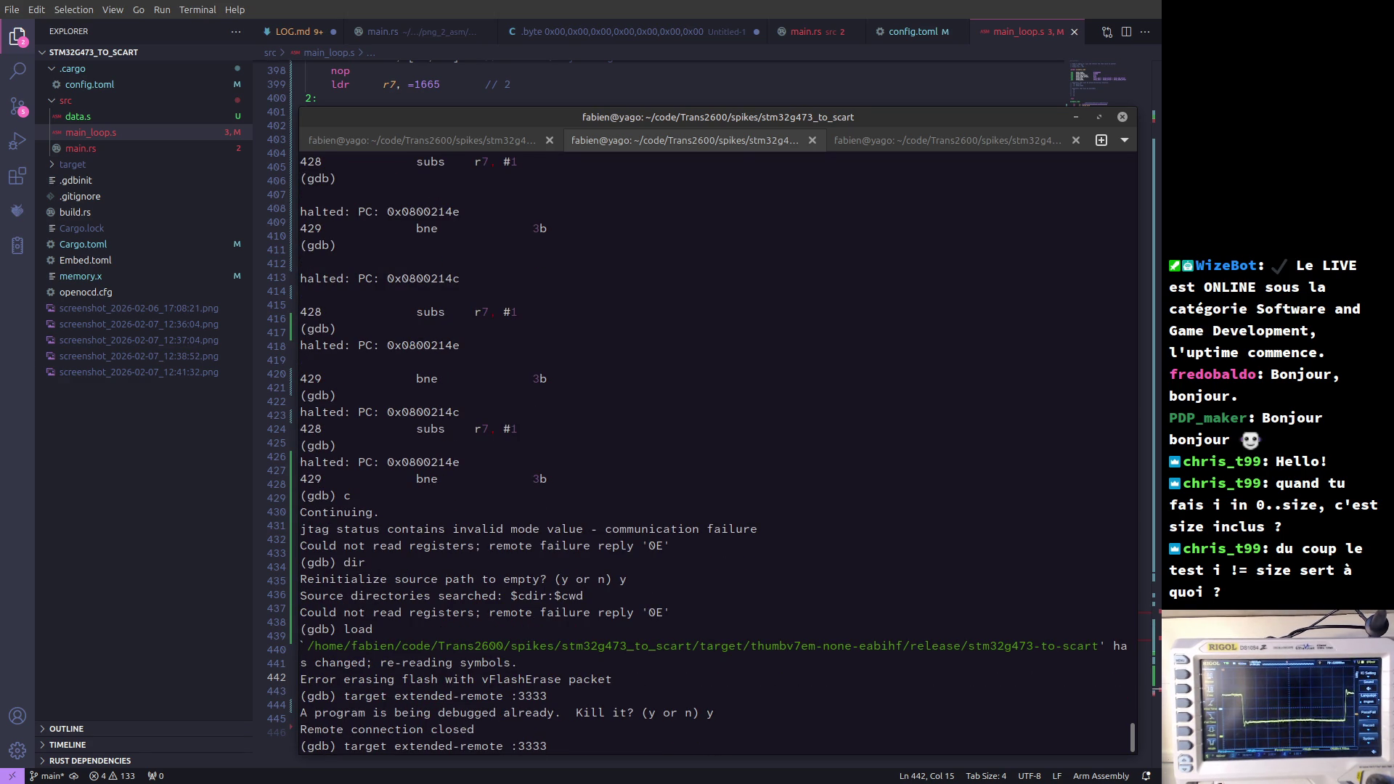
key(Return)
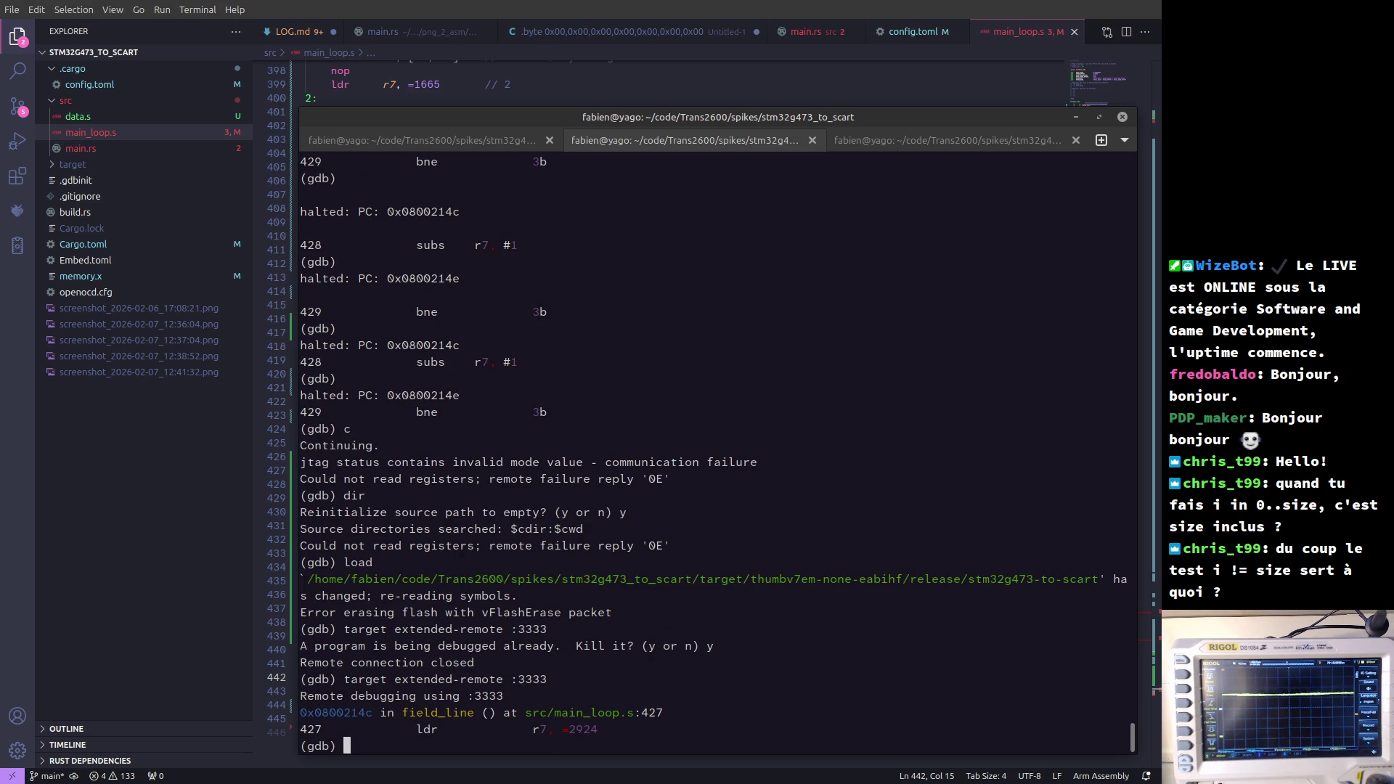
- Run load in gdb to flash the rebuilt firmware, 355420 bytes in total
text(load)
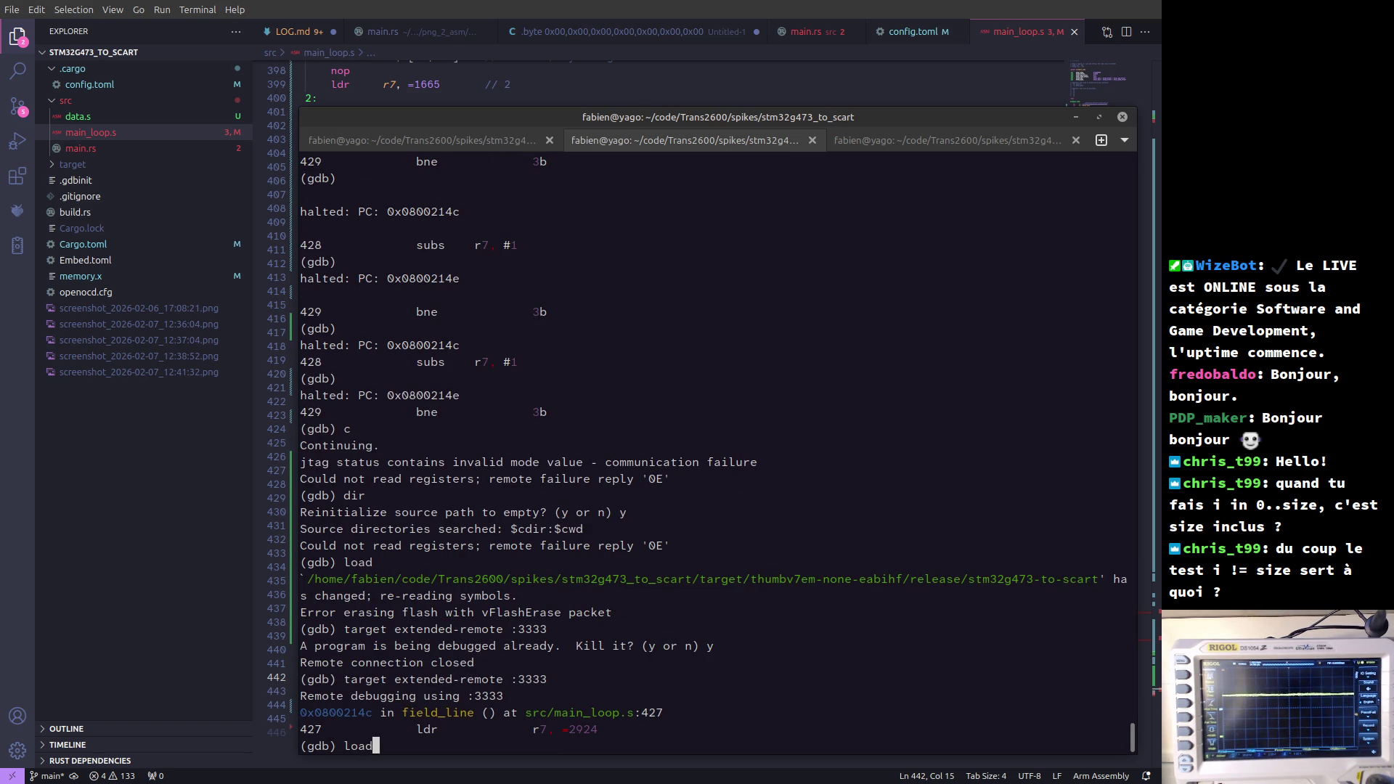
key(Return)
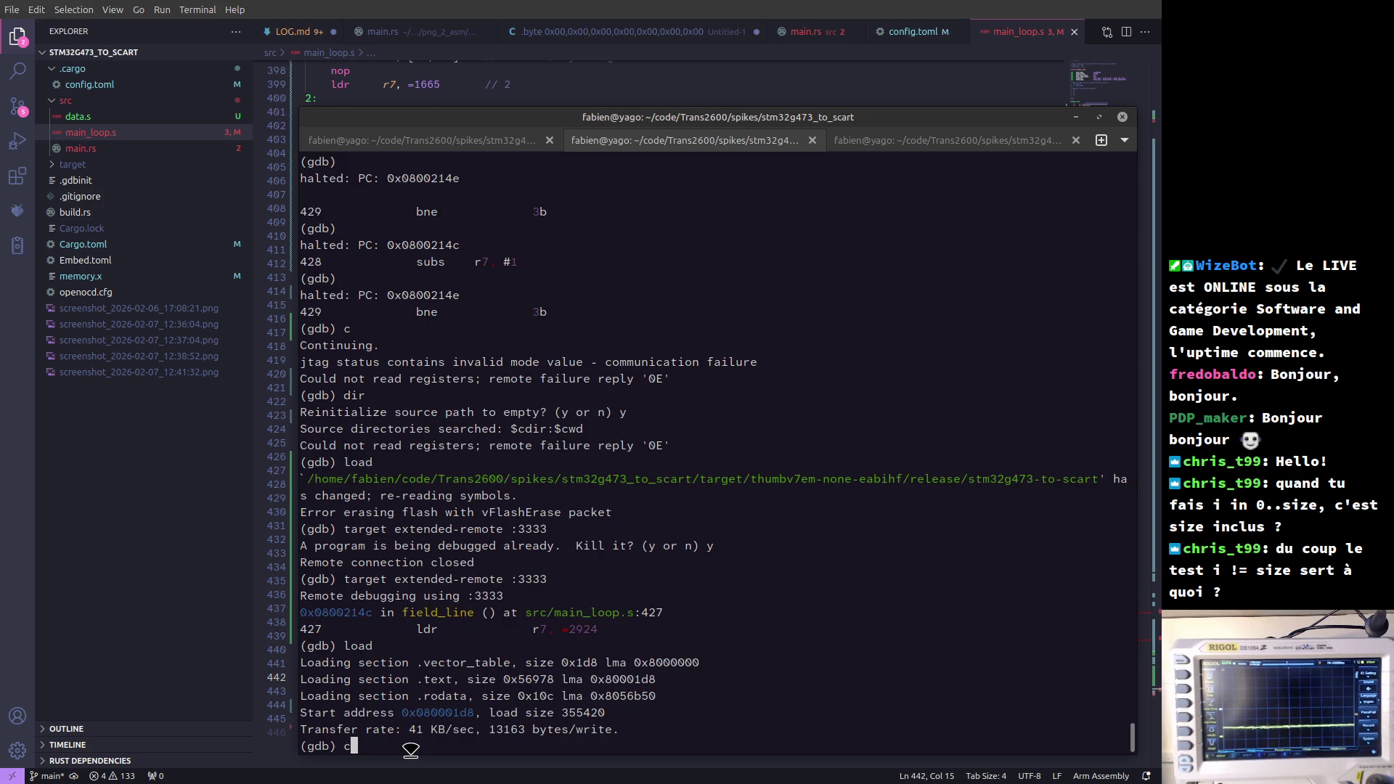
- Resume the freshly flashed firmware in gdb so it runs, showing 'Continuing.'
key(Return)
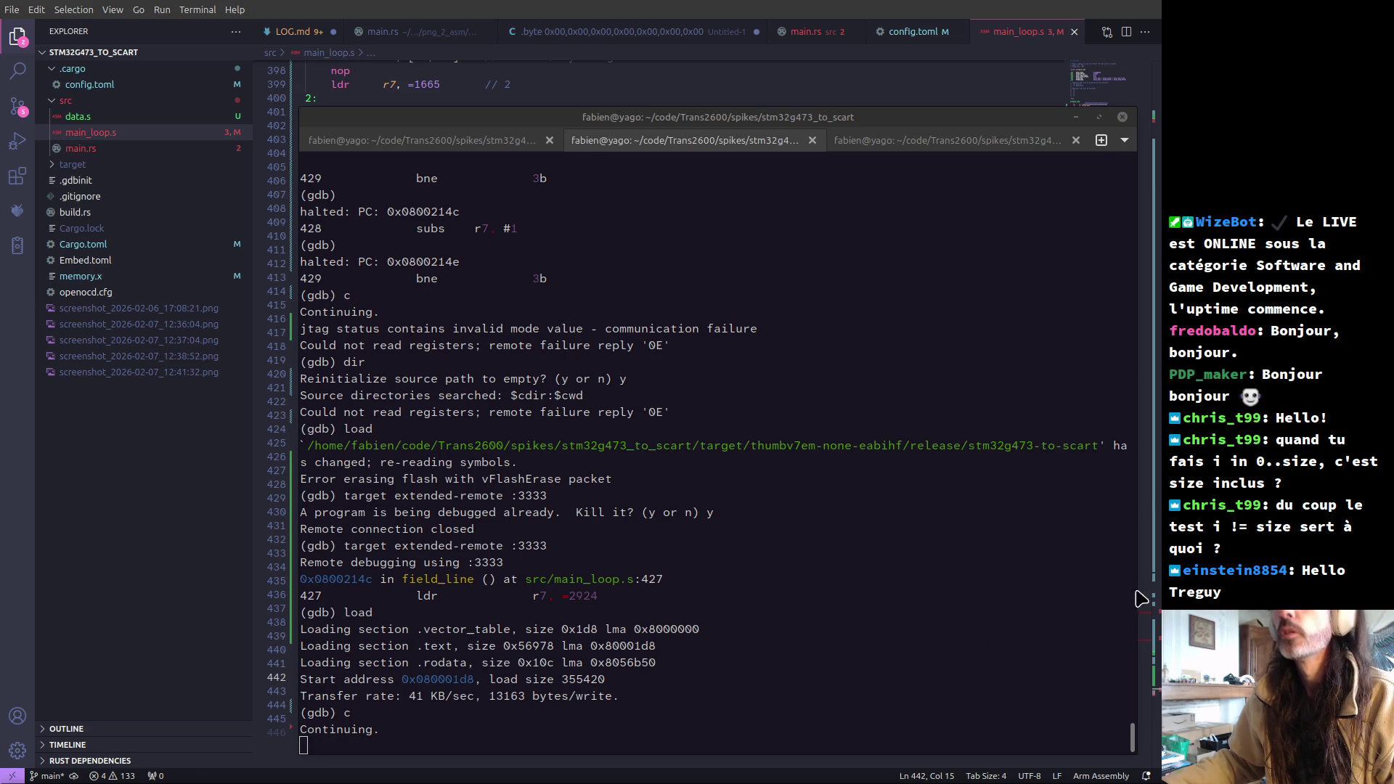
key(alt+Tab)
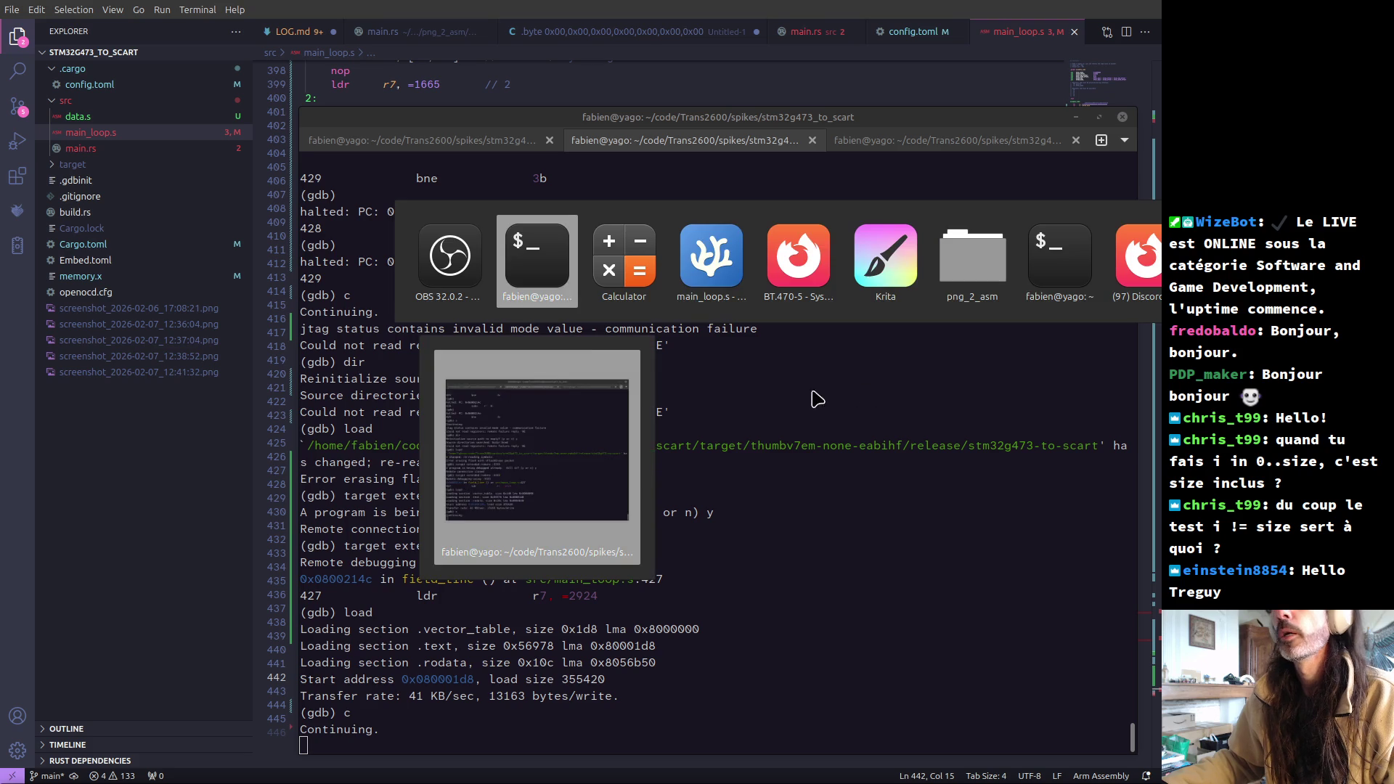
- In the build-output terminal tab, check git status, then stage tracked changes and the new src/data.s
click(1048, 290)
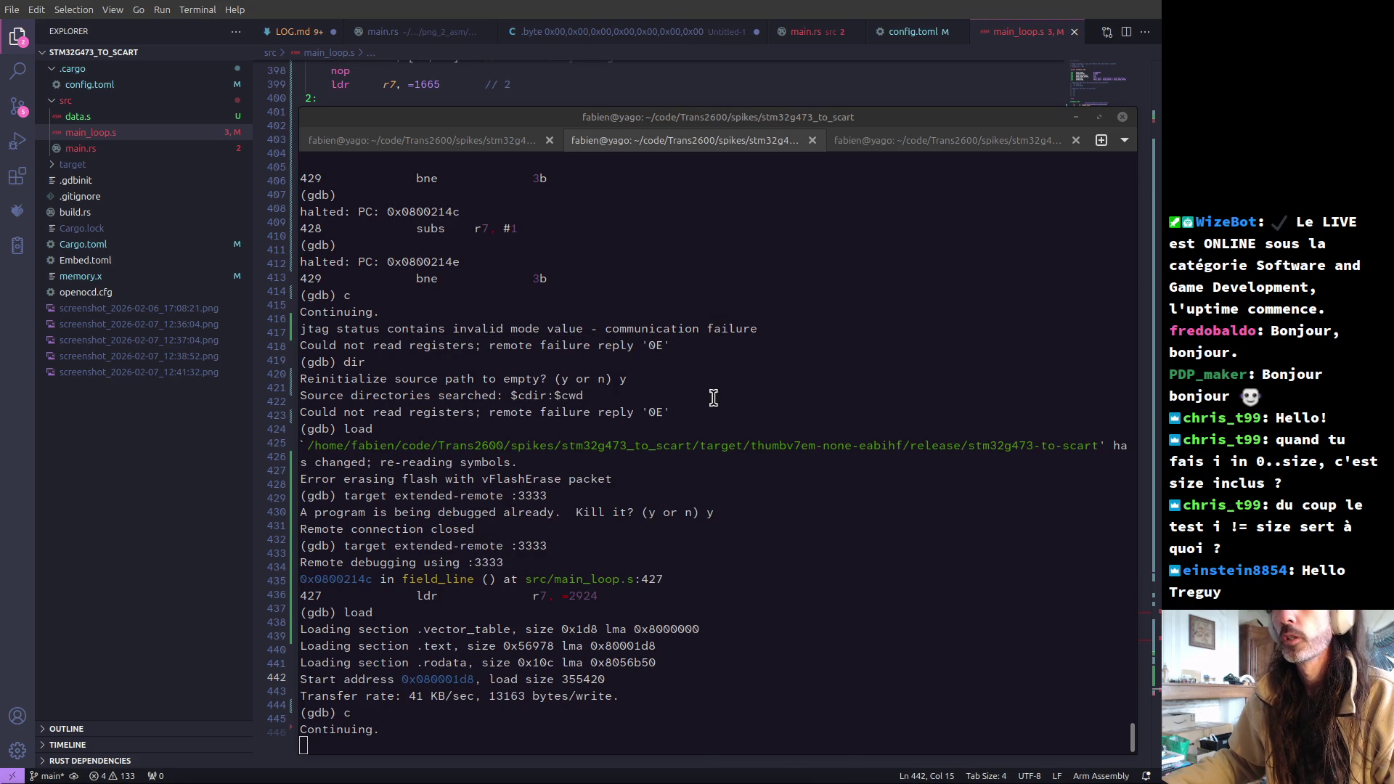
click(905, 141)
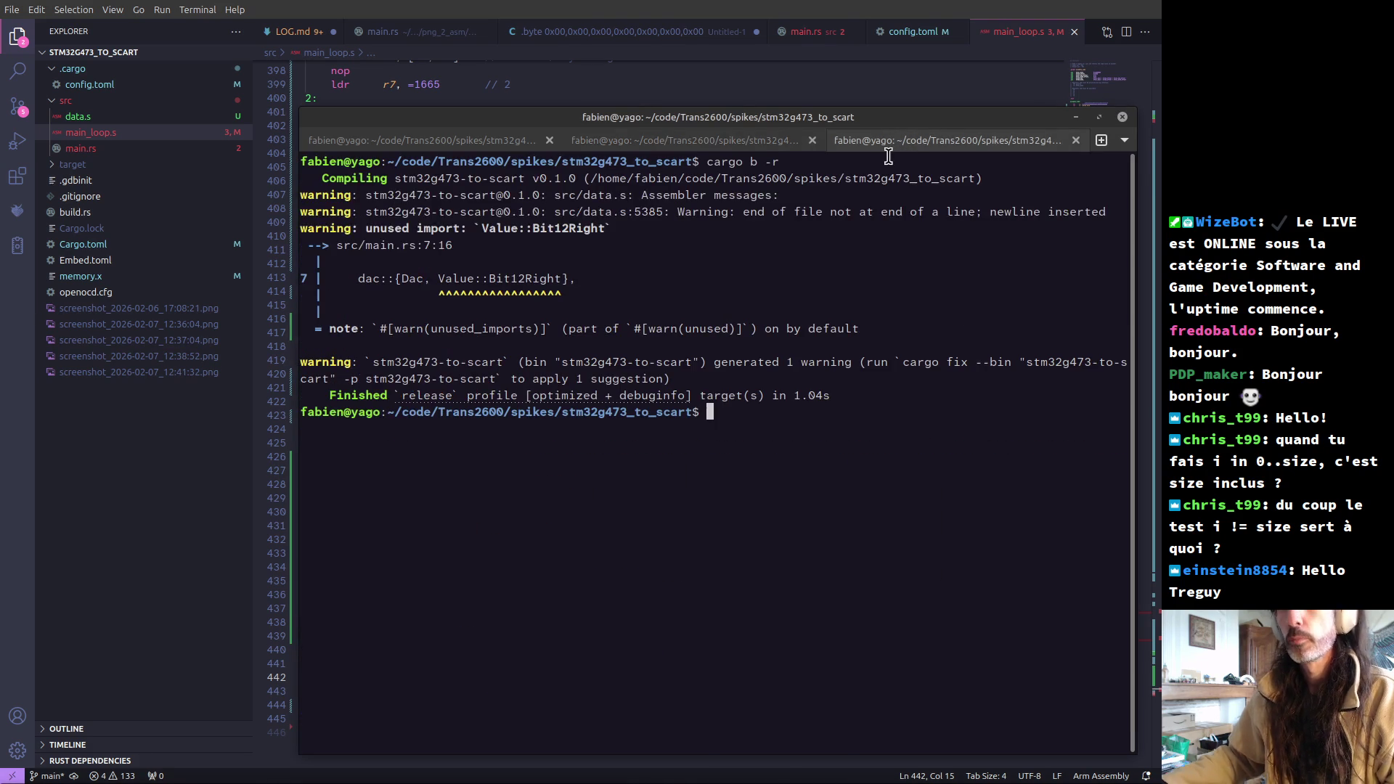
text(git s)
key(Return)
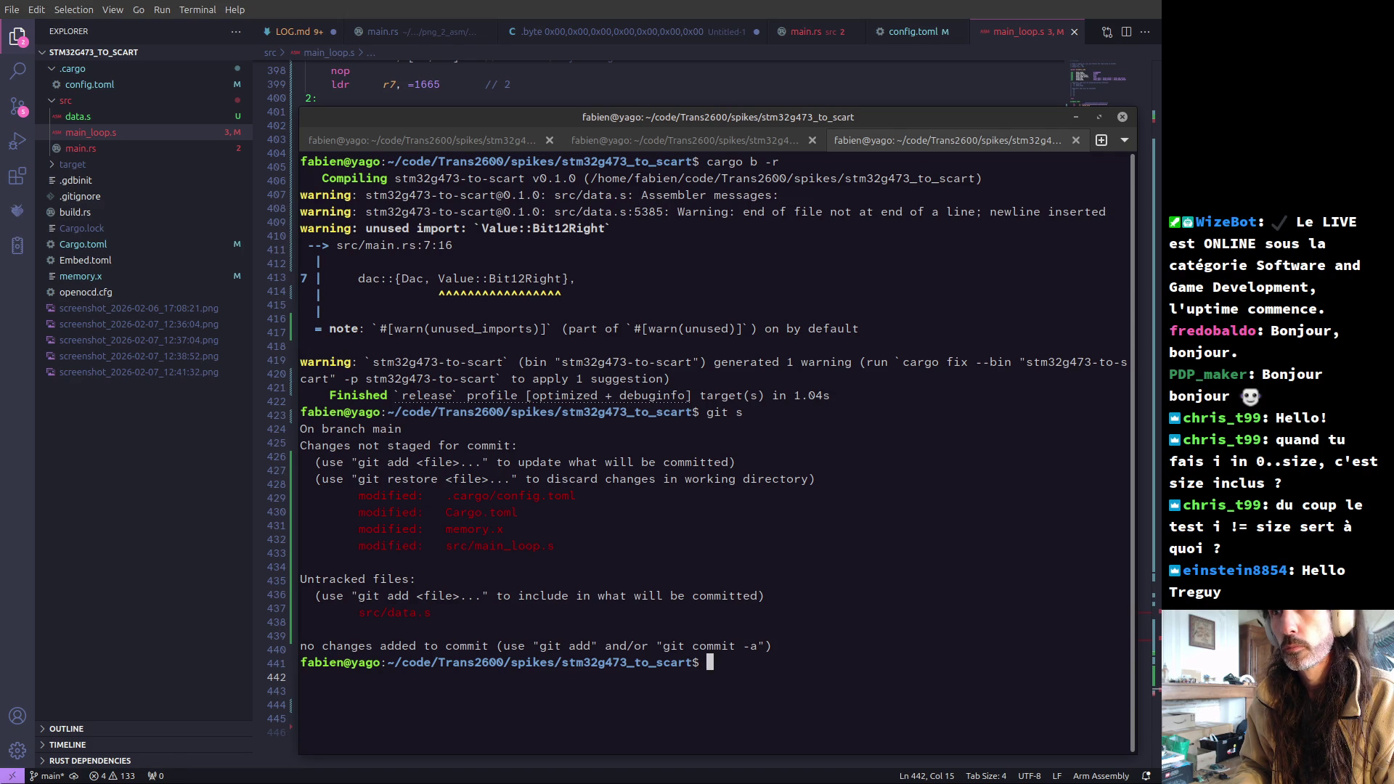
text(git add -u)
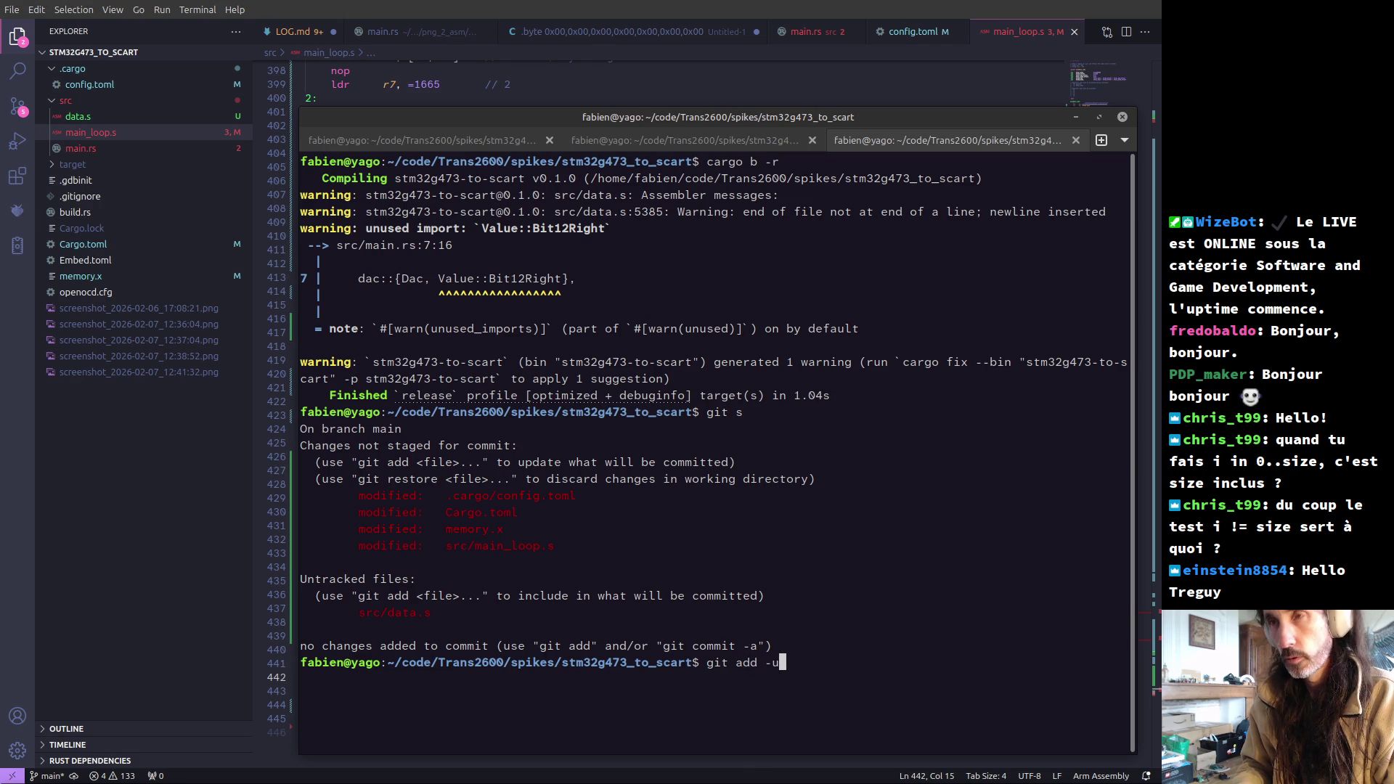
key(Return)
text(git add src/data.s)
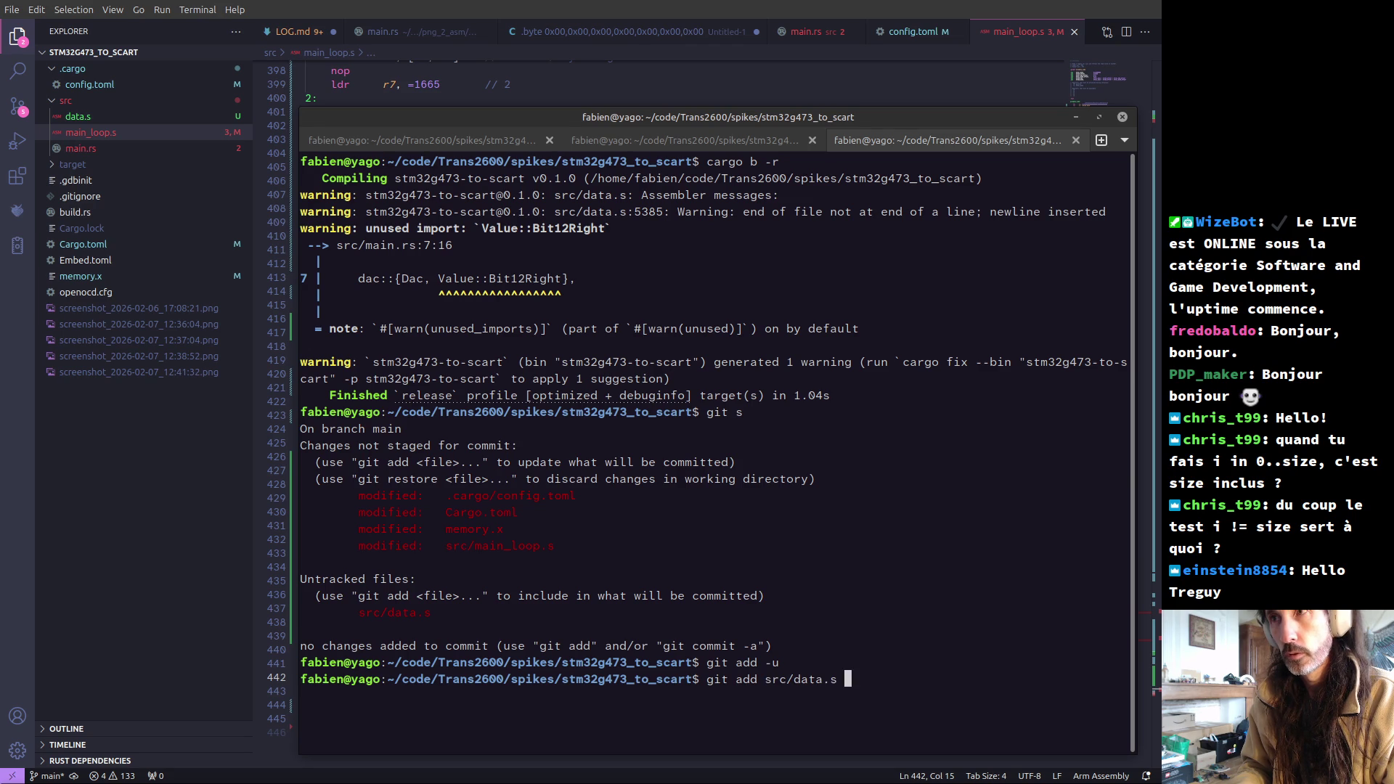
key(Return)
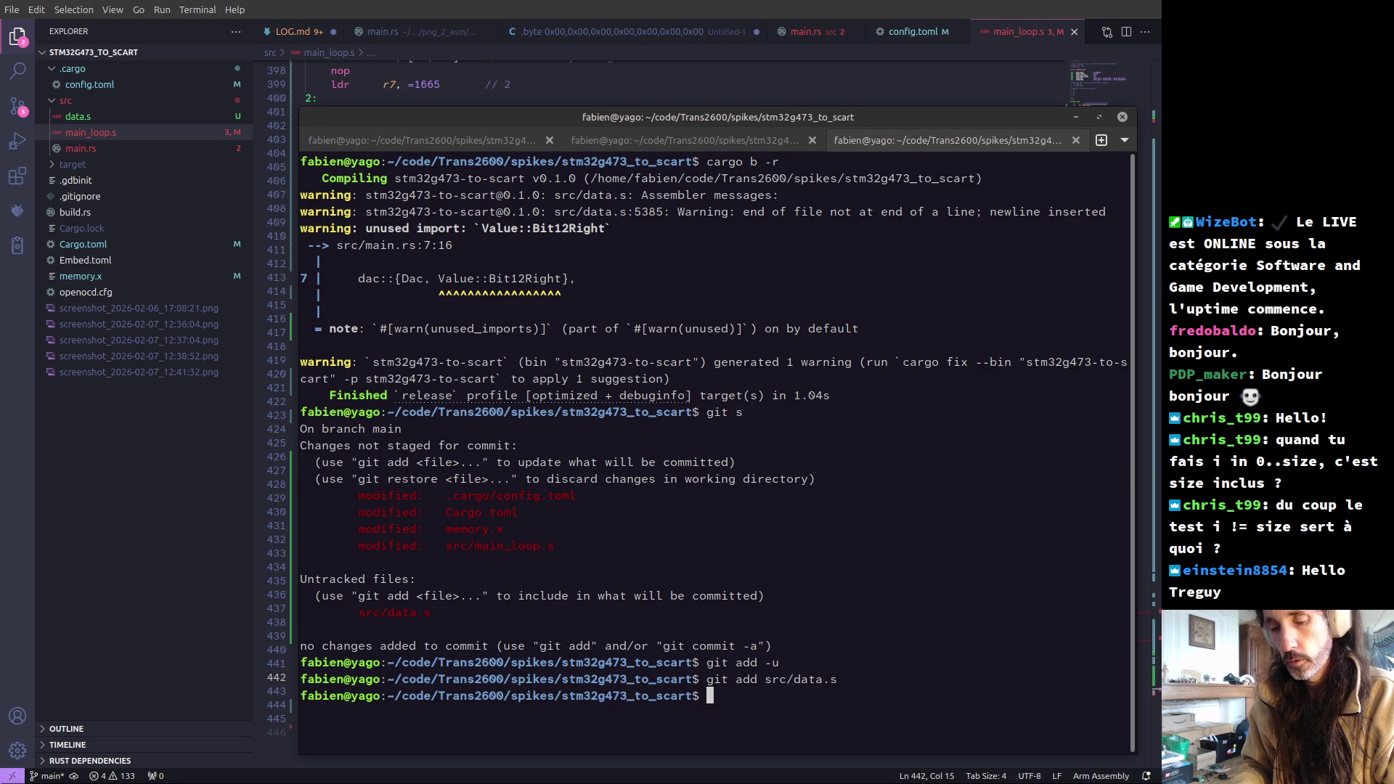
text(git commit)
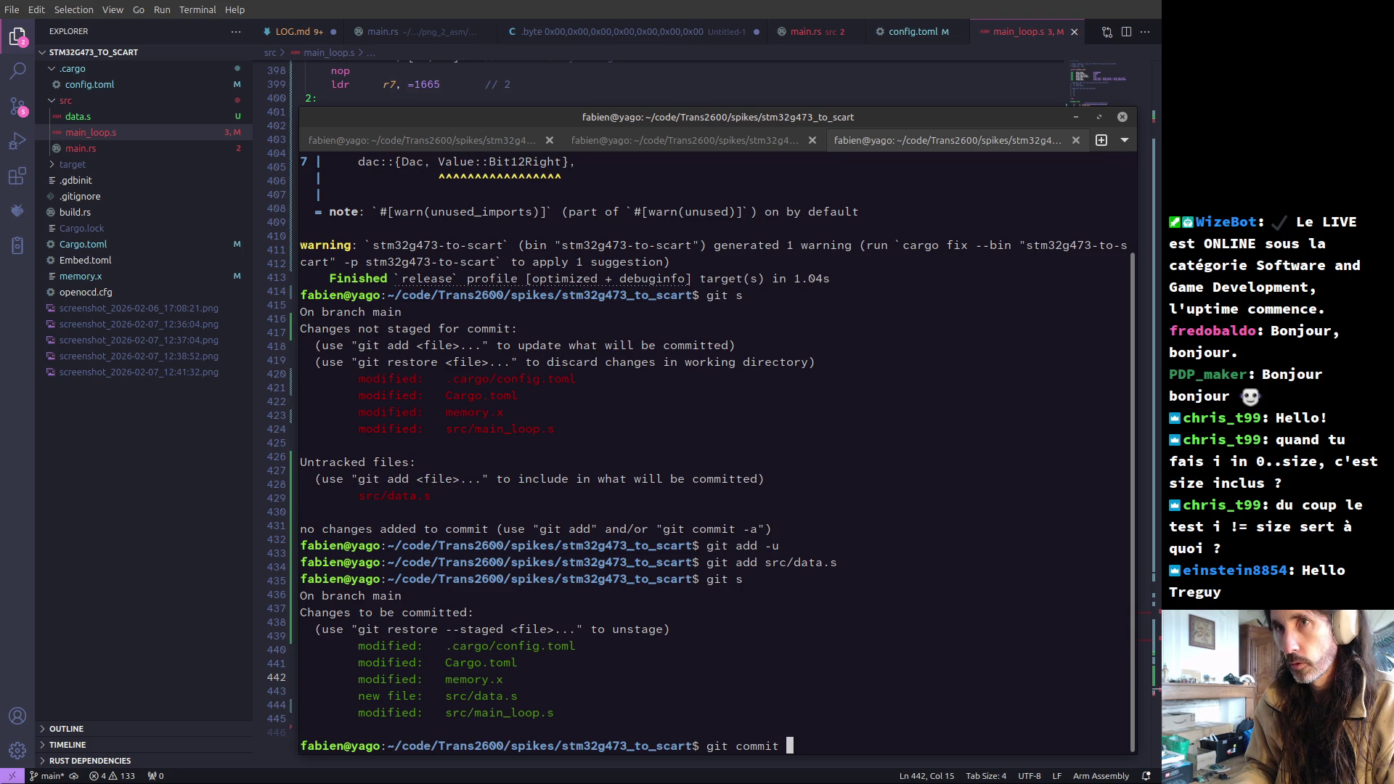
- Start a commit twice and quit vim with an empty message, aborting both attempts
key(Return)
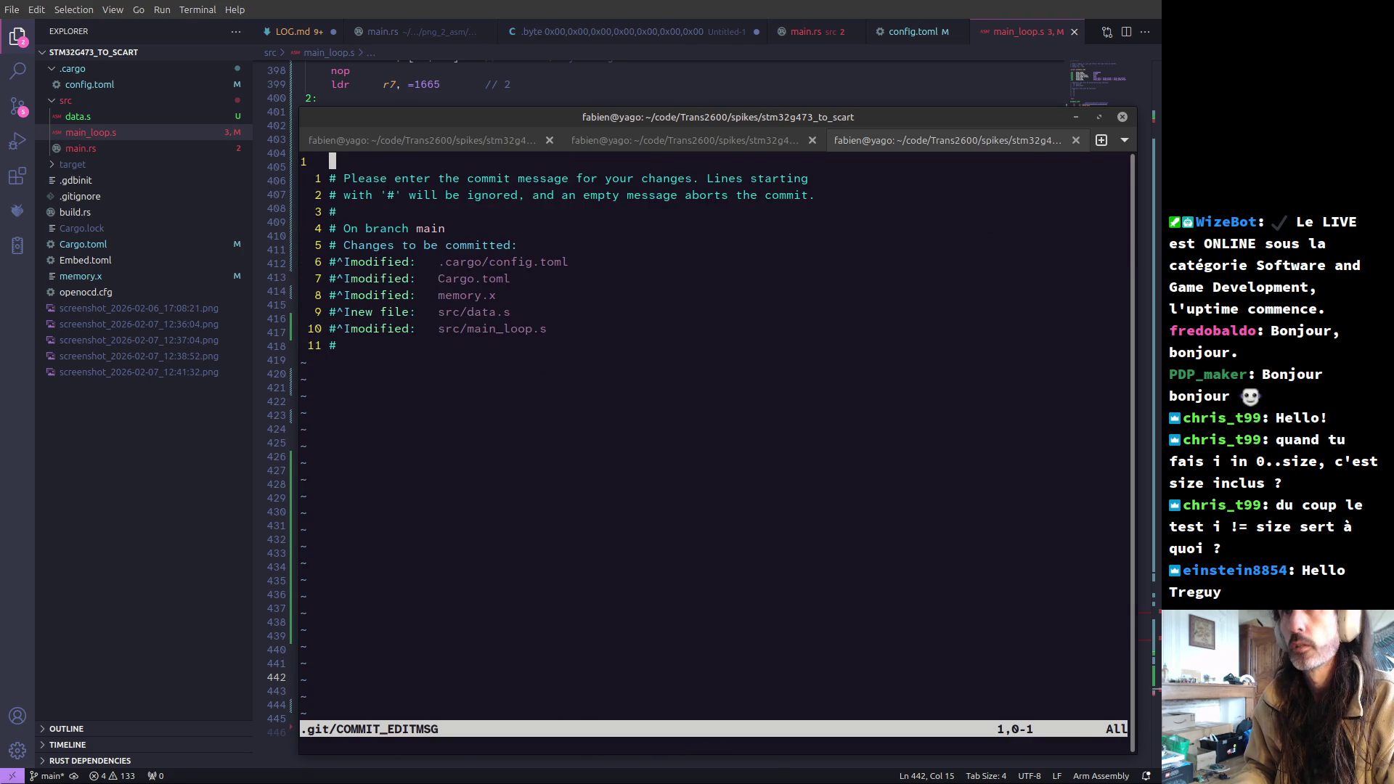
text(i)
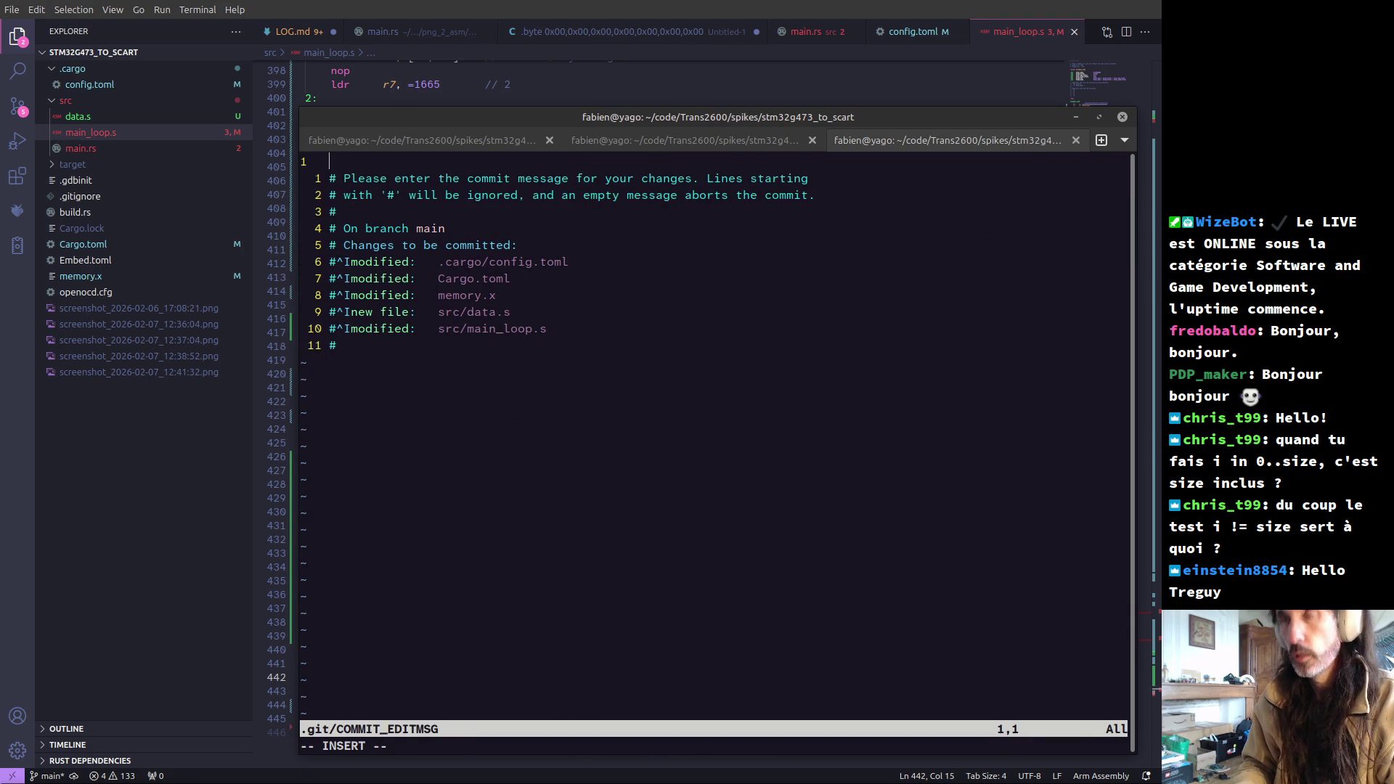
text(0)
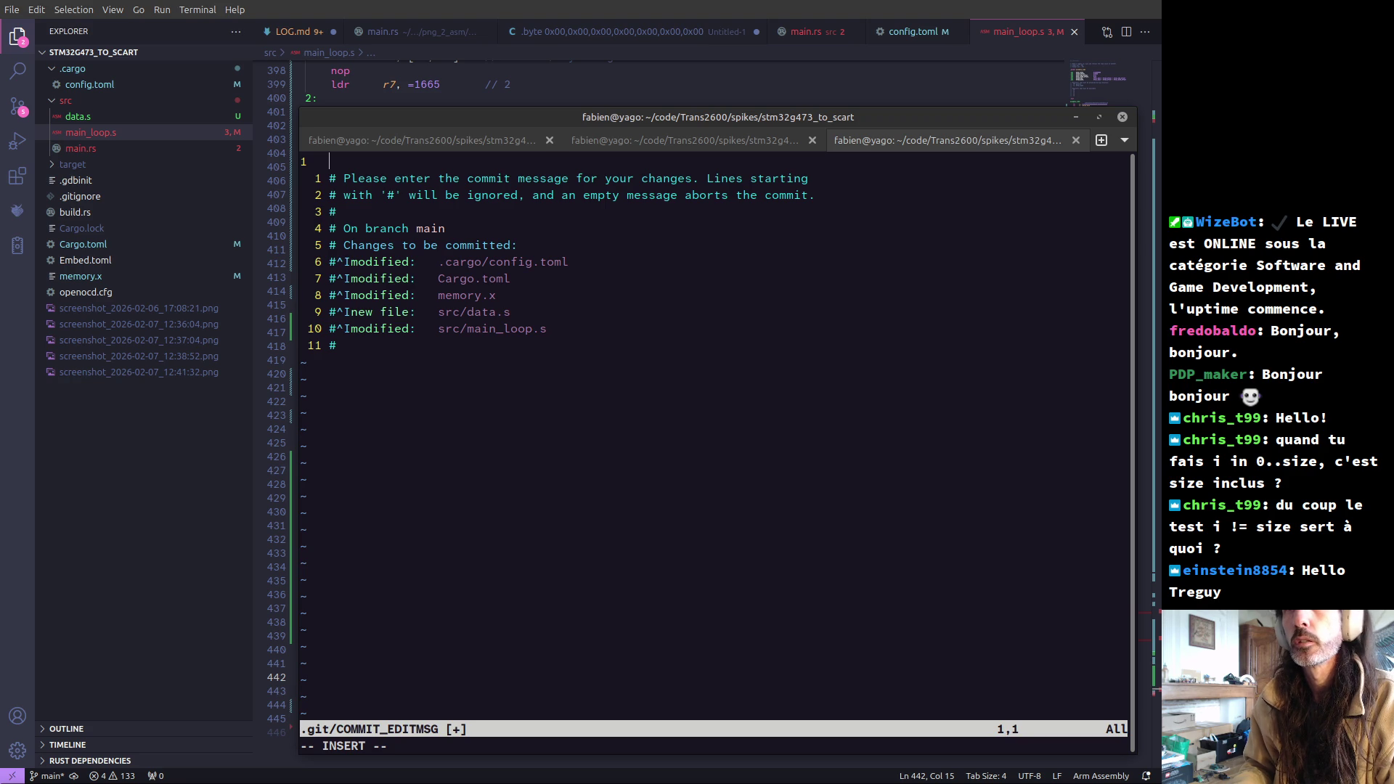
key(Escape)
text(:wq)
key(Return)
key(Up)
key(Up)
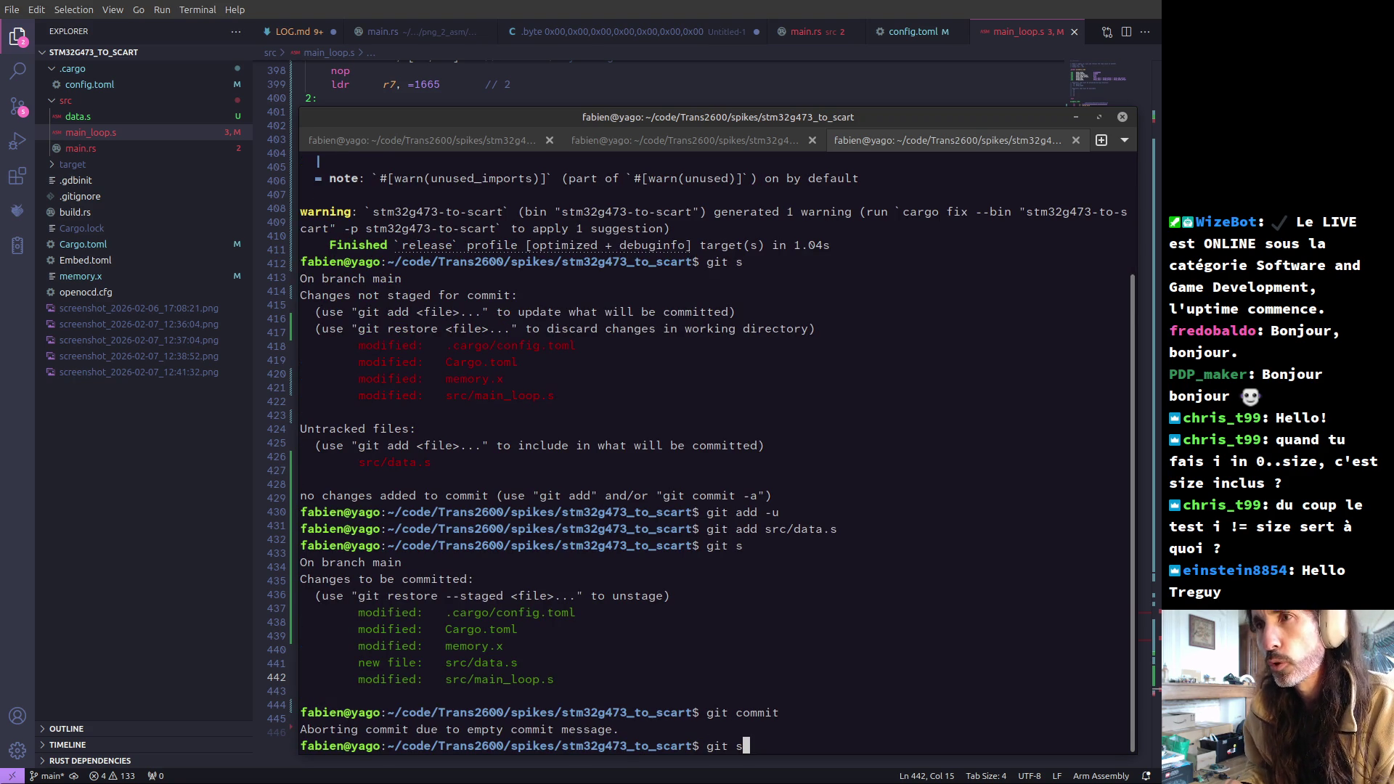
key(Down)
key(Return)
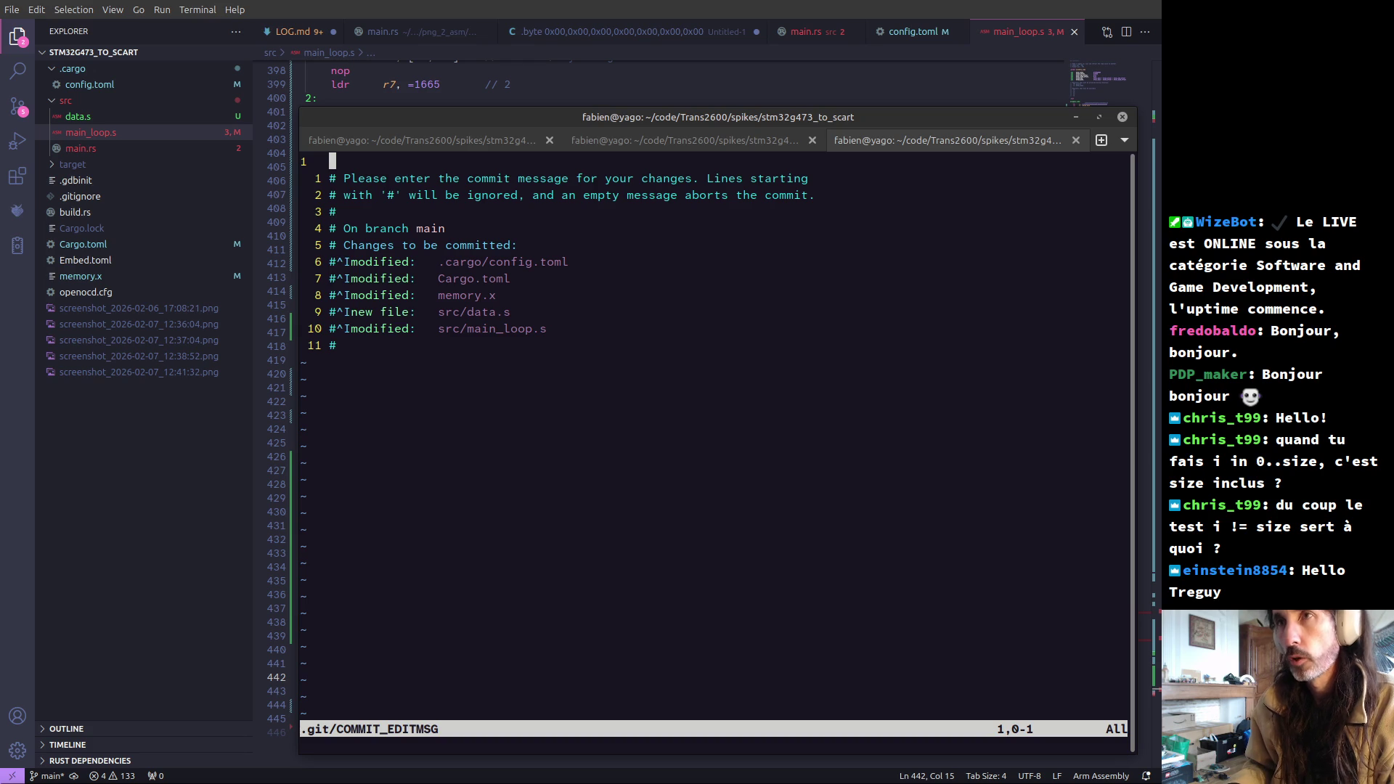
text(:wq)
key(Return)
- Review the git lg history for the latest commit's [stm32g473_to_scart] prefix
text(git lg)
key(Return)
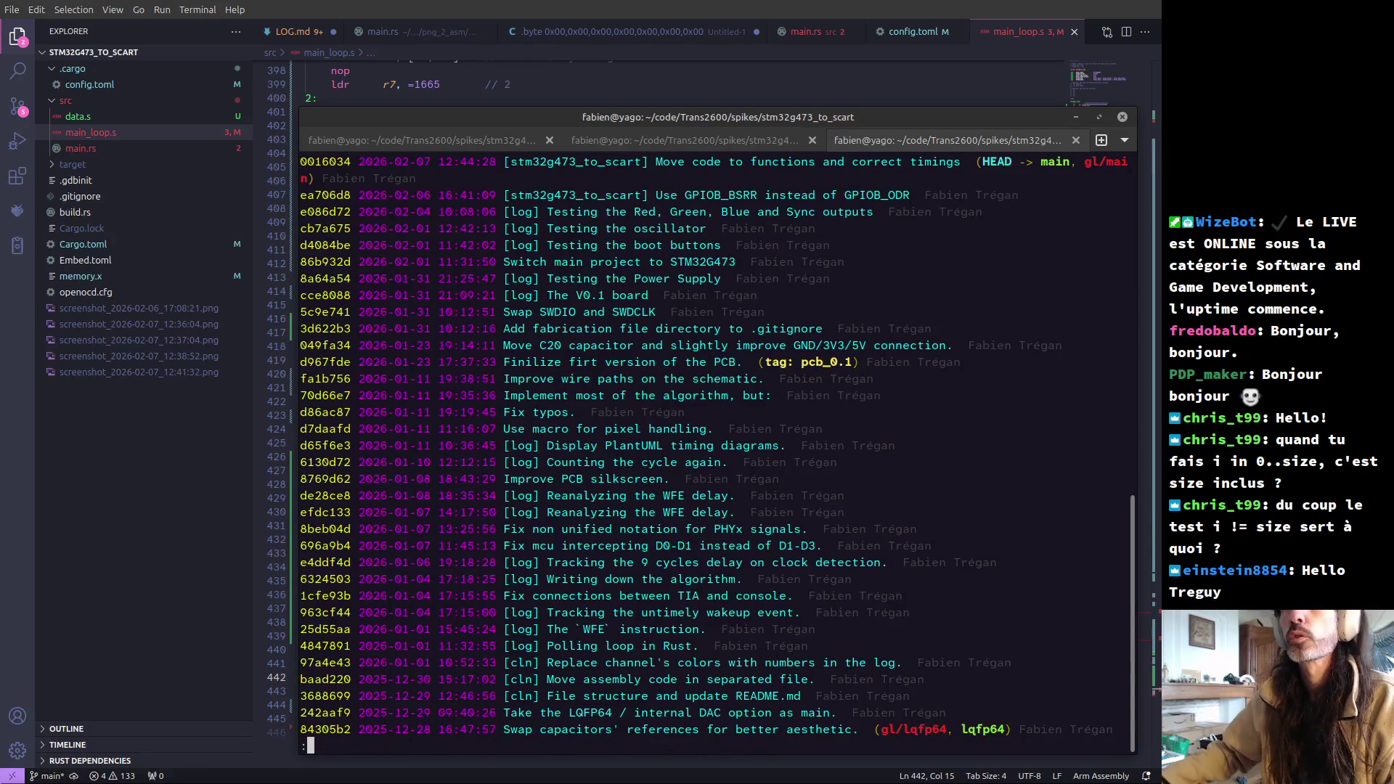
drag(504, 161, 649, 161)
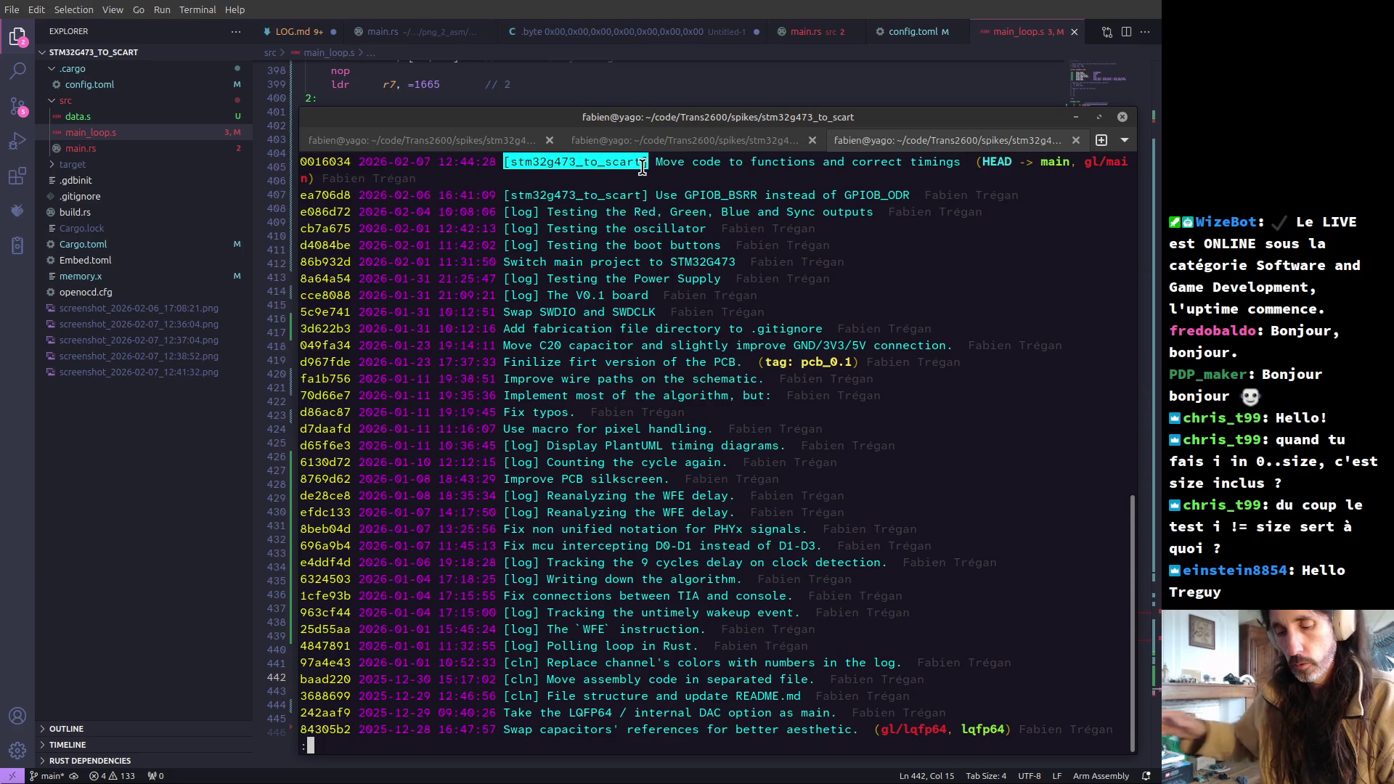
key(q)
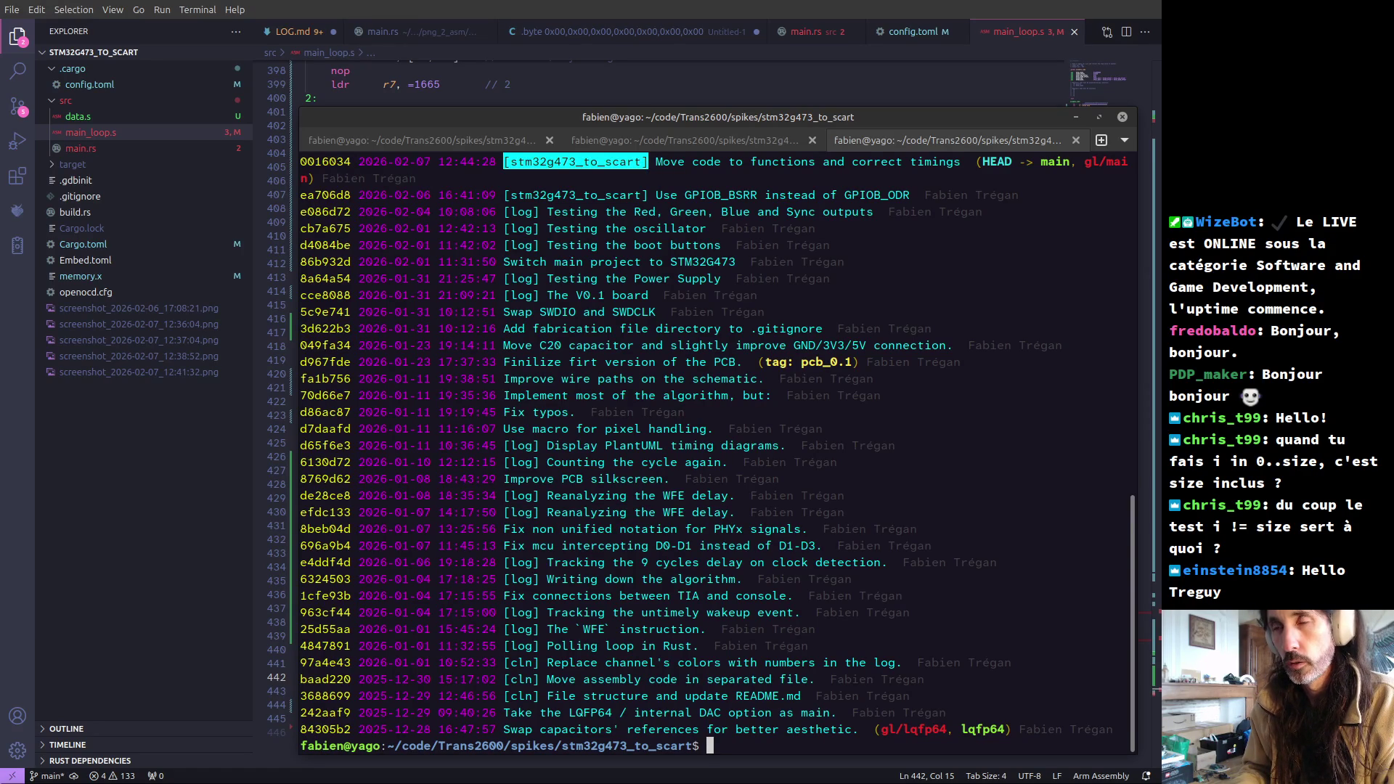
- Commit with title '[stm32g473_to_scart] Display blank lines' and body 'also: include image data'
text(git)
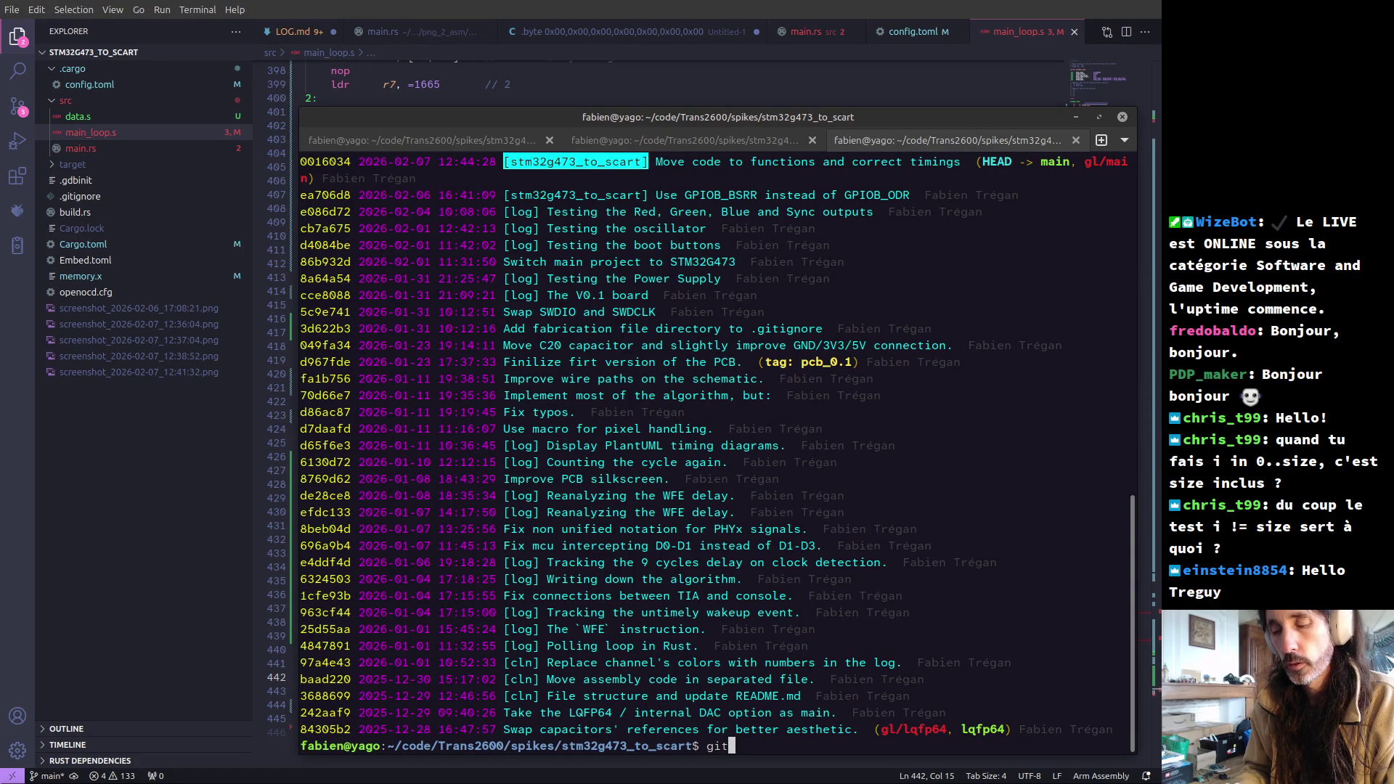
text( commit)
key(Return)
text(i[stm32g473_to_scart])
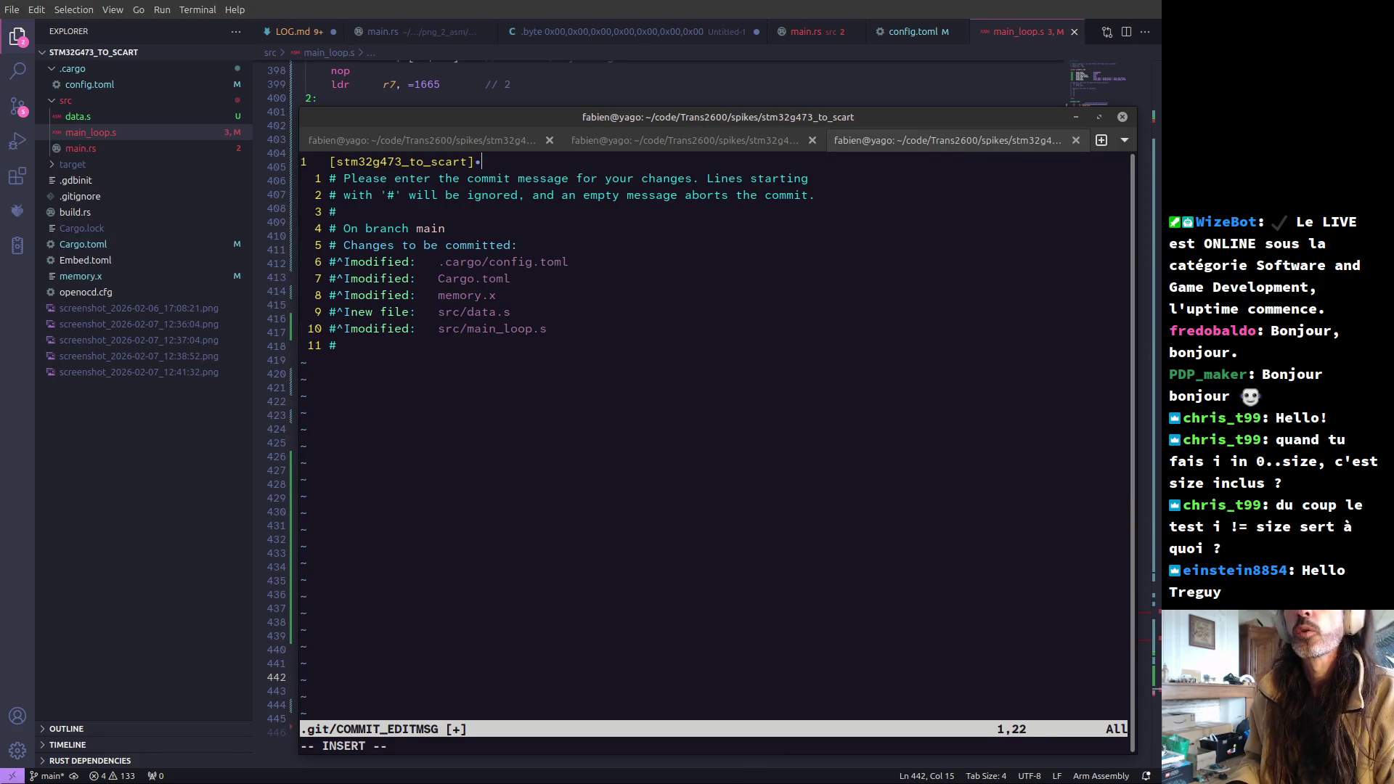
text( Display blanc)
key(BackSpace)
text(k )
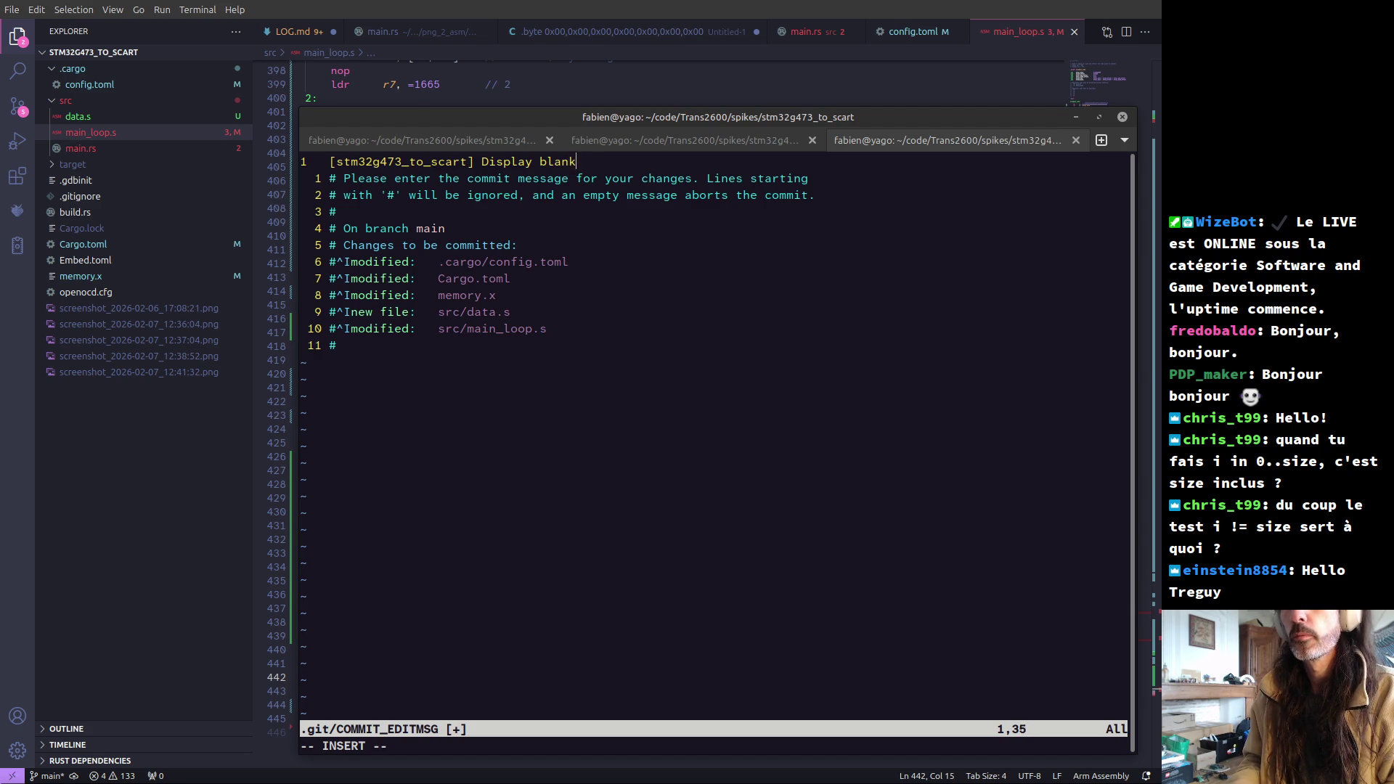
text(lines)
key(Return)
key(Return)
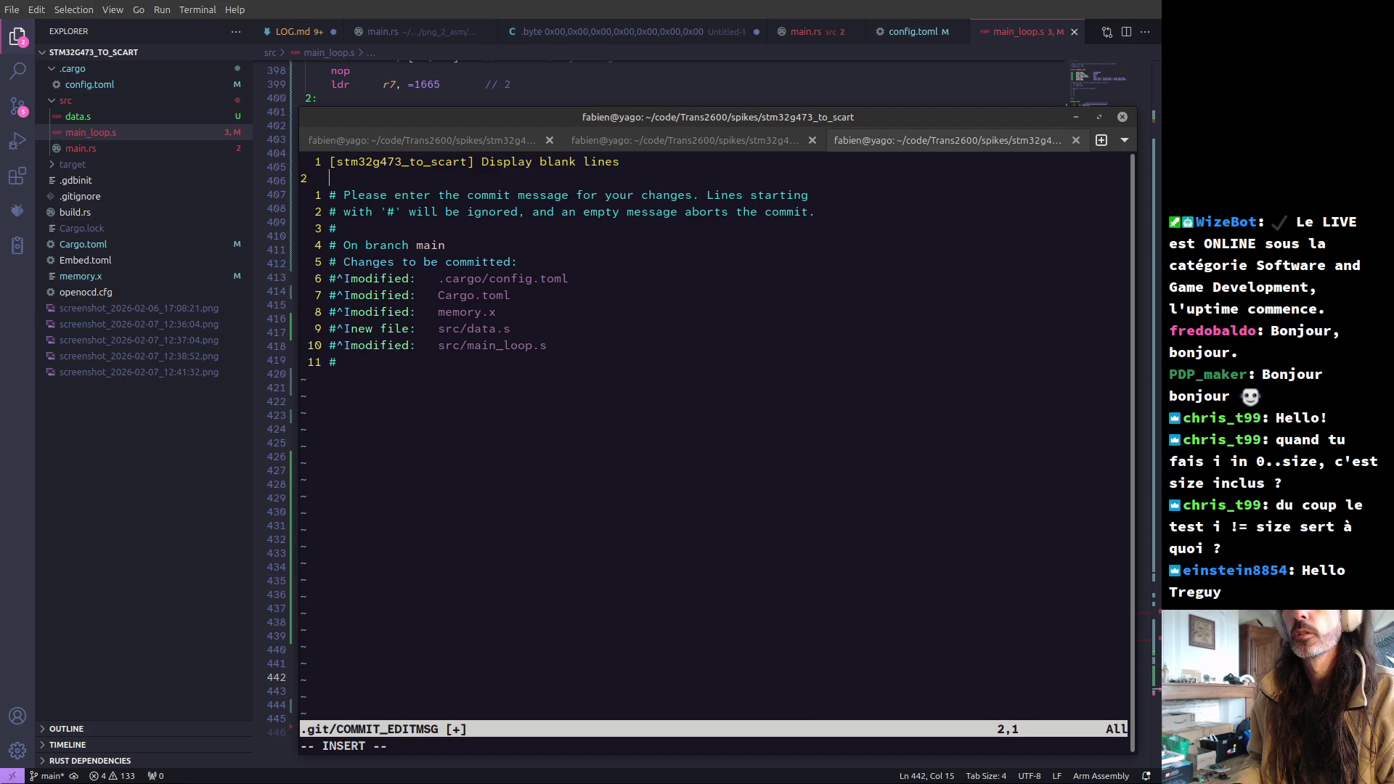
text(also)
key(BackSpace)
key(BackSpace)
key(BackSpace)
text(lso:)
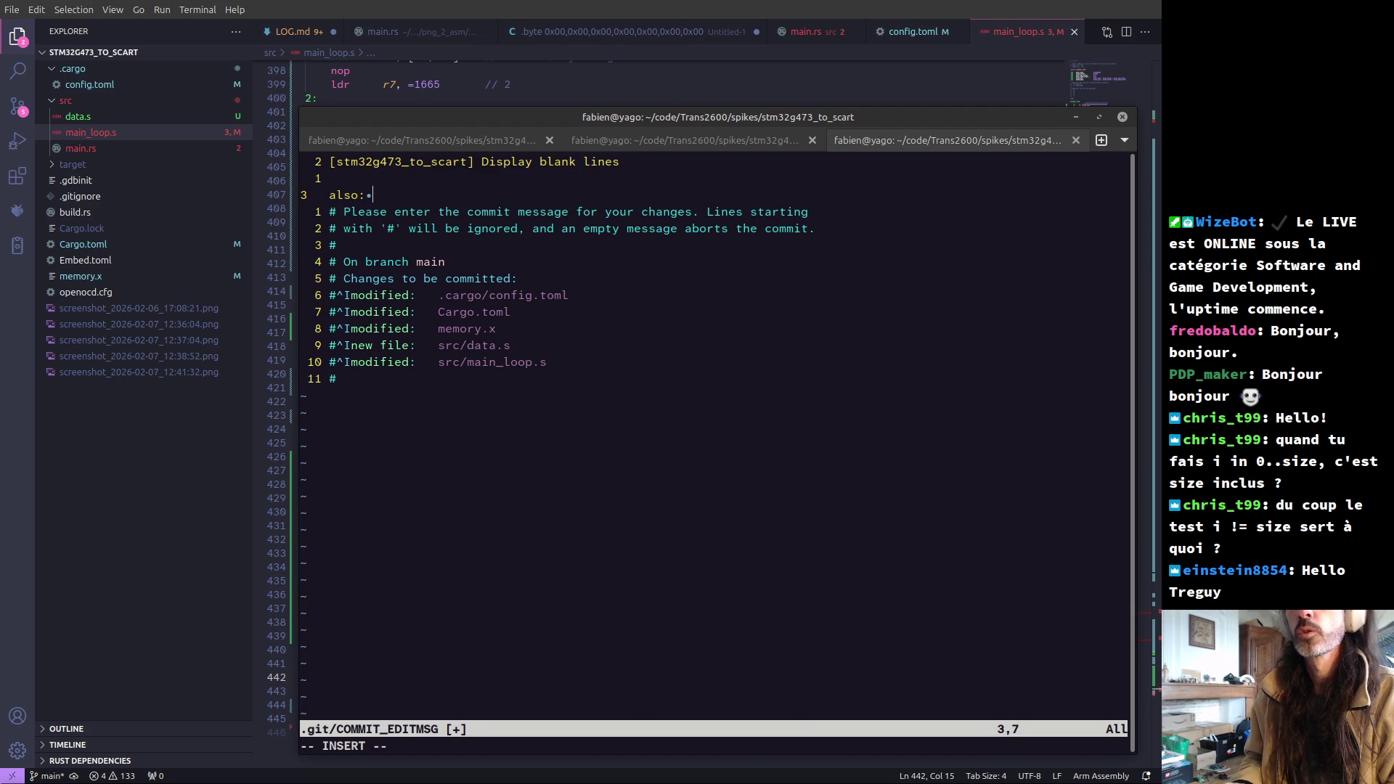
text( include )
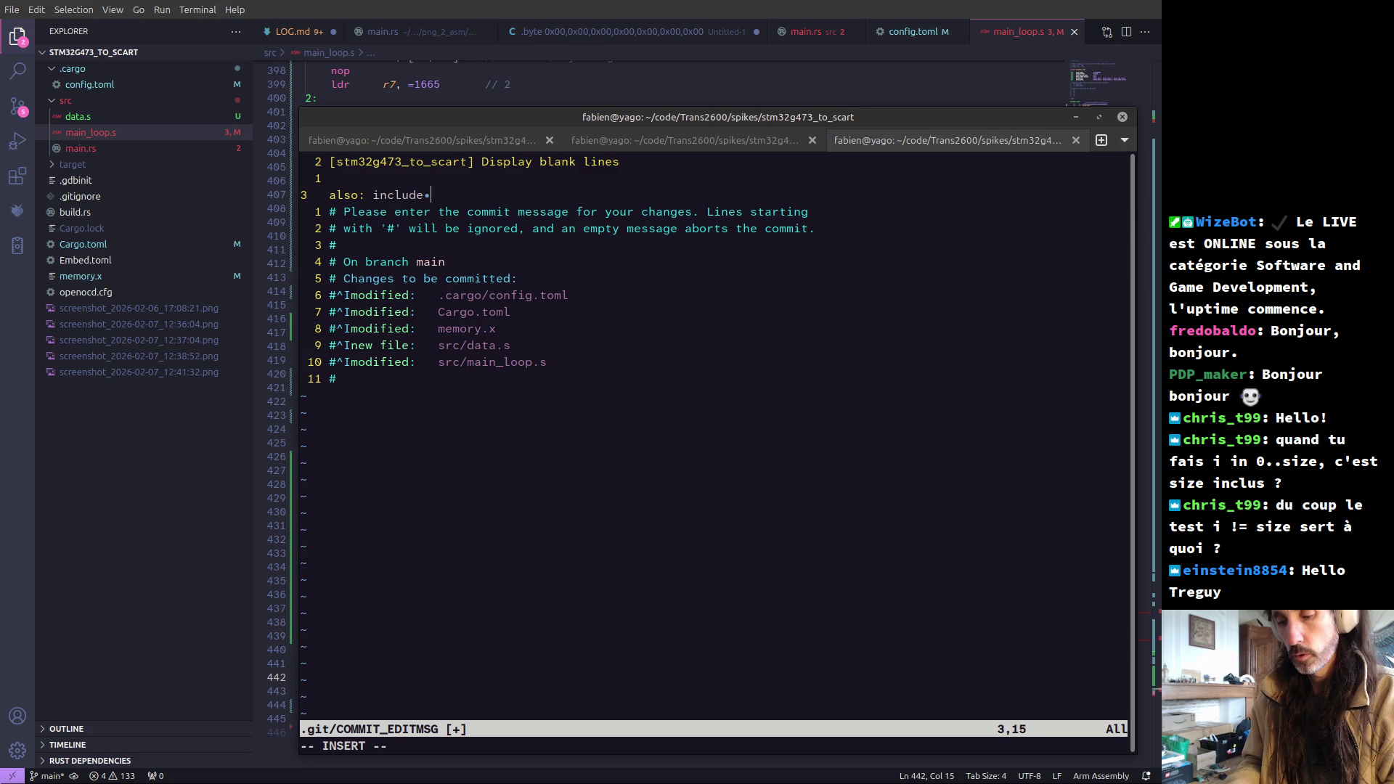
text(image to display )
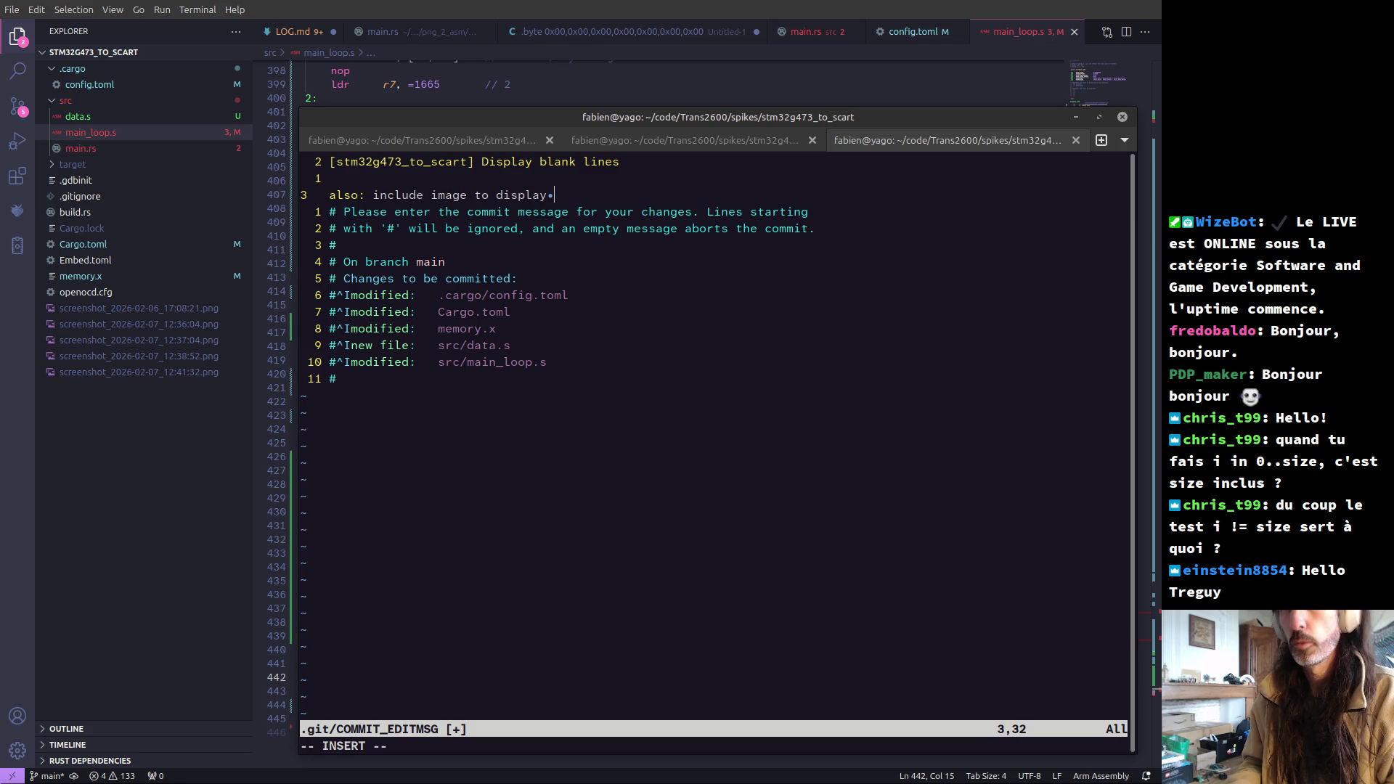
text(non)
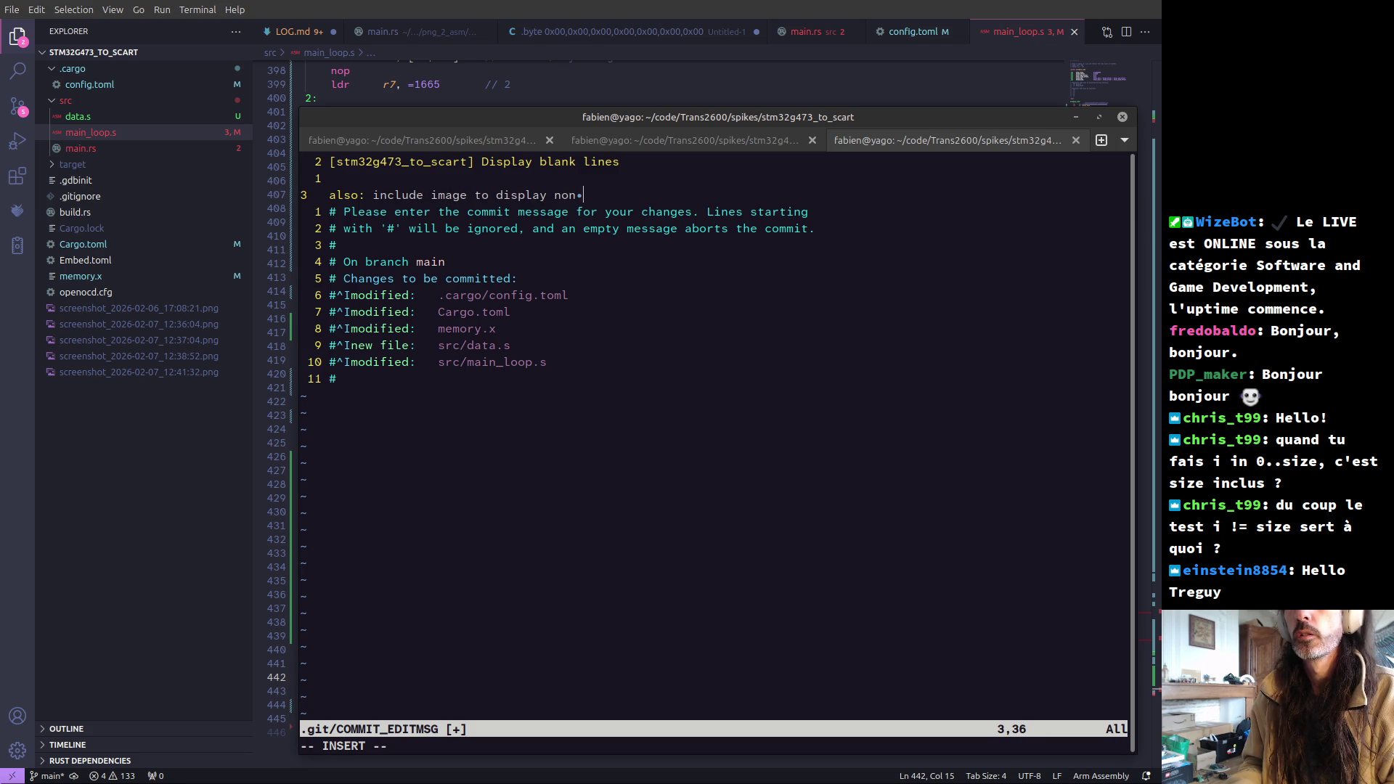
key(ctrl+w)
key(ctrl+w)
key(ctrl+w)
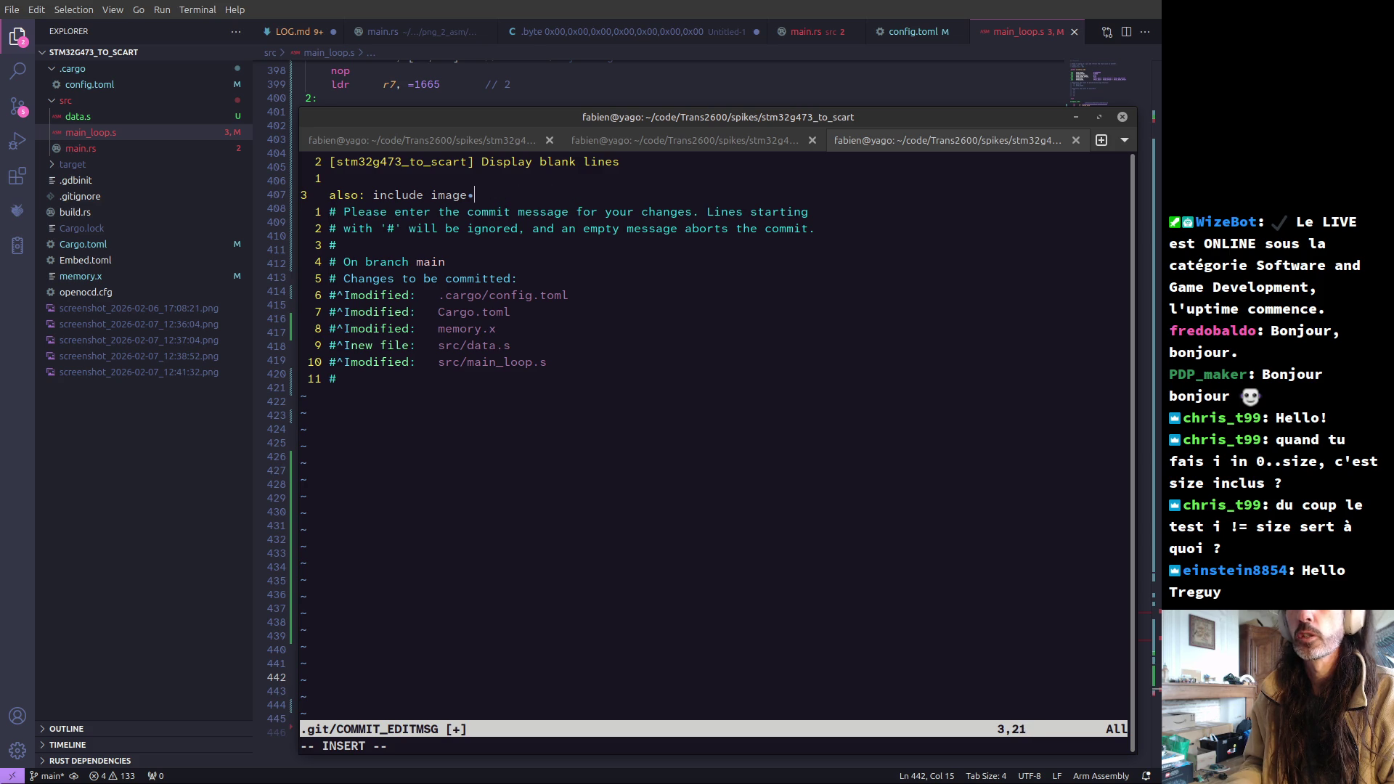
text(data)
key(Escape)
text(:wq)
key(Return)
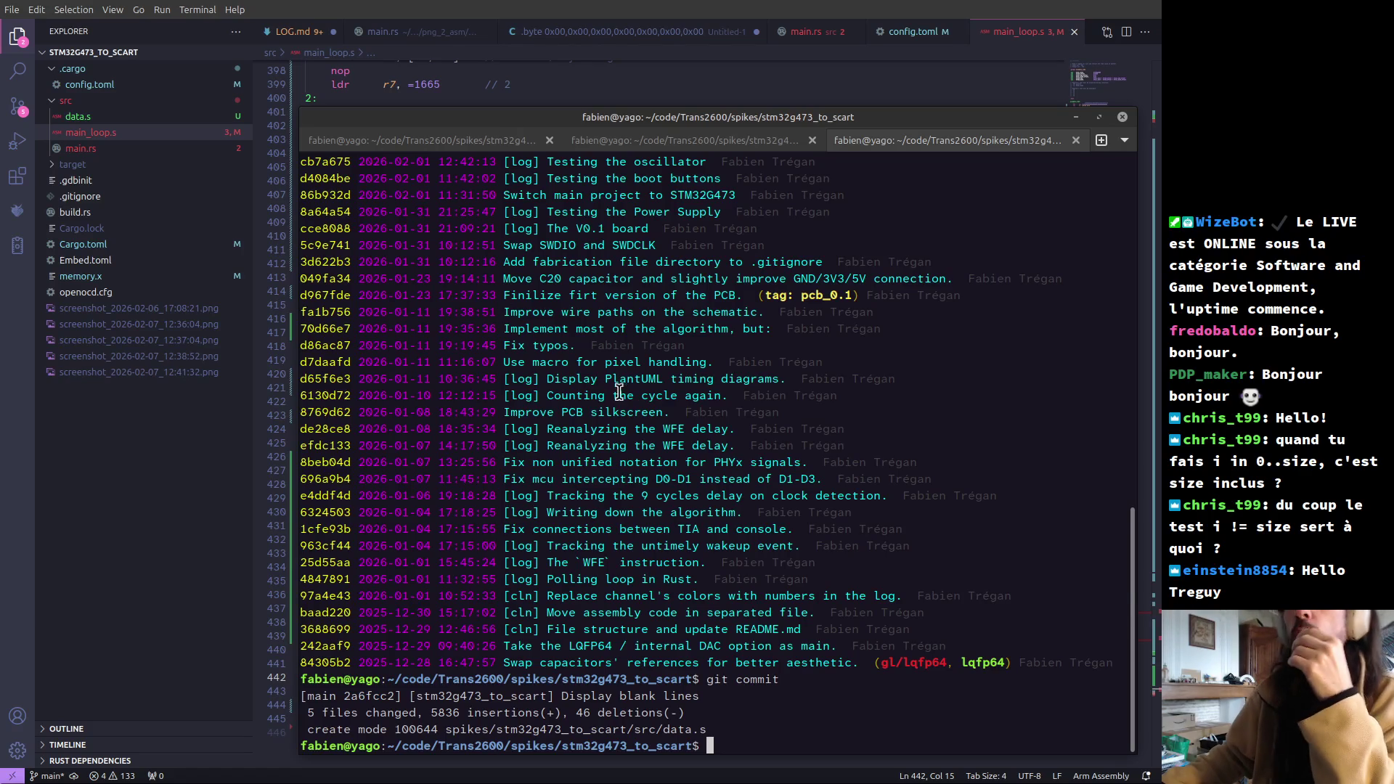
- In VS Code, inspect the field_line delay loop at lines 429–430 of main_loop.s
click(564, 6)
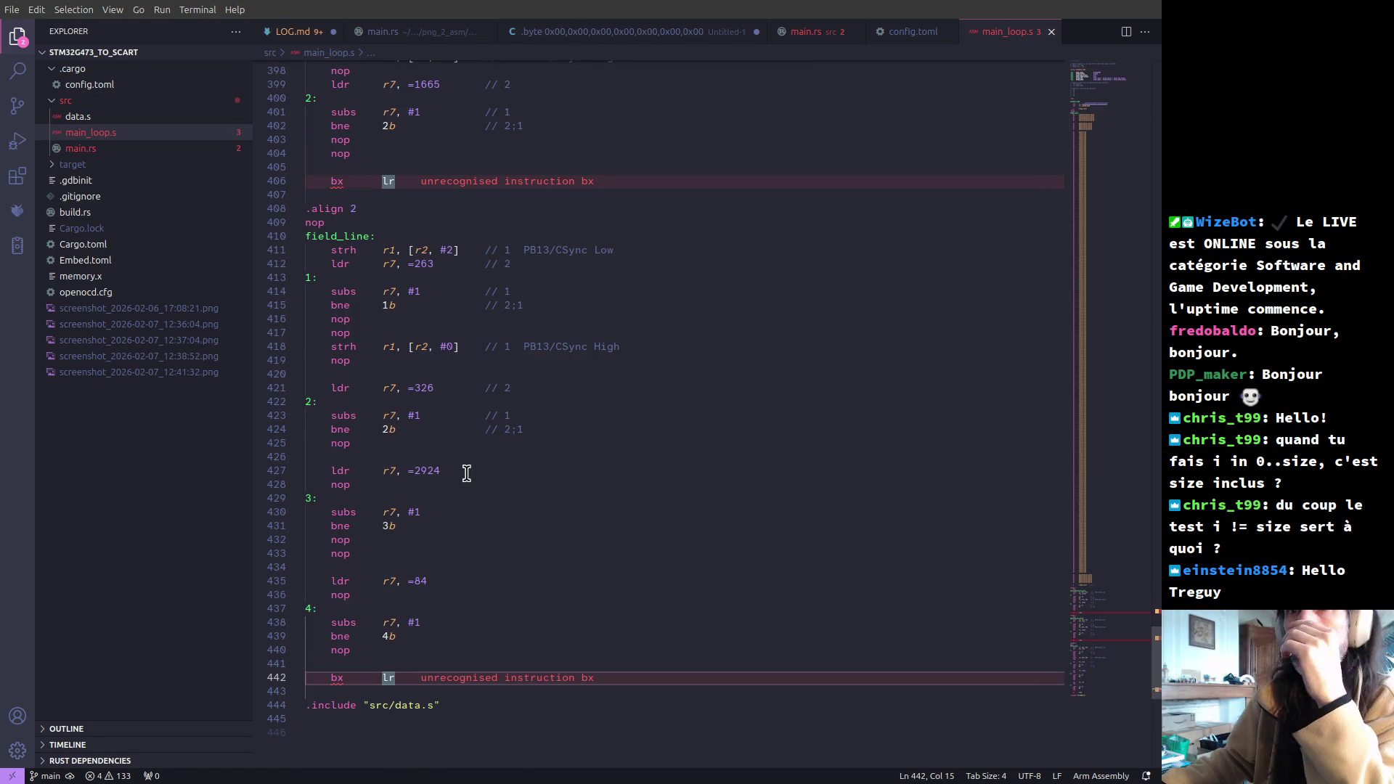
click(326, 499)
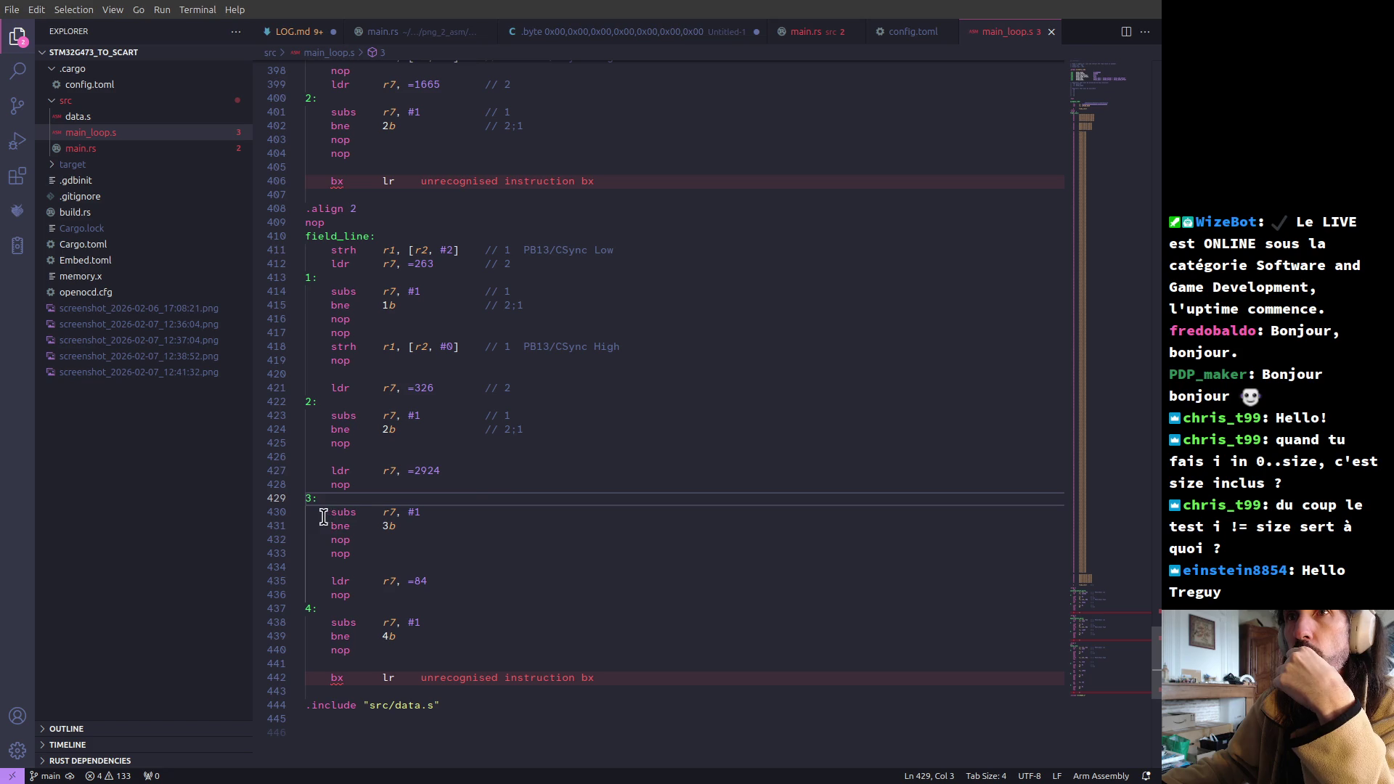
click(467, 514)
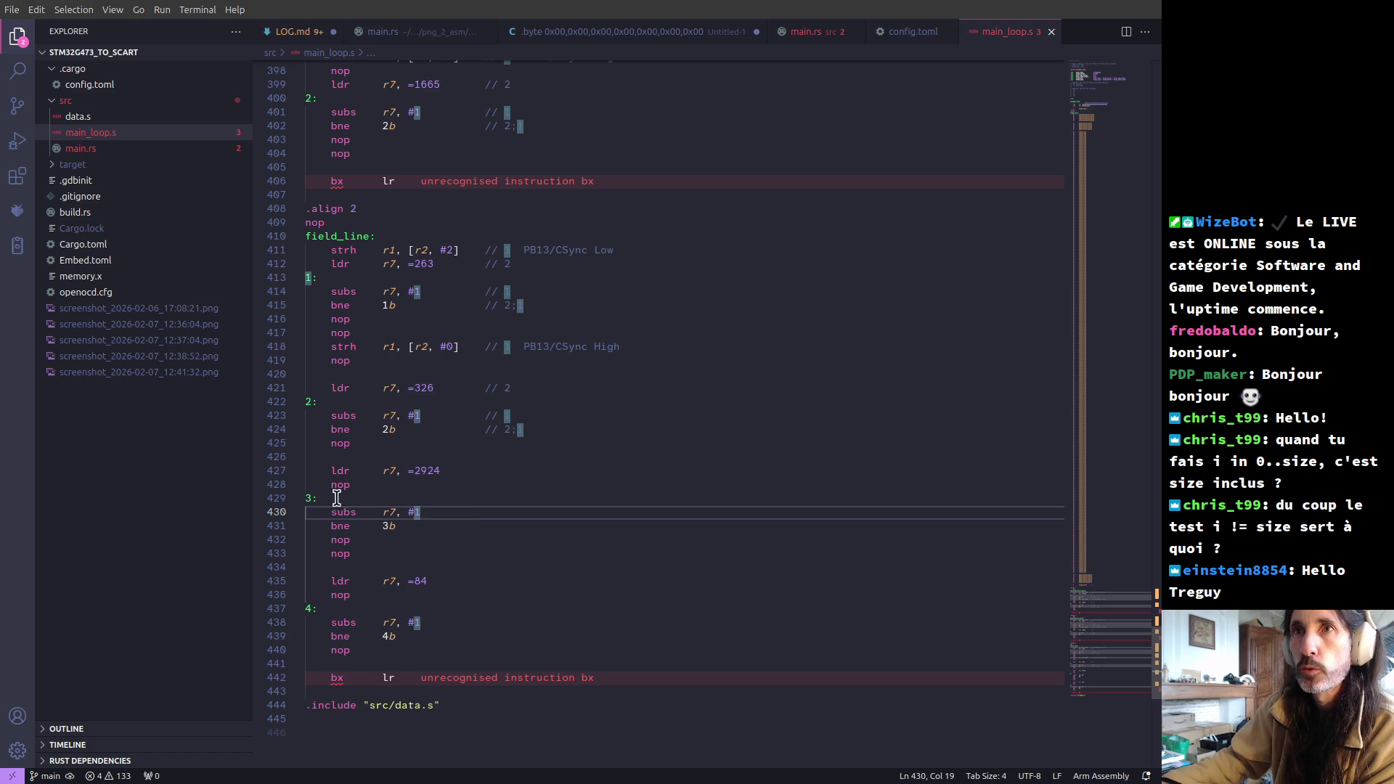
mouse_move(342, 515)
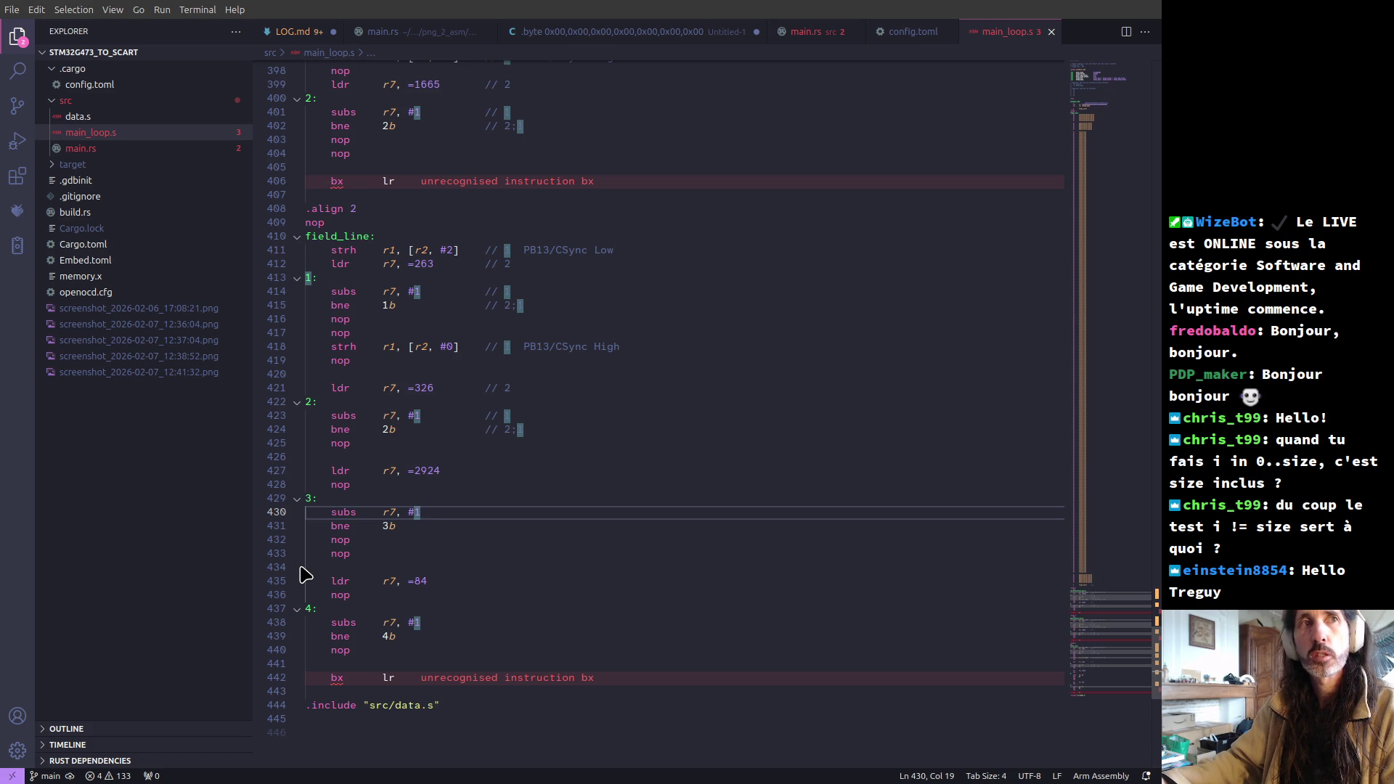
- Switch to Krita showing the trans2600 test pattern image test.png
key(alt+Tab)
key(alt+Tab)
key(Tab)
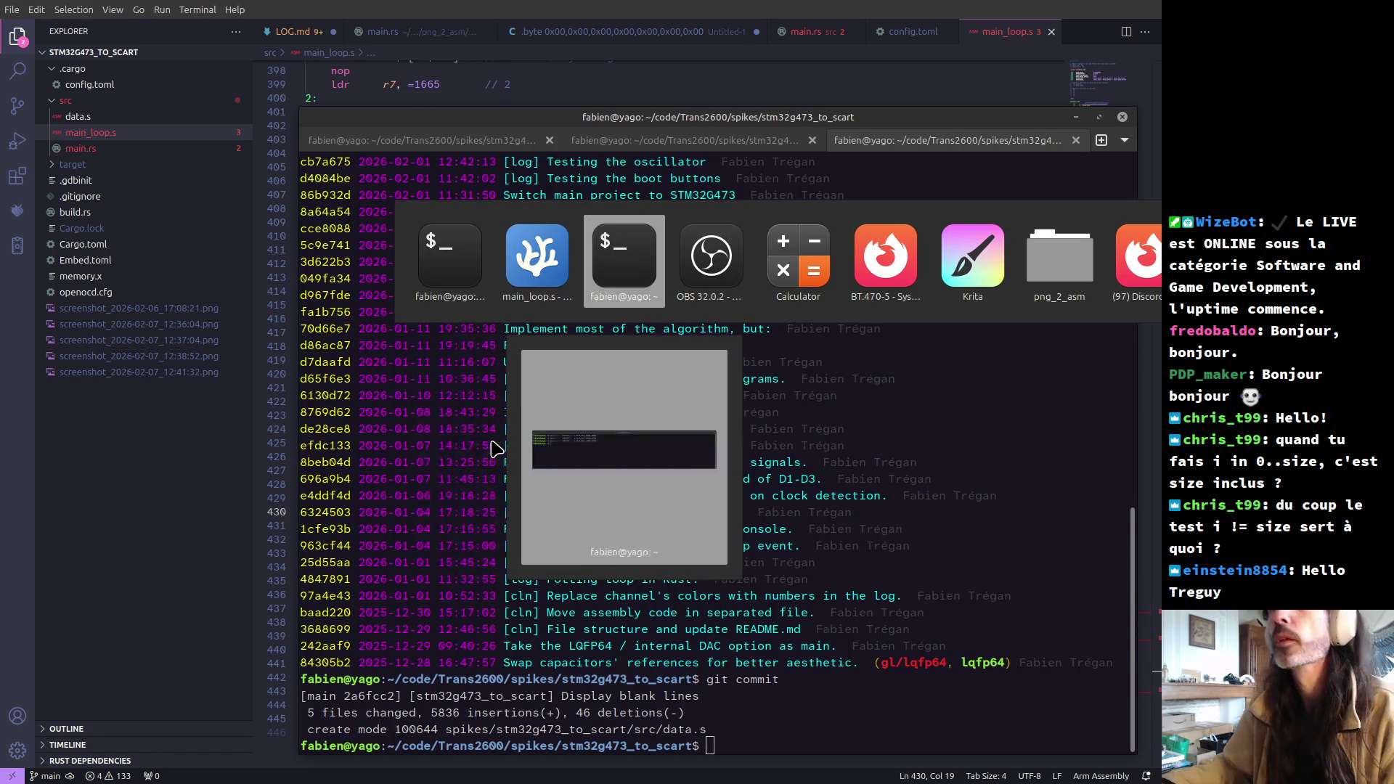
key(alt+Tab)
key(alt+Tab)
key(alt+Tab)
key(alt+Tab)
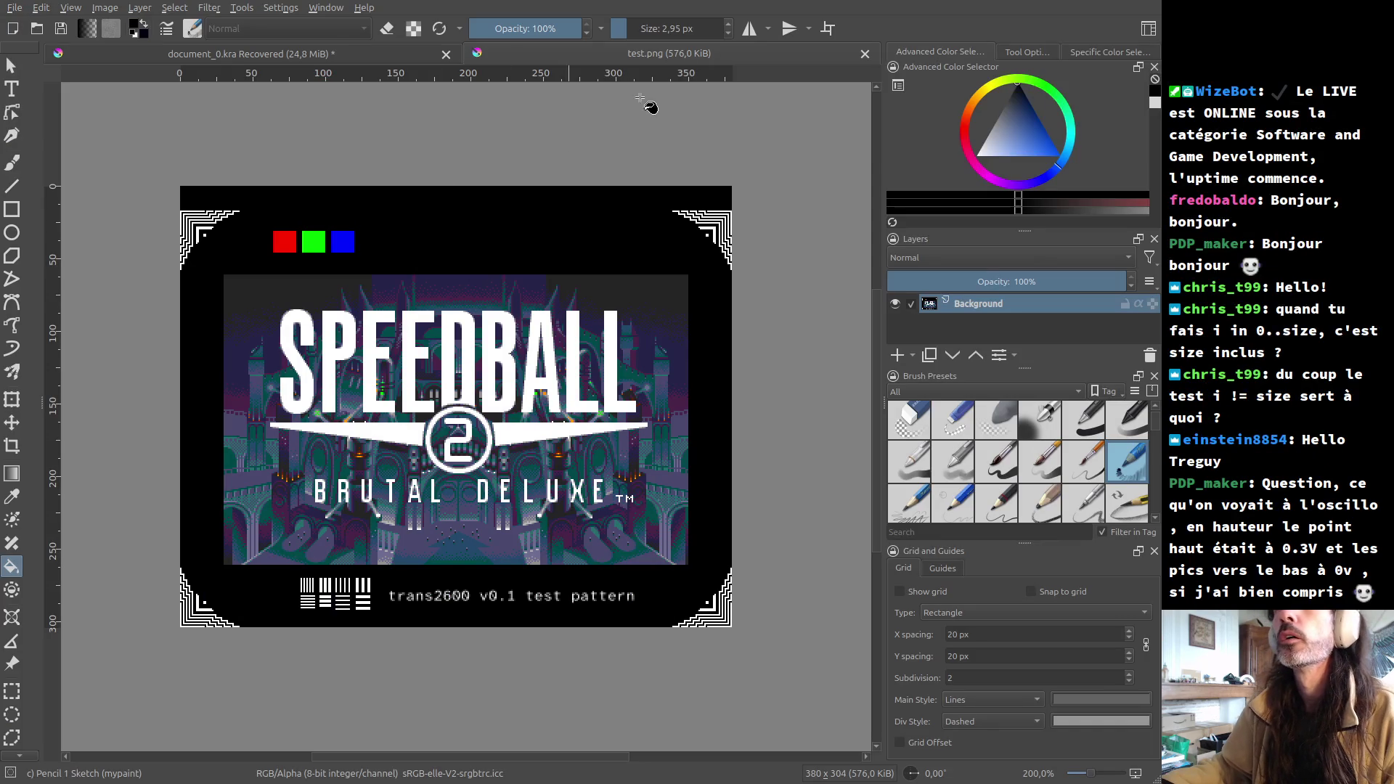
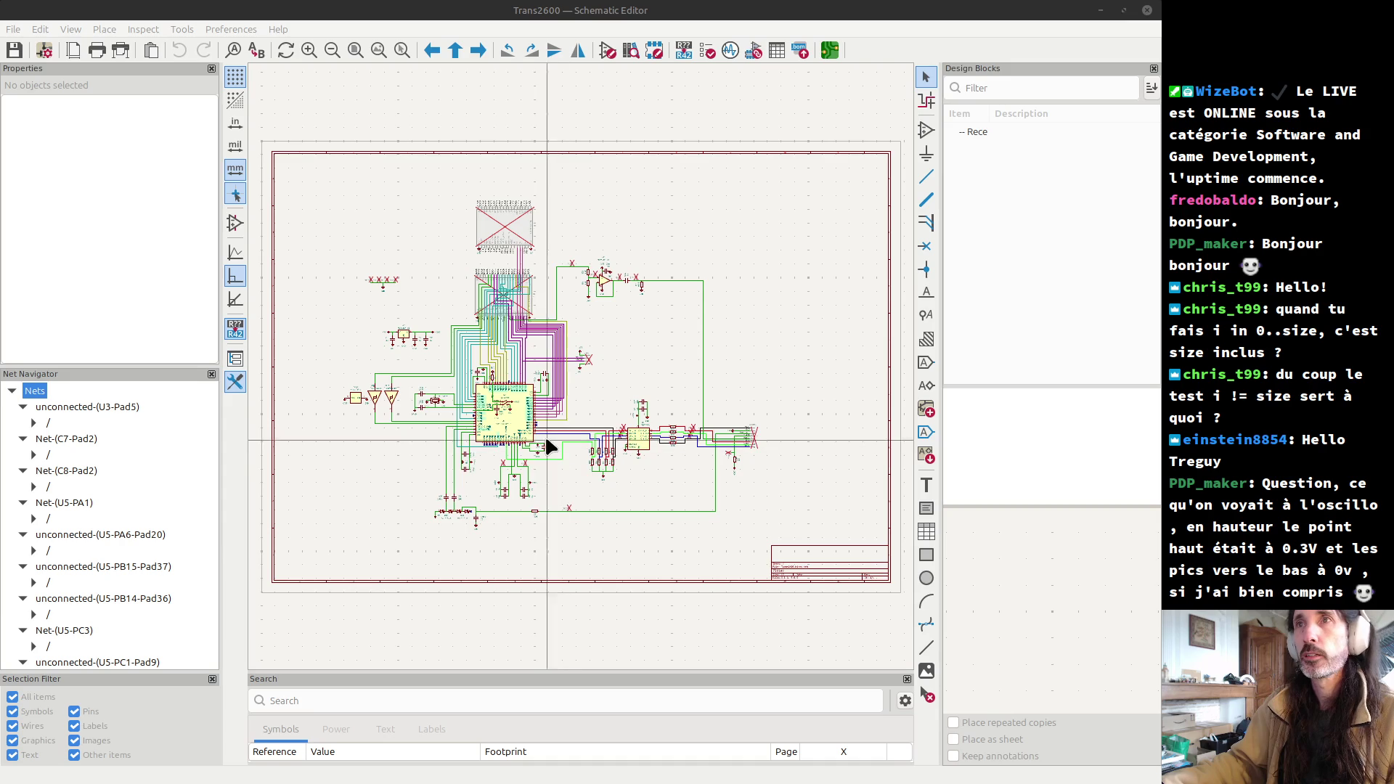
- Zoom from the full sheet into pins 25–42 and the 100n capacitor C18 between +3V3 and GND
scroll(536, 443, up, 2)
scroll(581, 373, up, 4)
scroll(573, 363, up, 3)
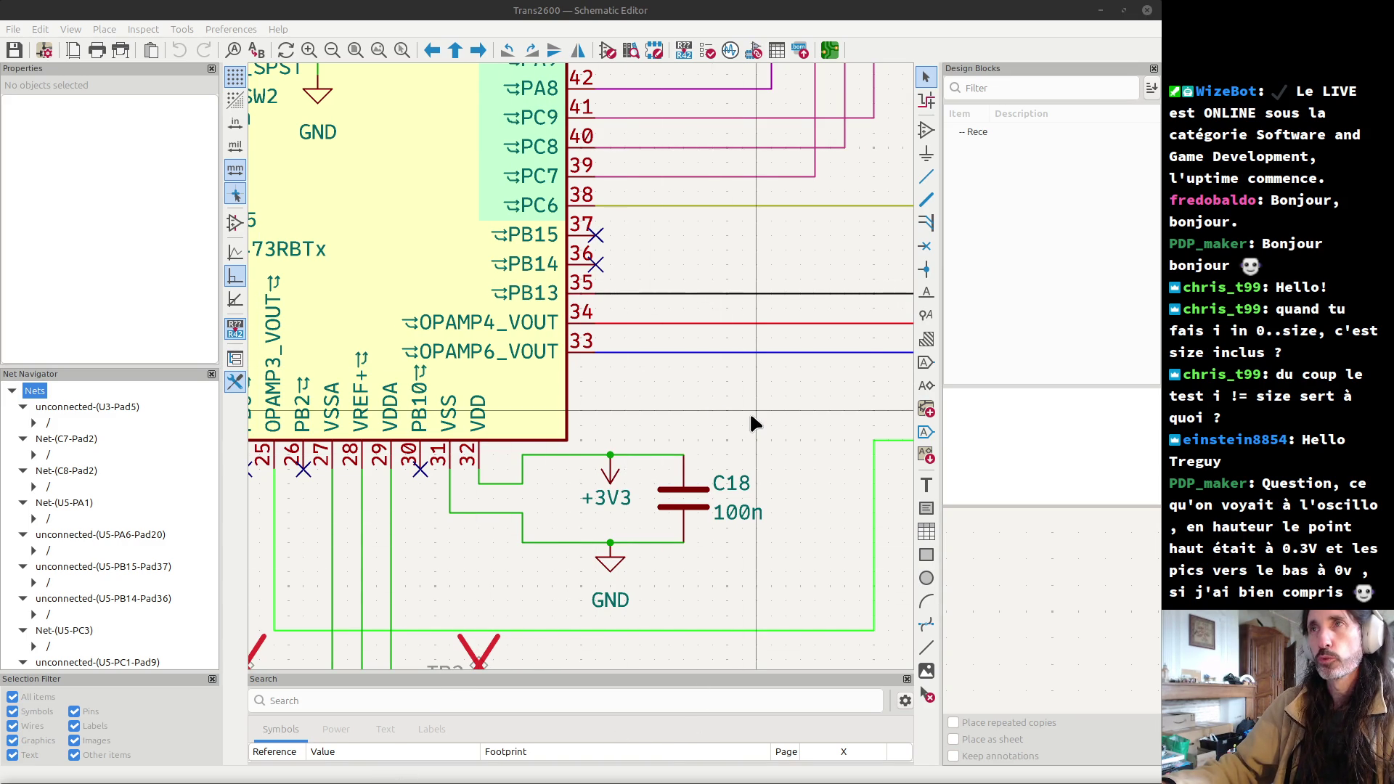
- Pan and zoom to the 5.1k/1.6k R5–R6 dividers, then place a calculator beside R6A
middle_drag(751, 421, 373, 434)
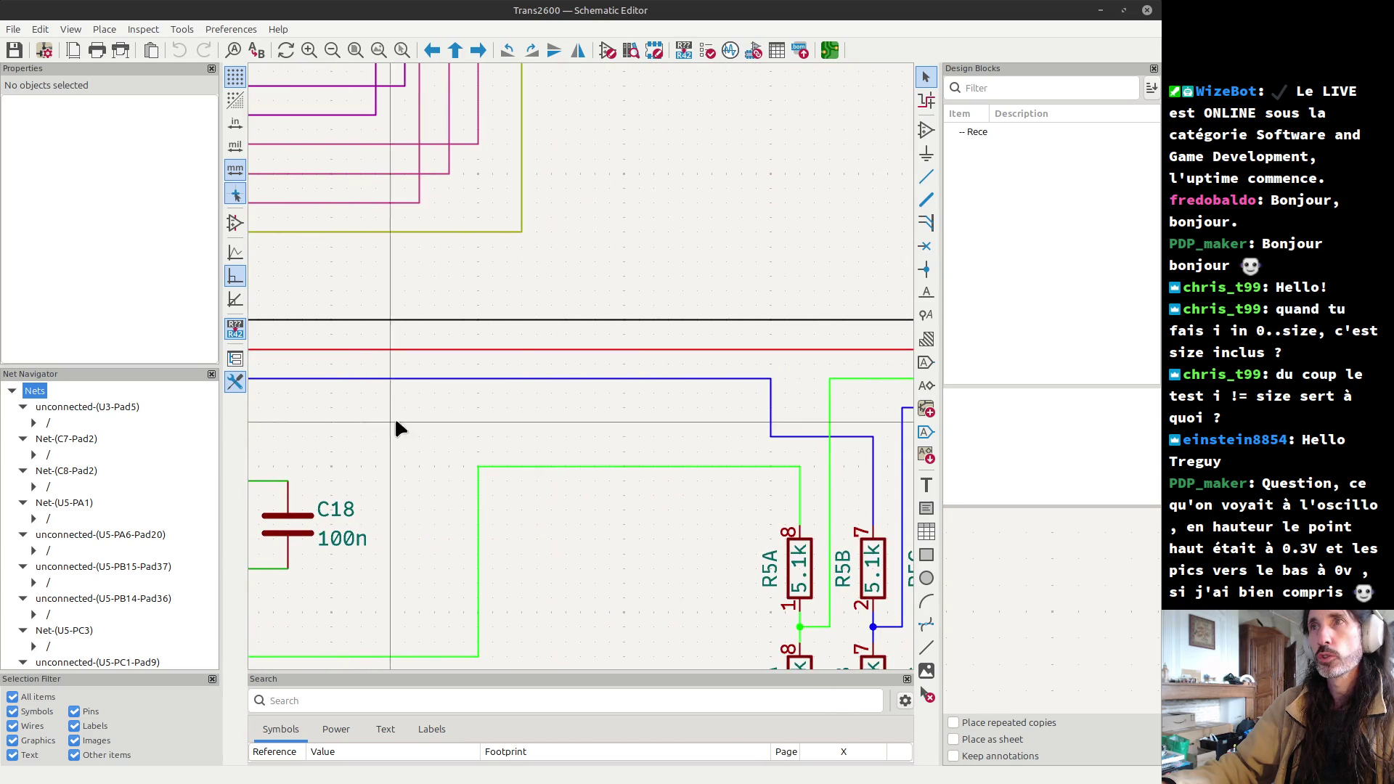
middle_drag(897, 458, 564, 439)
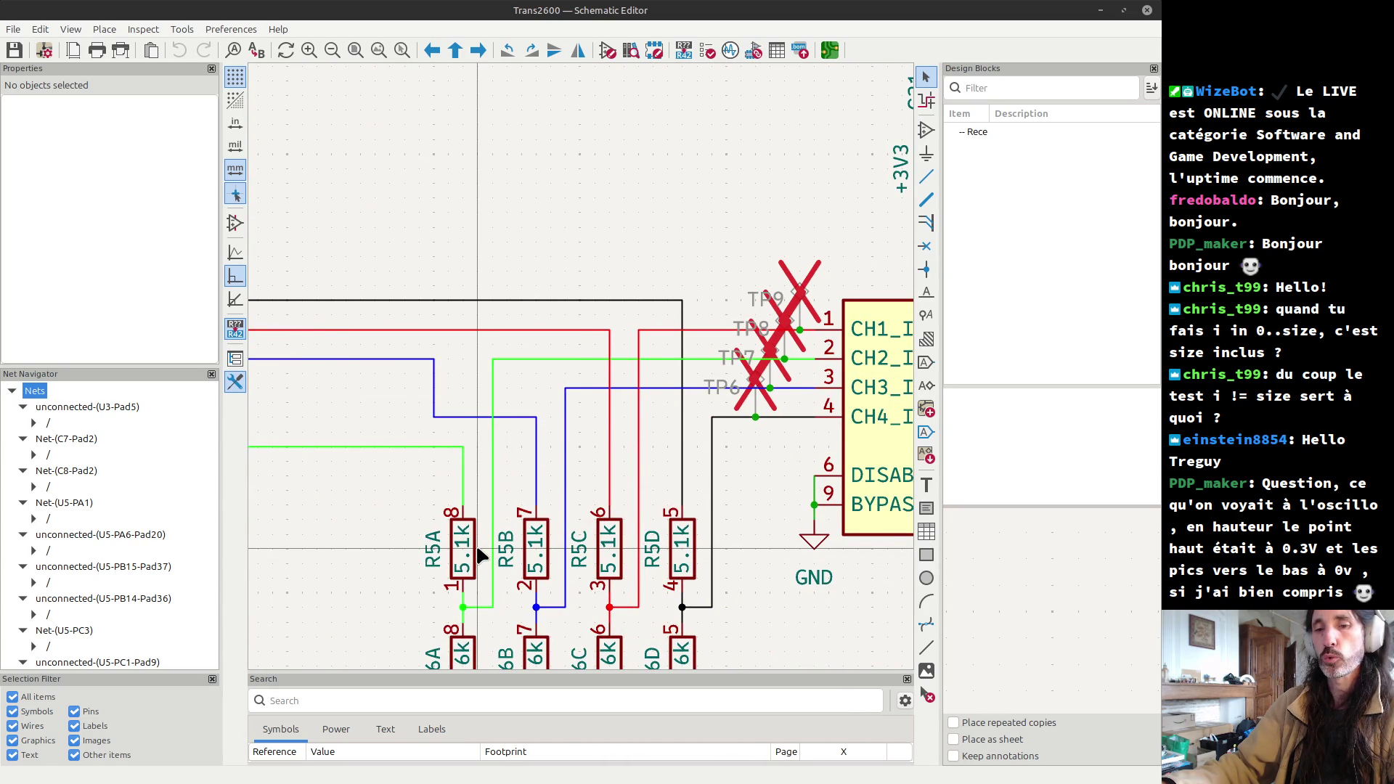
scroll(473, 429, down, 2)
scroll(581, 601, up, 1)
scroll(580, 601, down, 2)
scroll(571, 388, up, 3)
scroll(579, 367, up, 2)
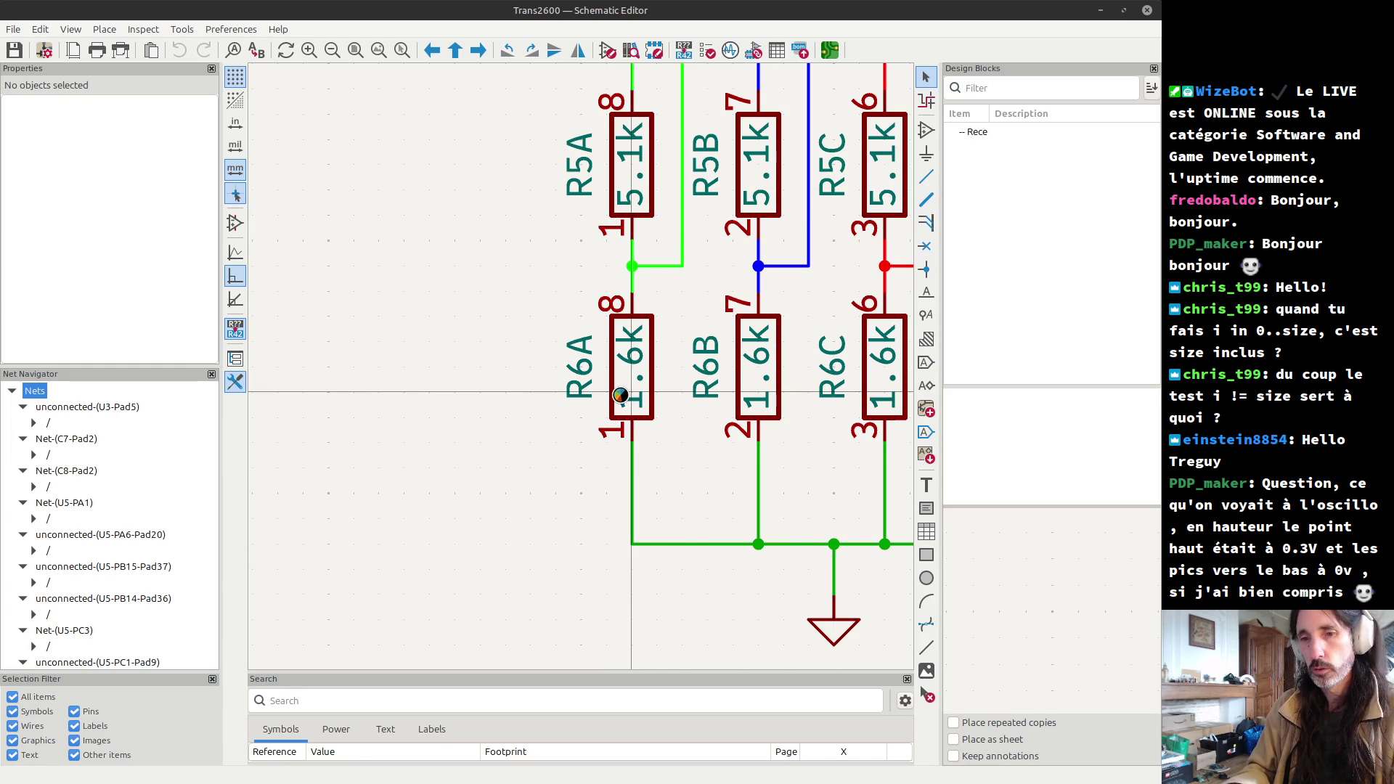
key(XF86Calculator)
drag(574, 275, 842, 365)
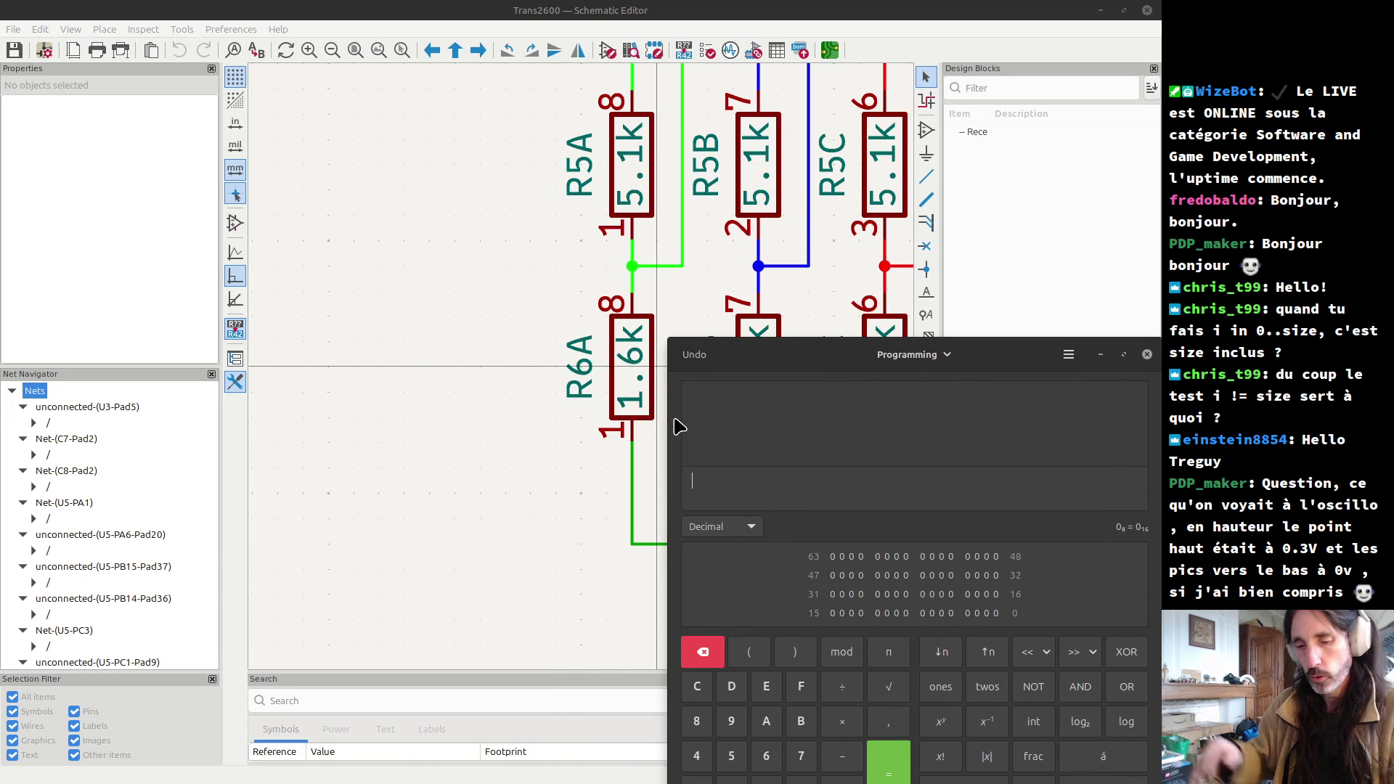
- Enter 1,6÷(5,1+1,6) in the calculator, fixing the mistyped digit, and select the result 0,23880597
text(1,)
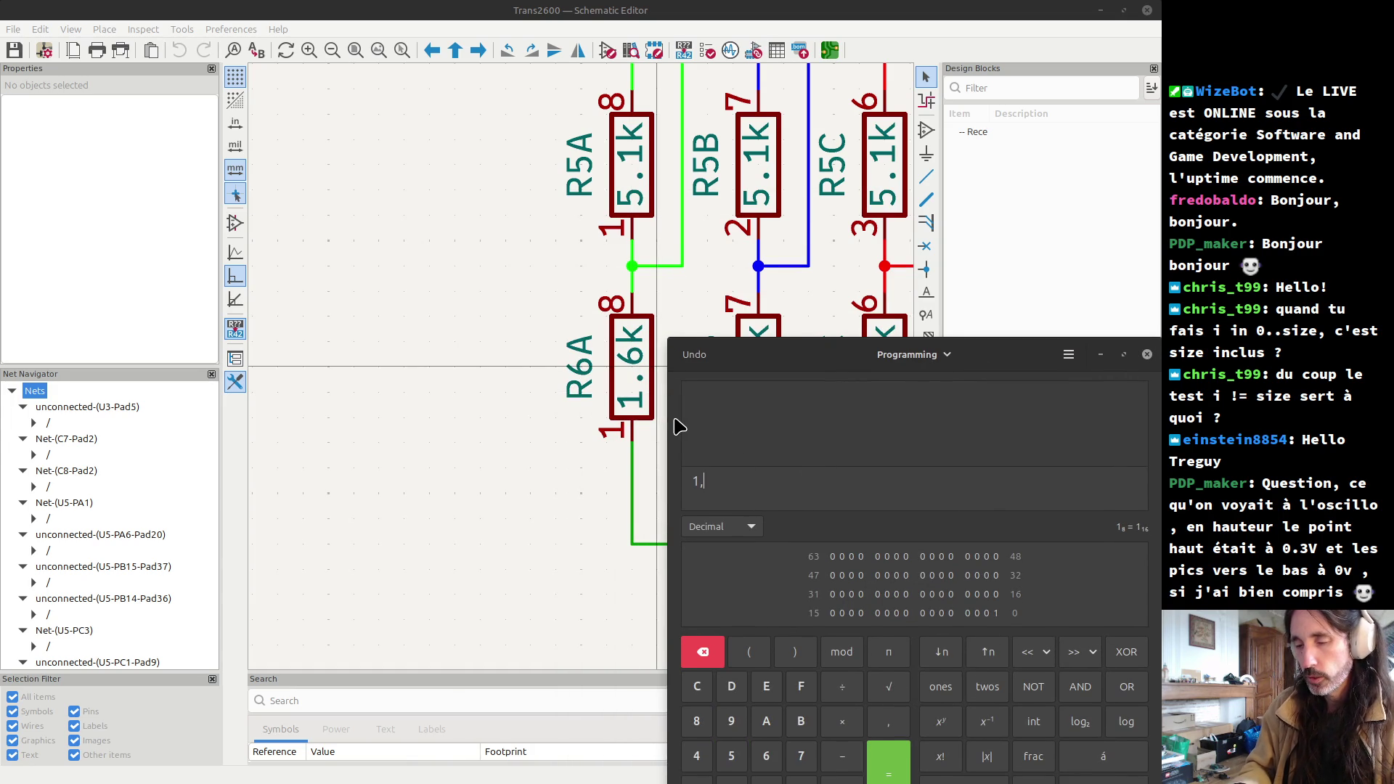
text(/*)
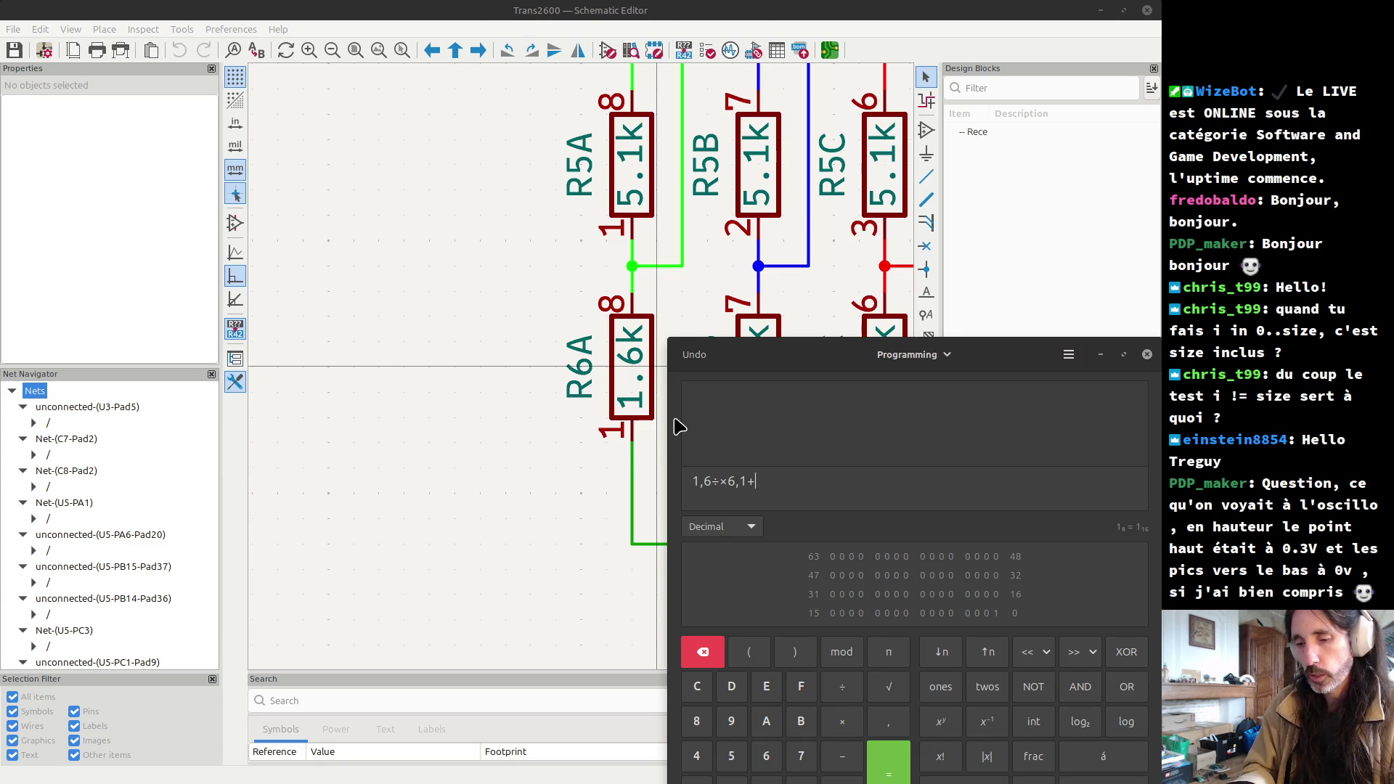
text())
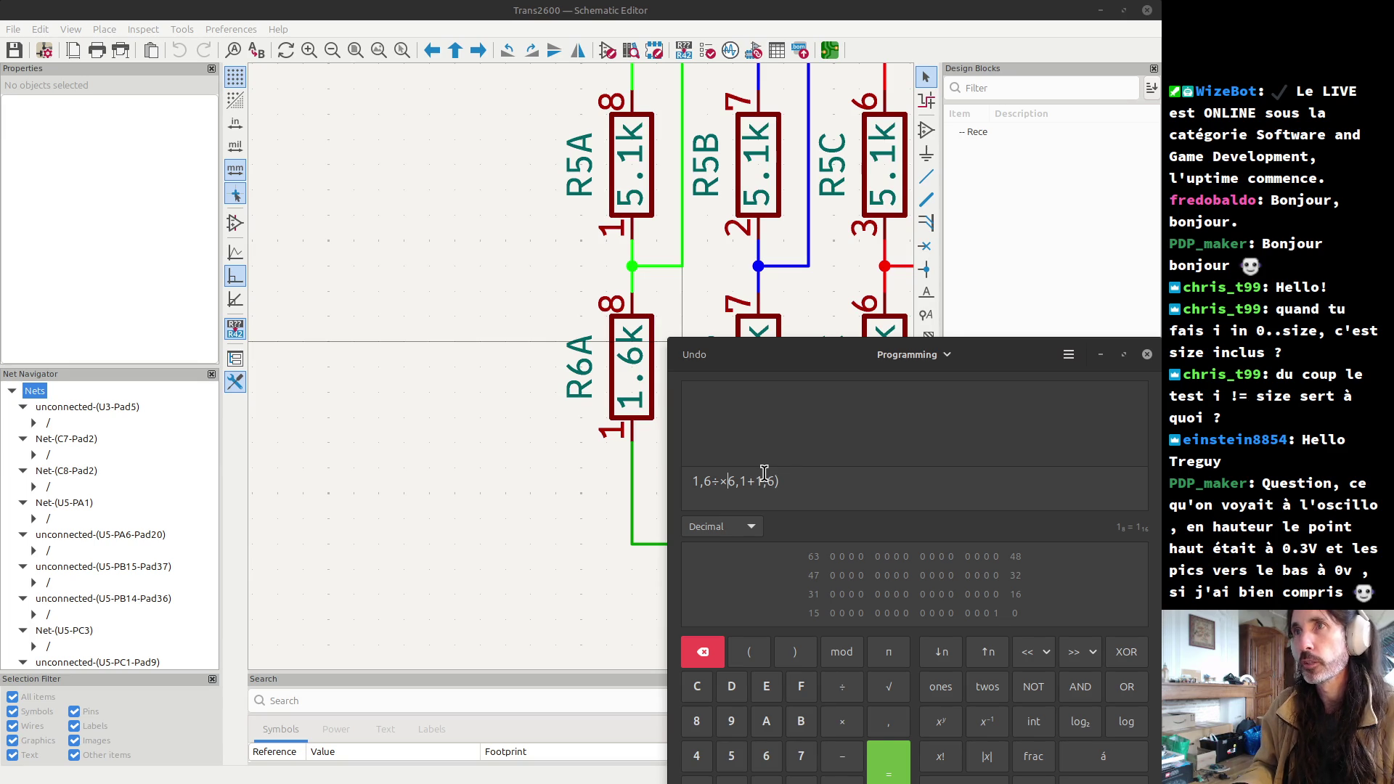
key(End)
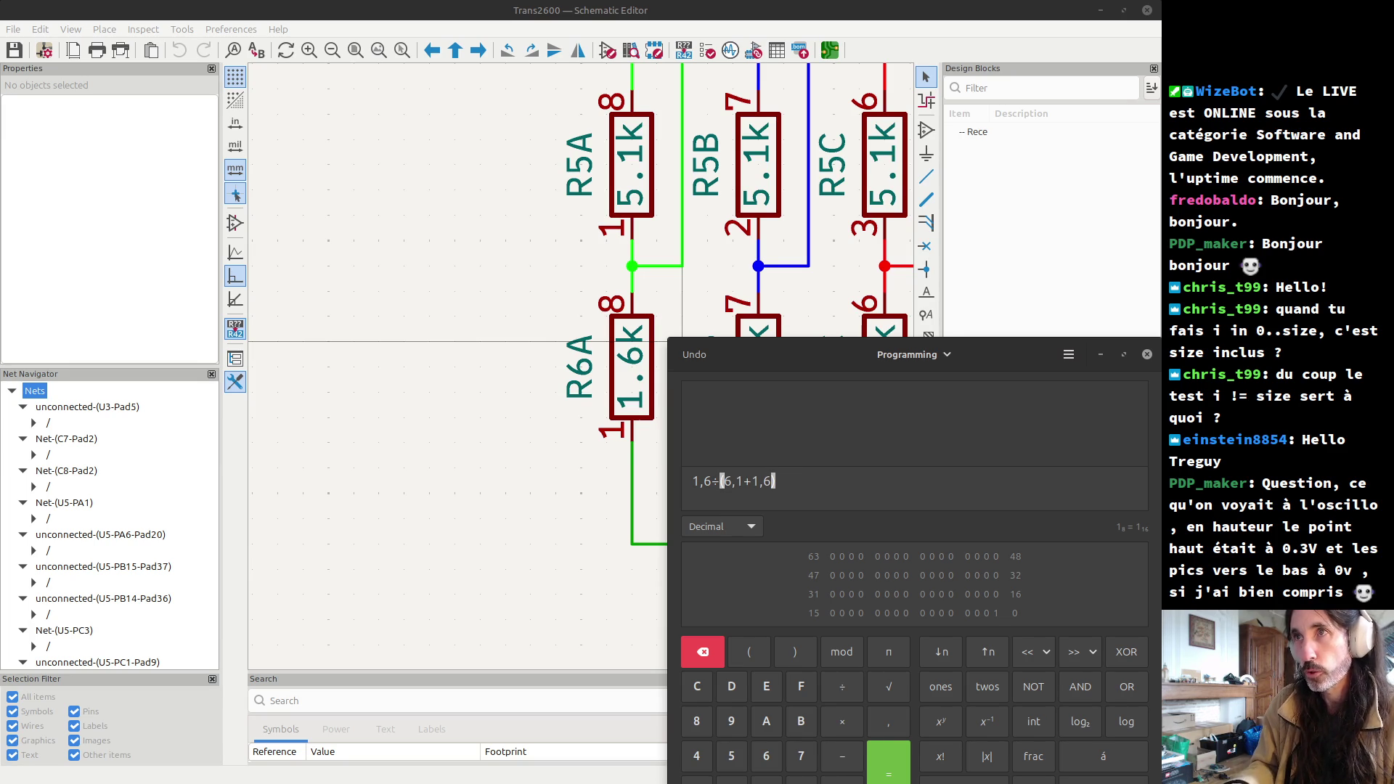
click(732, 481)
key(BackSpace)
text(5)
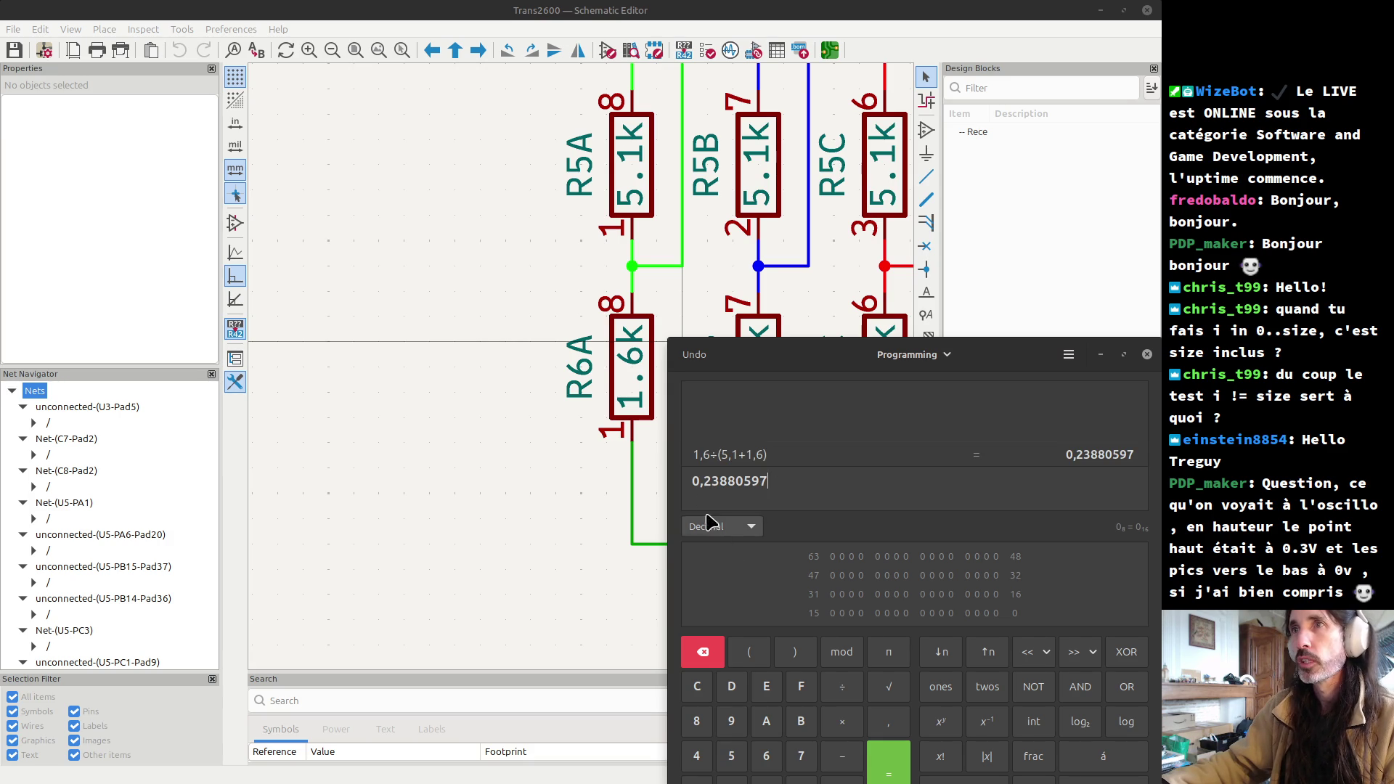
drag(694, 479, 764, 472)
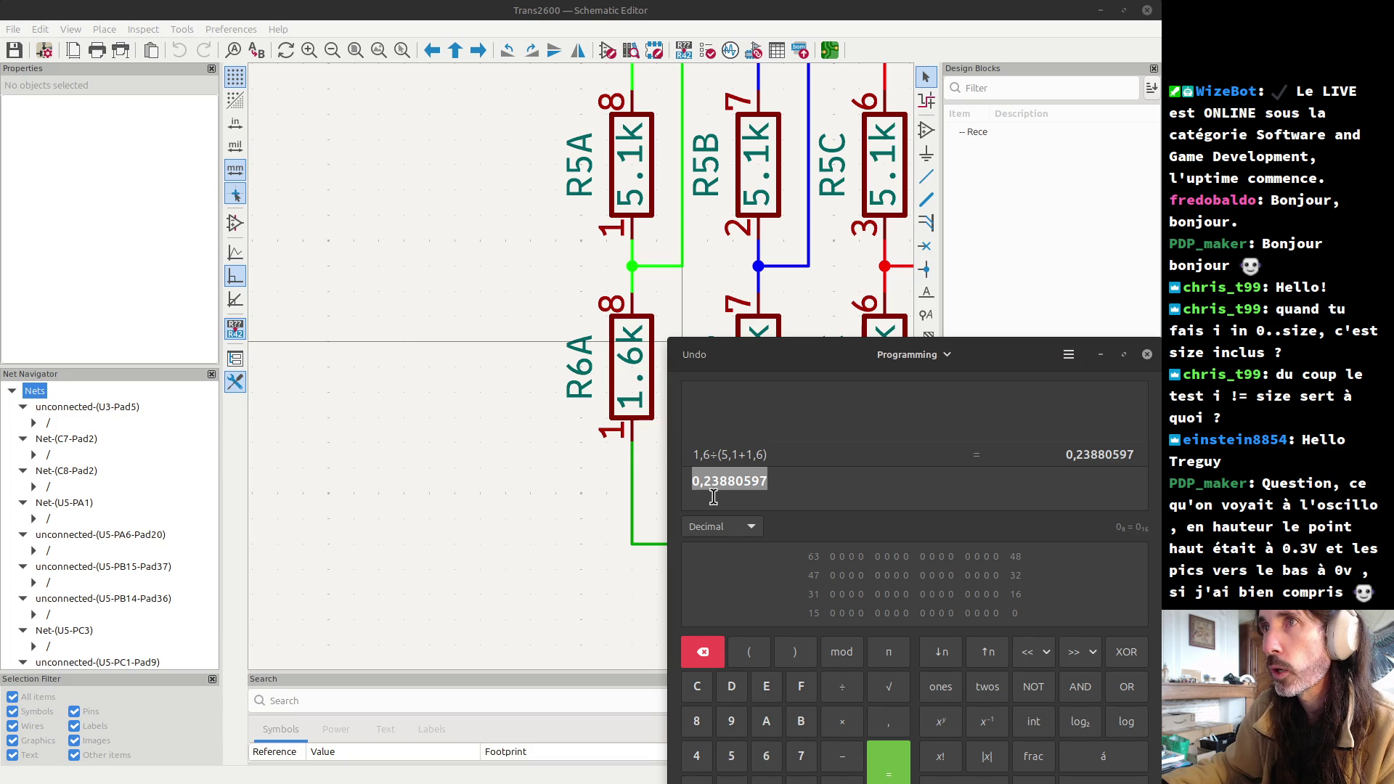
drag(775, 483, 683, 465)
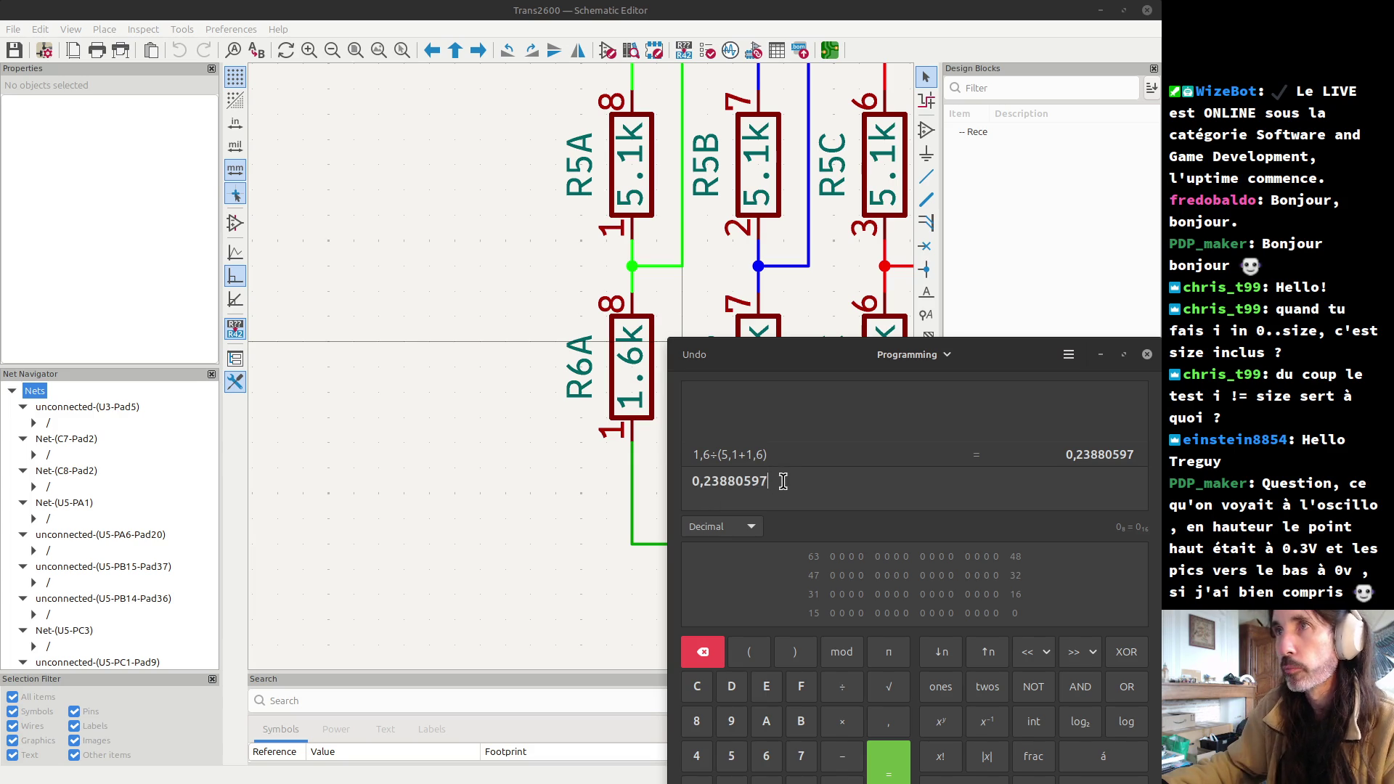
- Compute 3,3×0,23880597 = 0,788059701, subtract 0,7, then divide by 0,7 to get 0,125799573
click(693, 485)
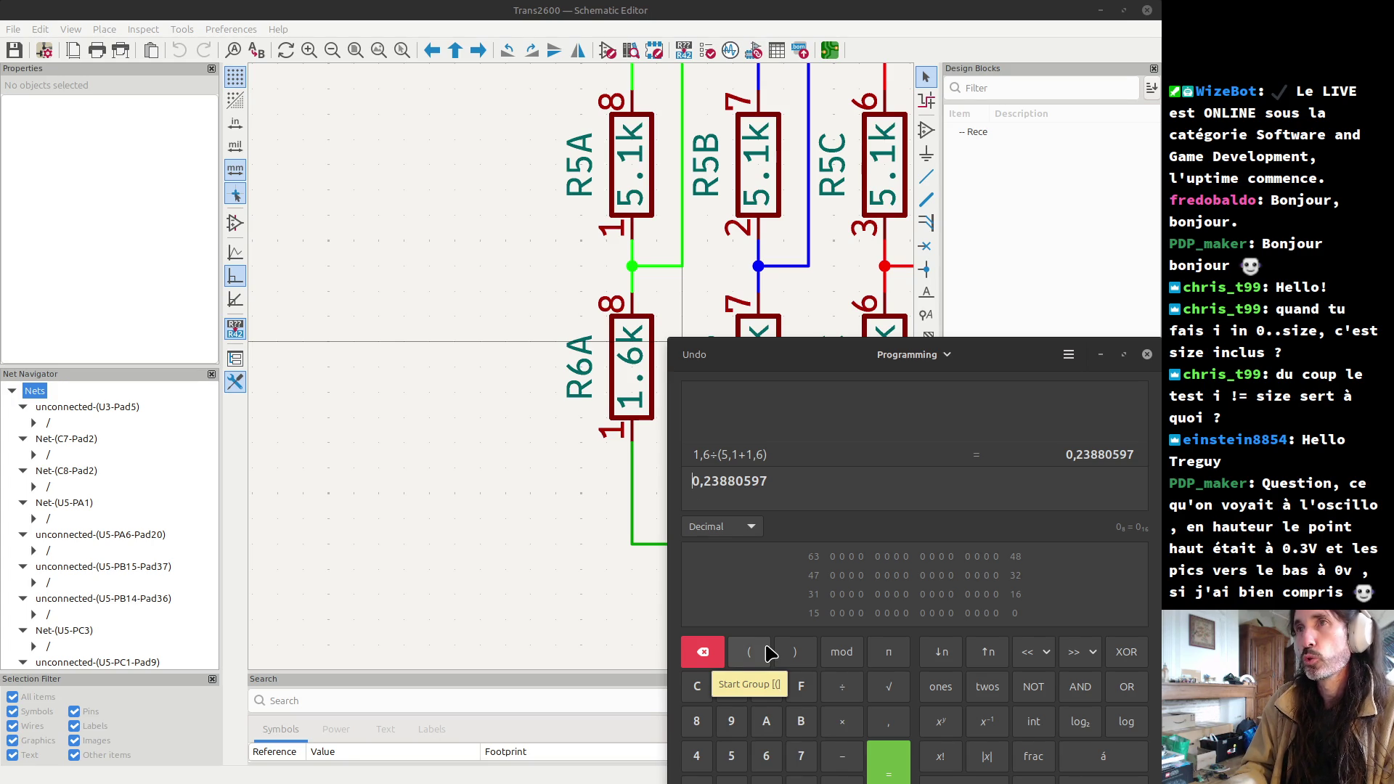
text(3,3/)
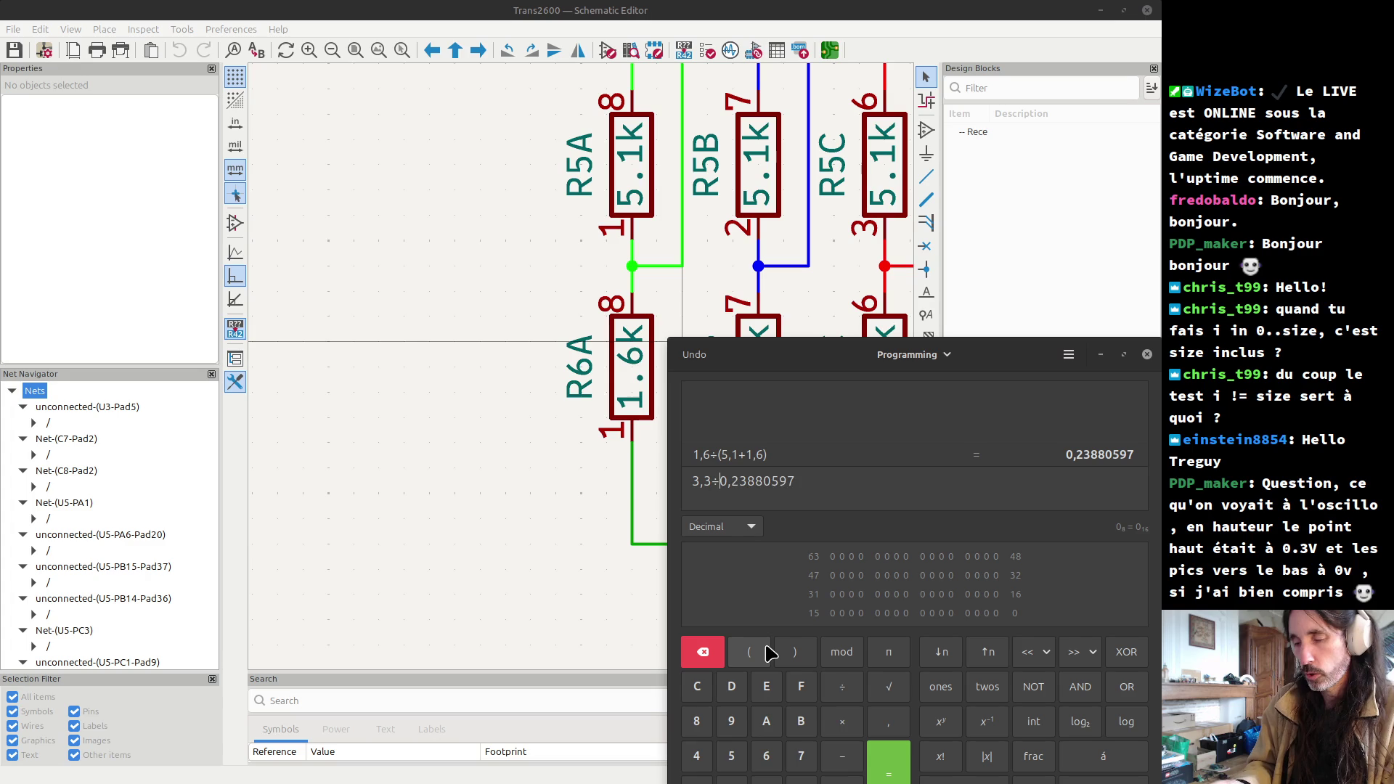
key(Return)
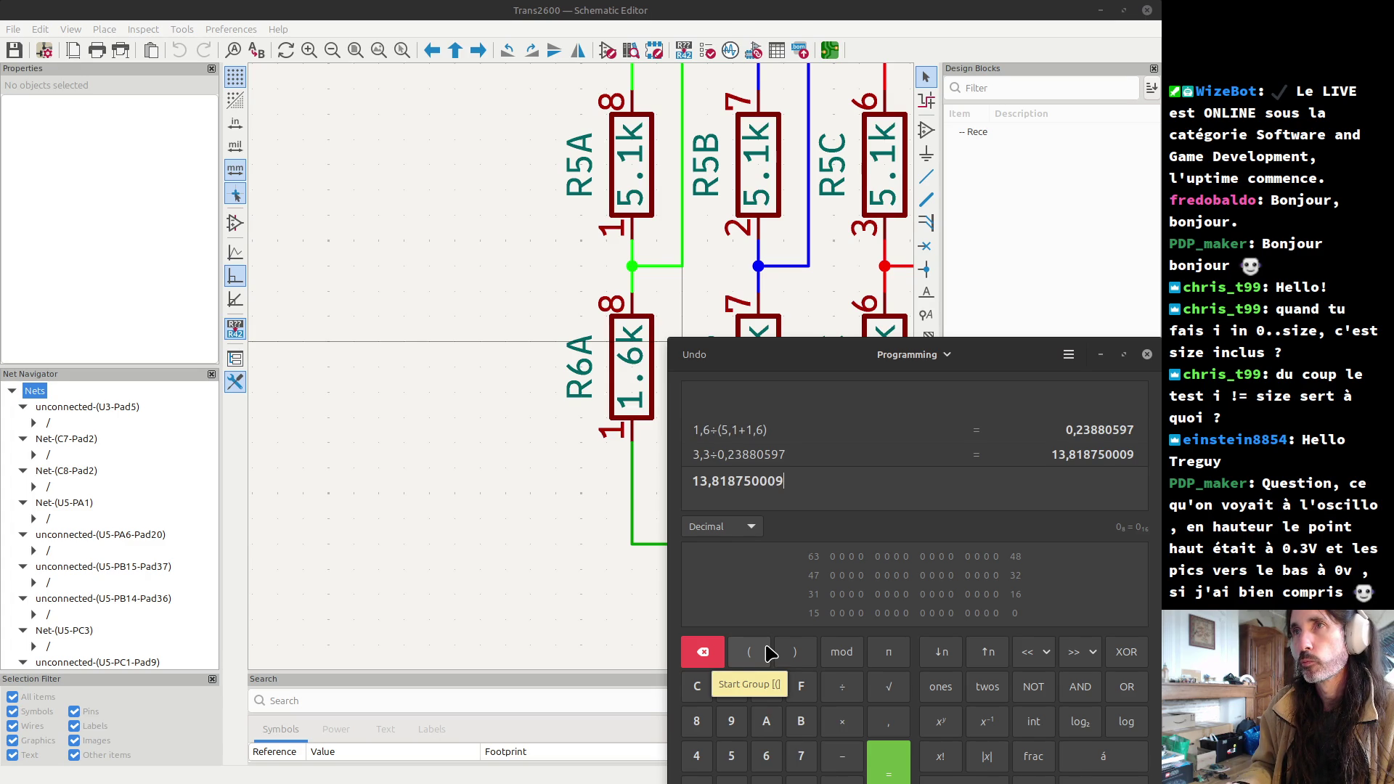
click(740, 455)
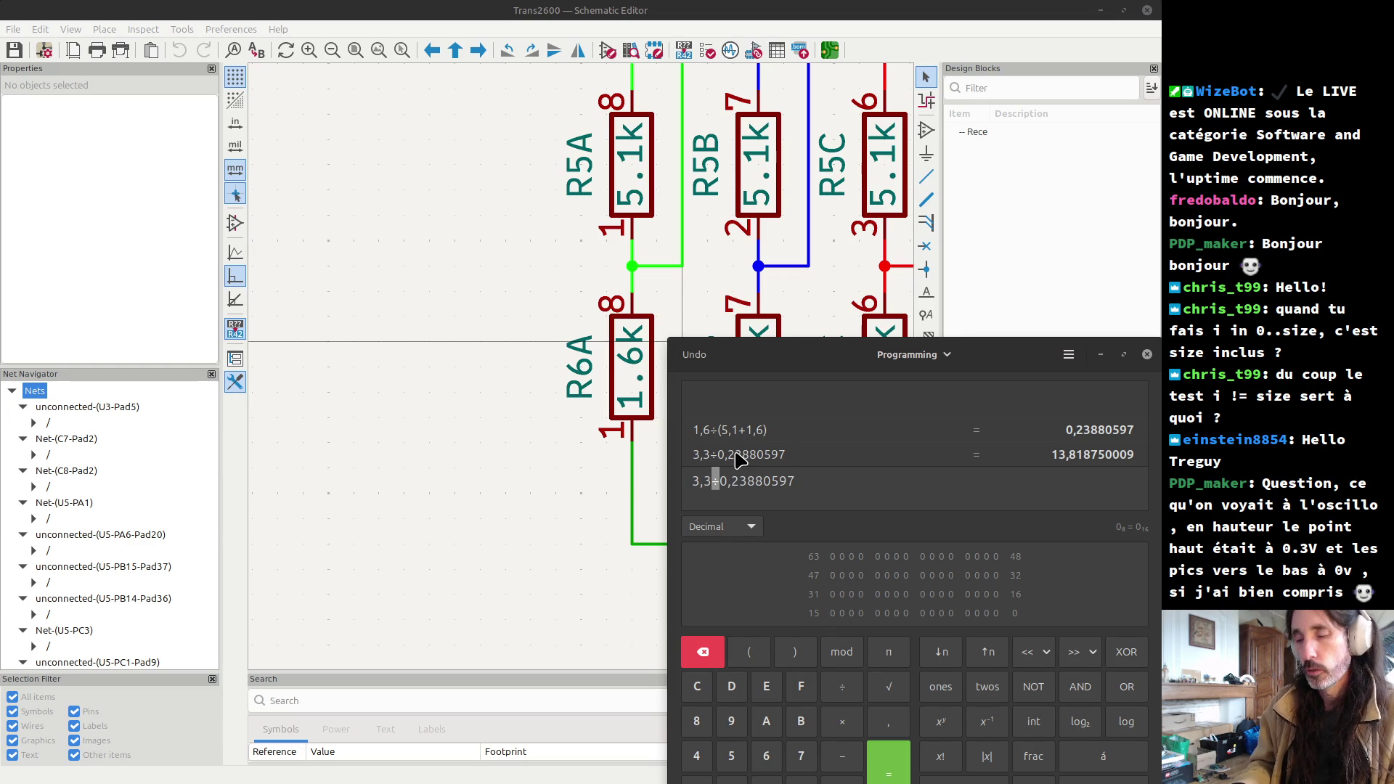
key(Return)
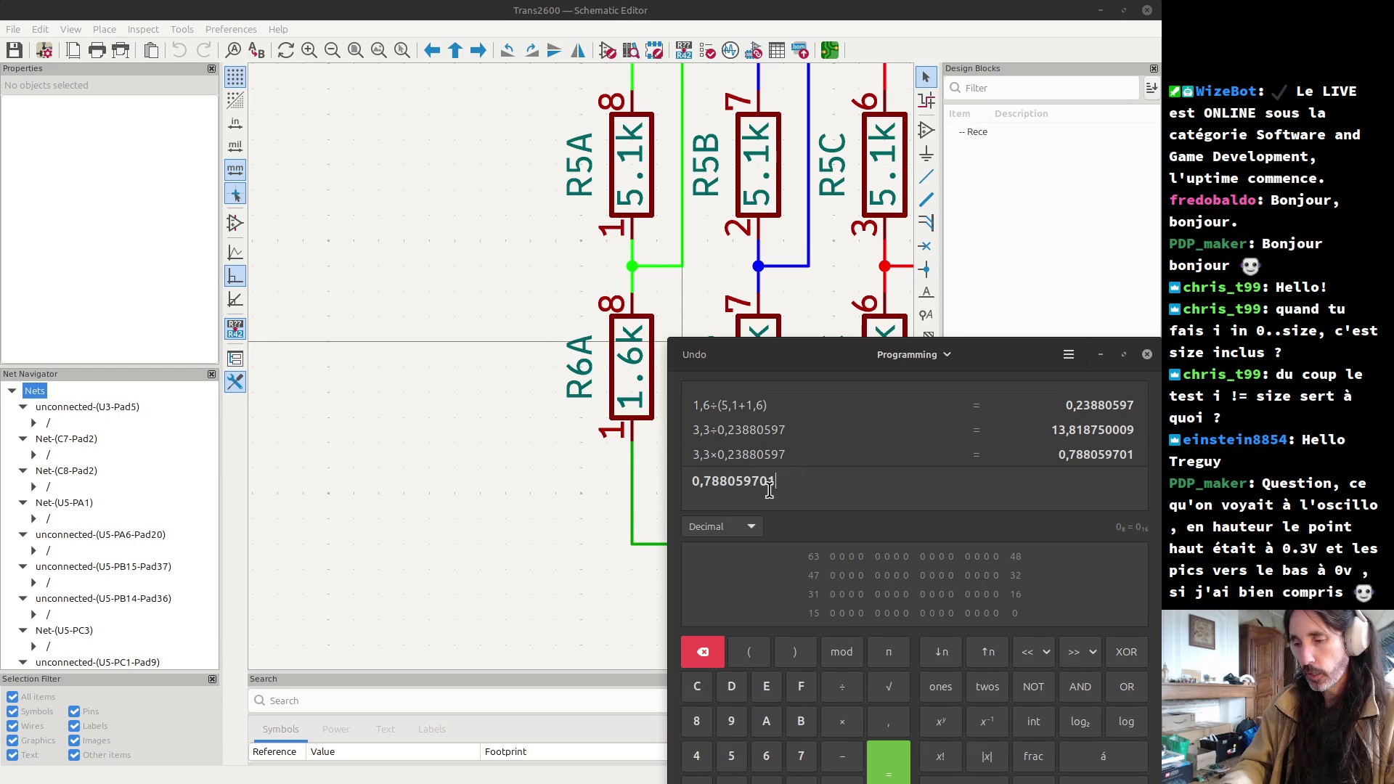
key(Return)
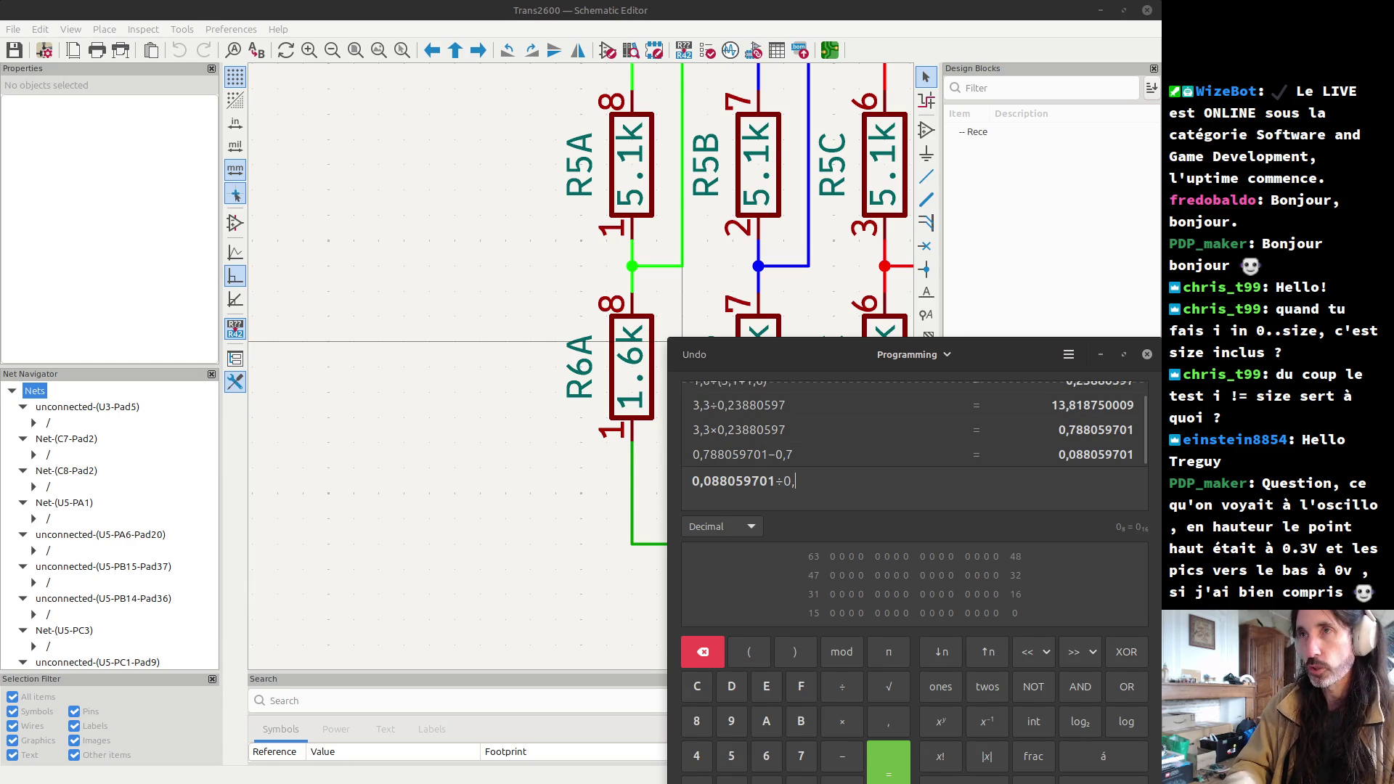
text(7)
key(Return)
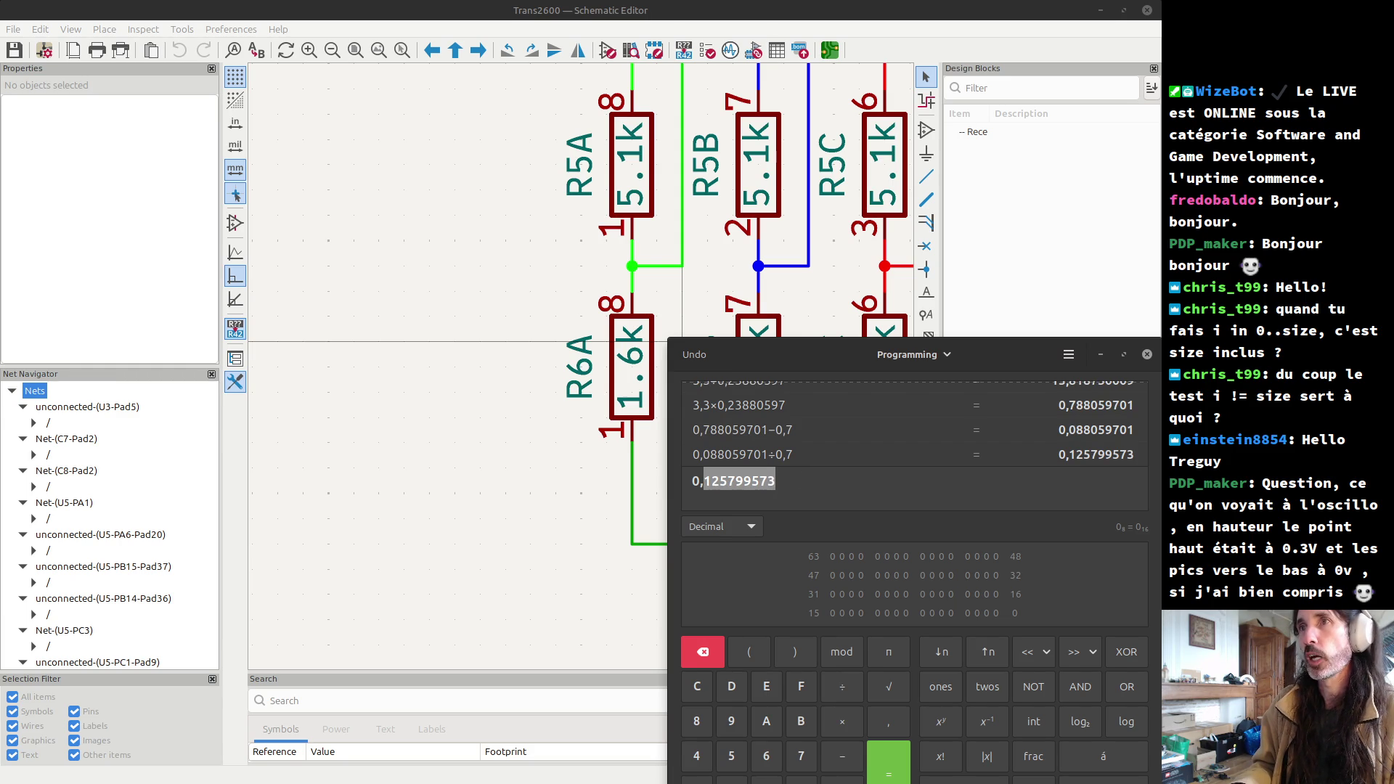
- Multiply 0,125799573 by 3,3 to get 0,415138591 and bring the KiCad schematic forward
click(703, 481)
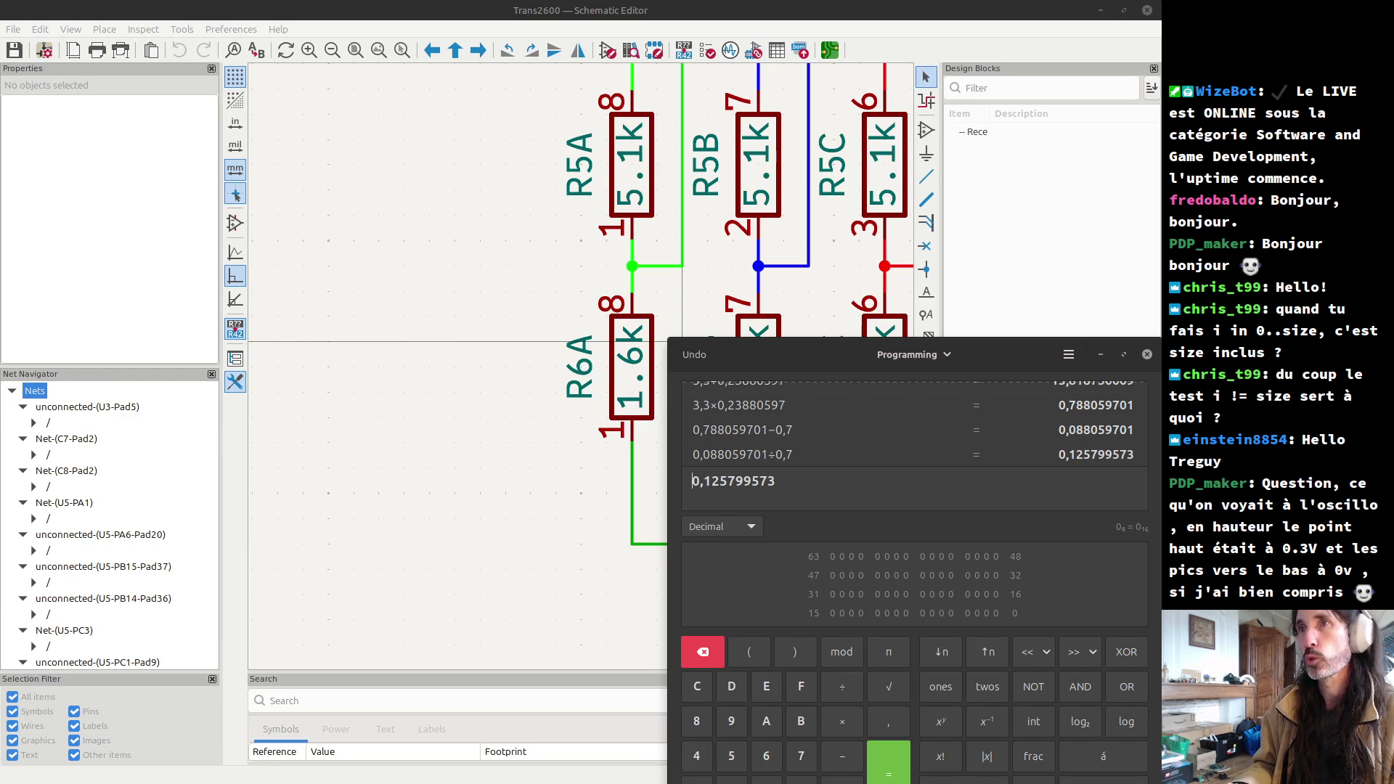
text(3,3)
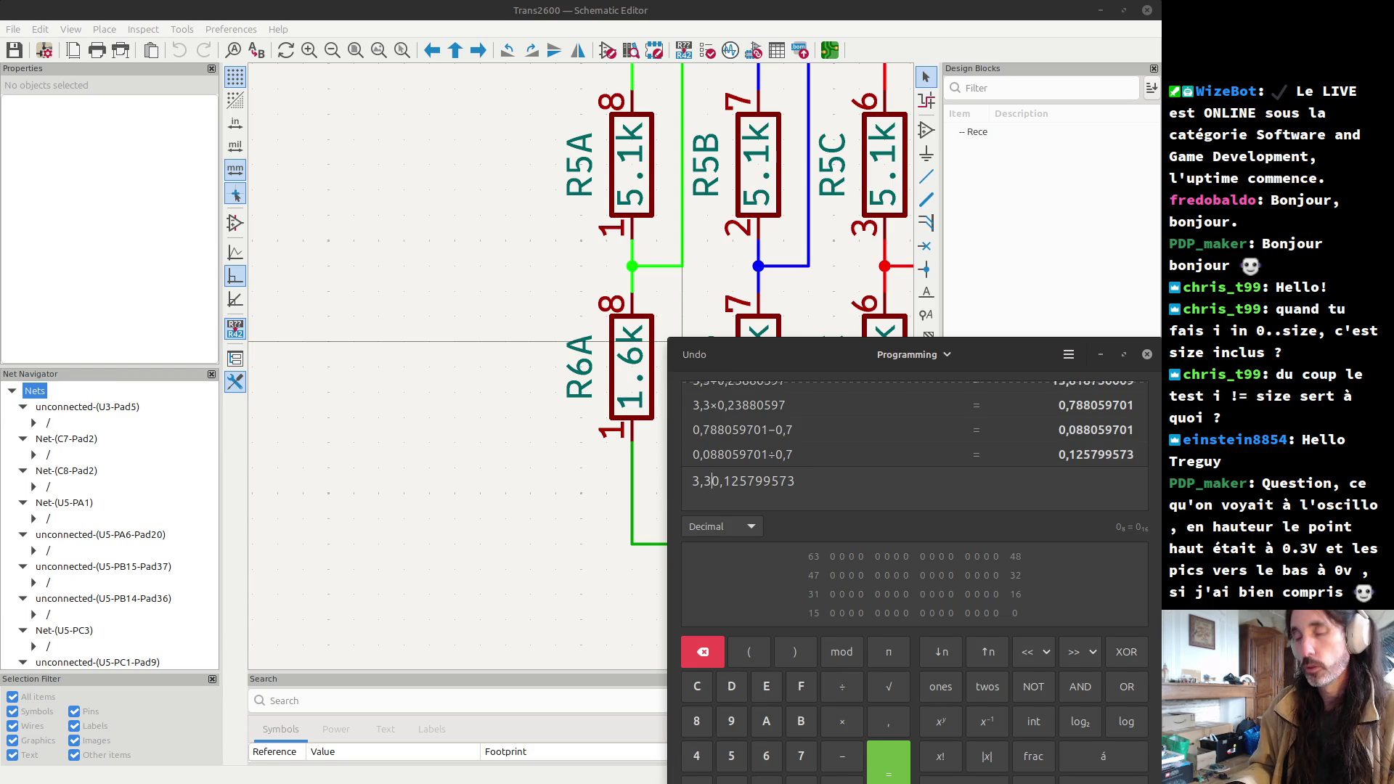
text(*)
key(Return)
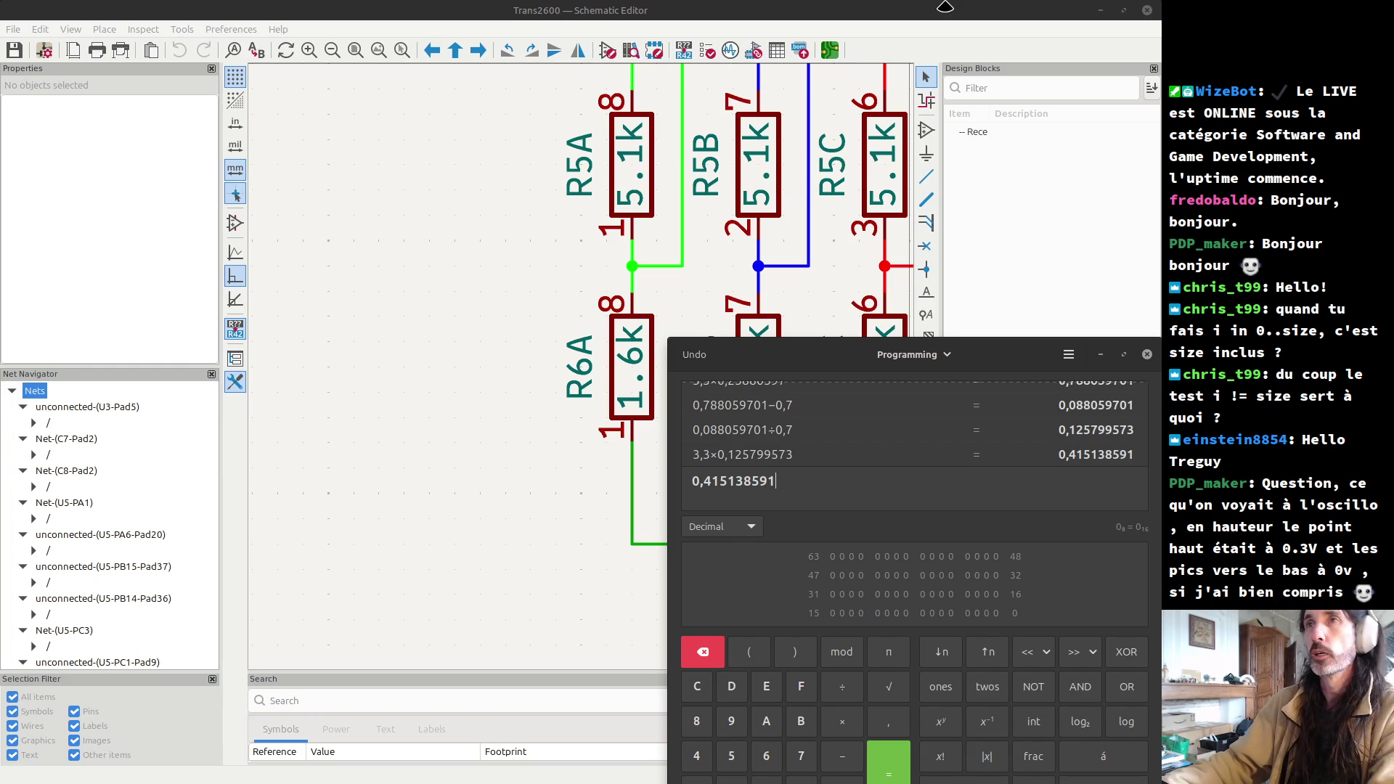
click(944, 7)
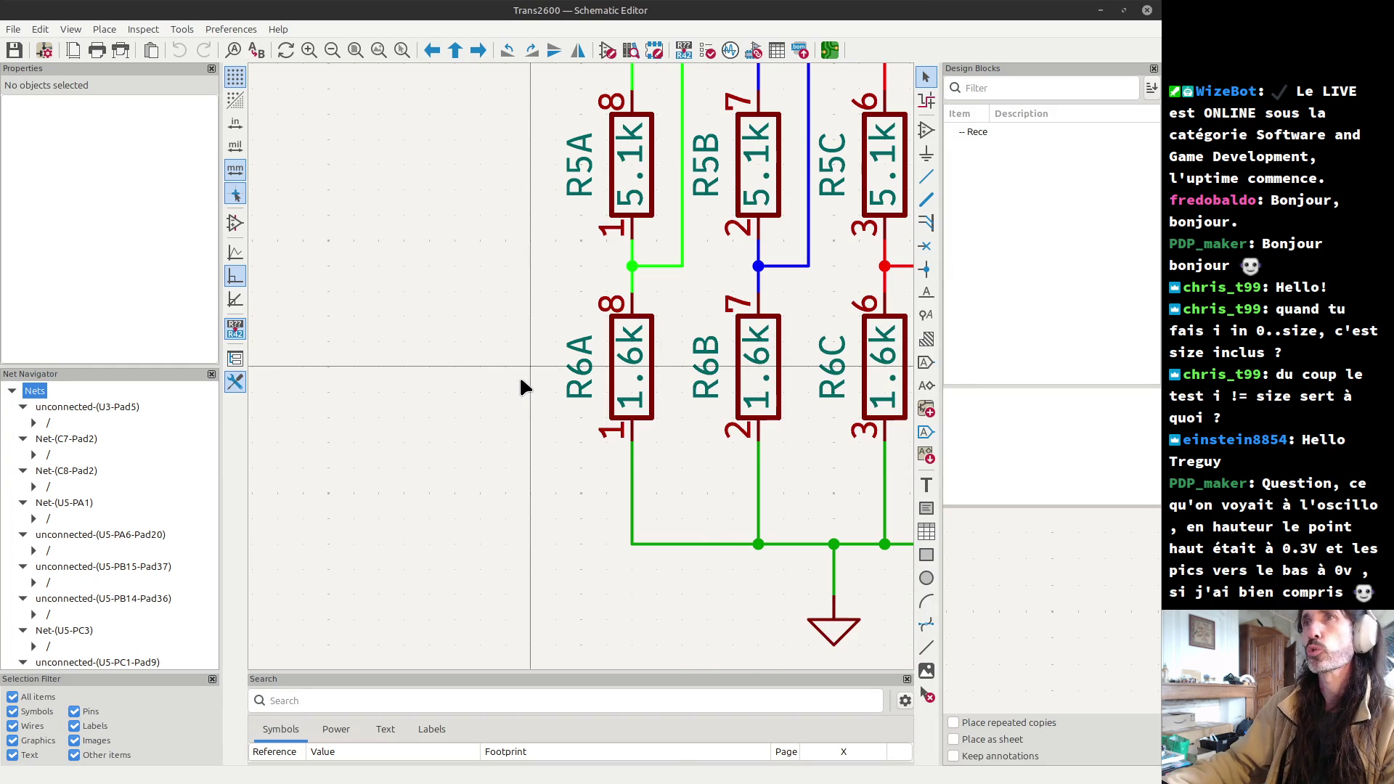
scroll(552, 376, down, 1)
scroll(581, 363, down, 4)
scroll(584, 370, down, 1)
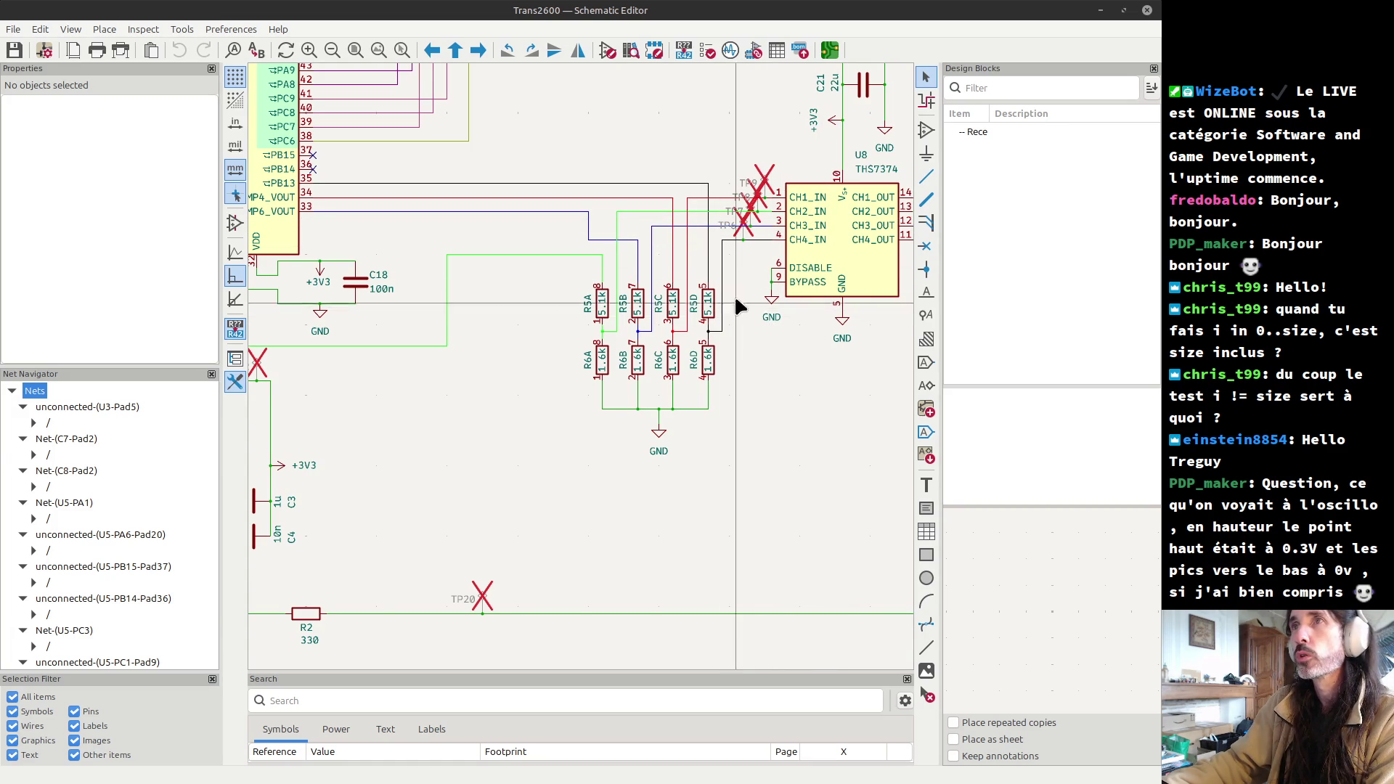
drag(562, 269, 751, 391)
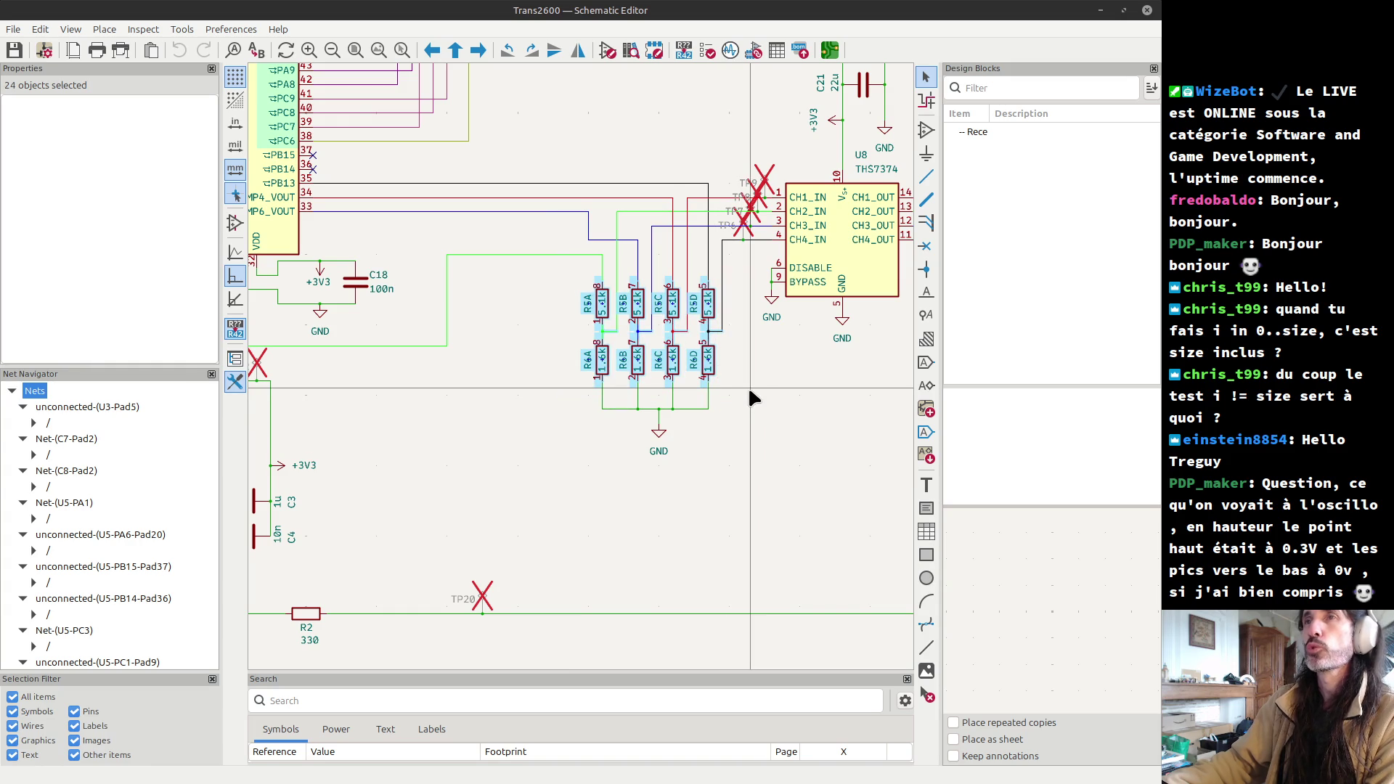
key(Escape)
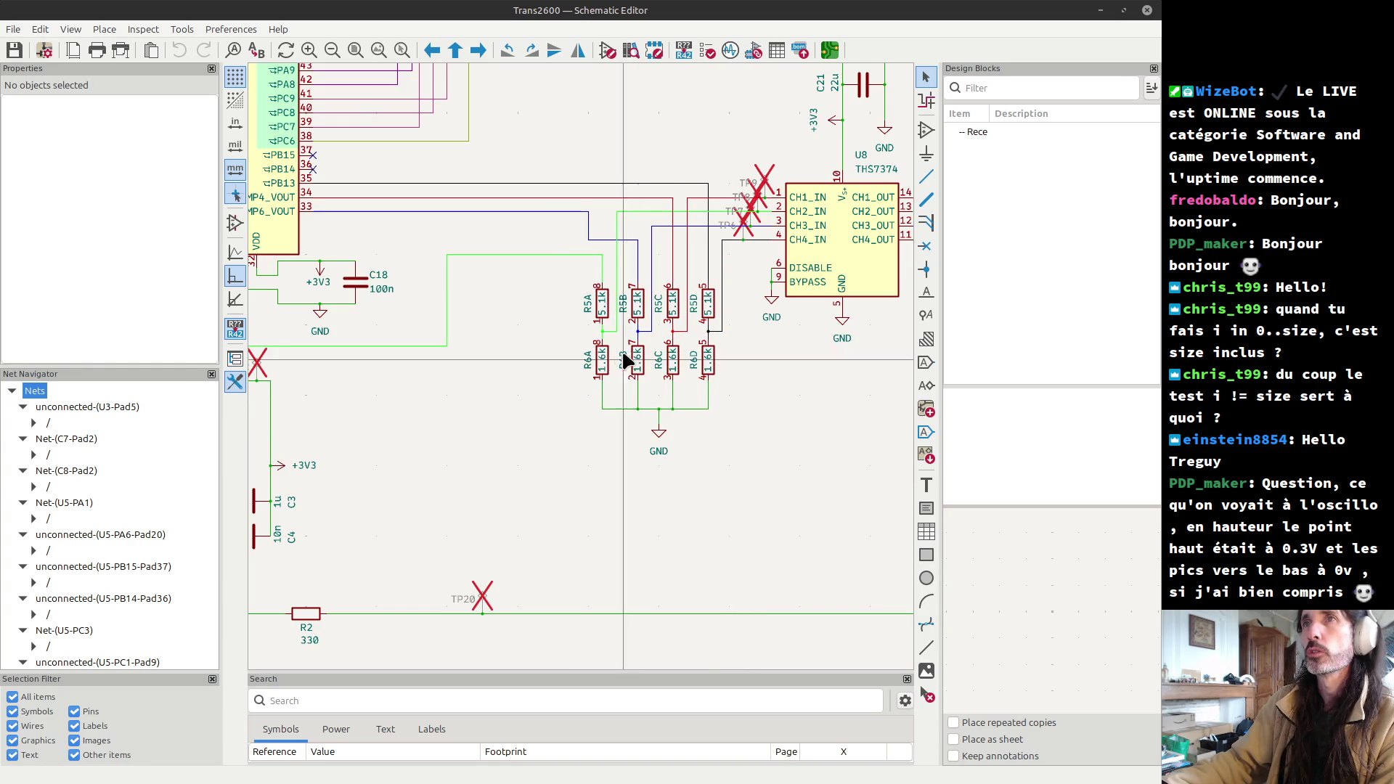
mouse_move(561, 272)
mouse_down()
mouse_move(622, 310)
mouse_move(735, 332)
mouse_up()
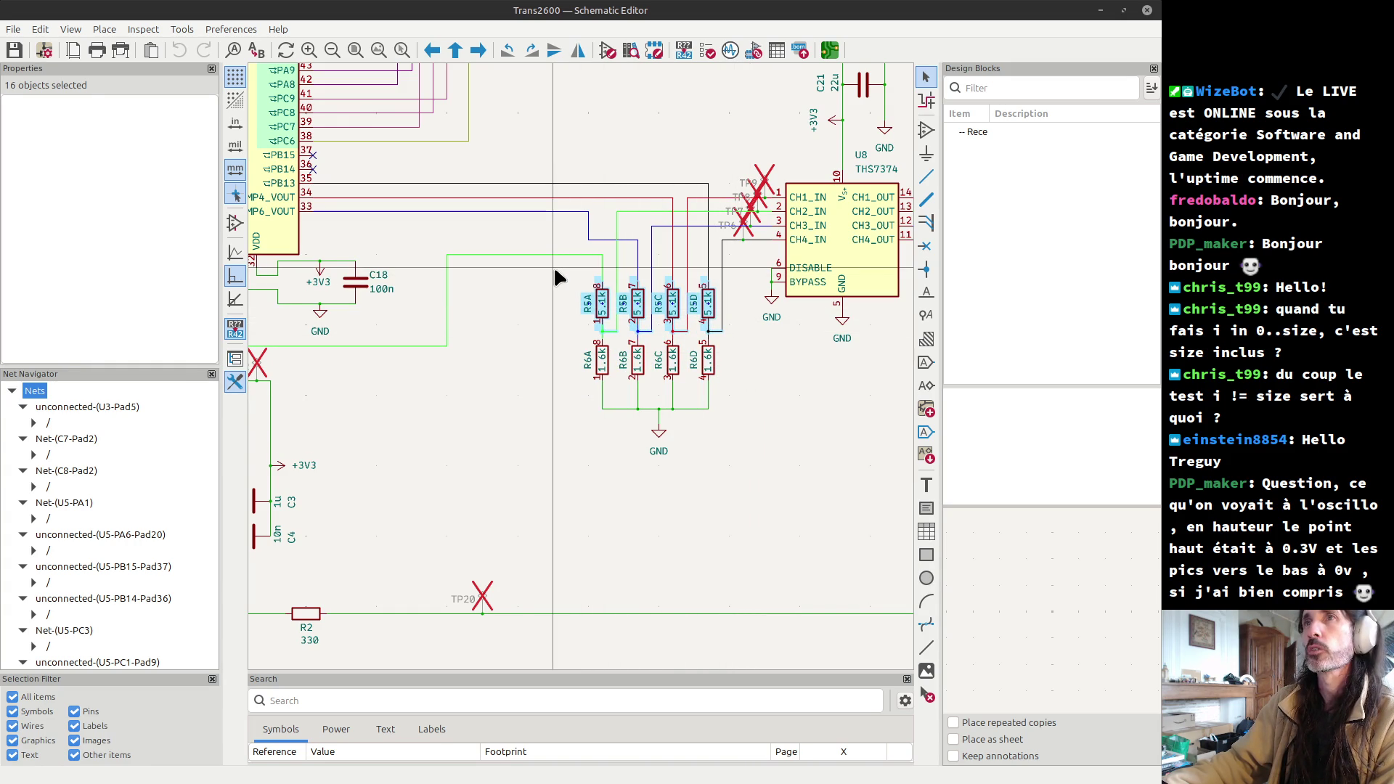
key(Escape)
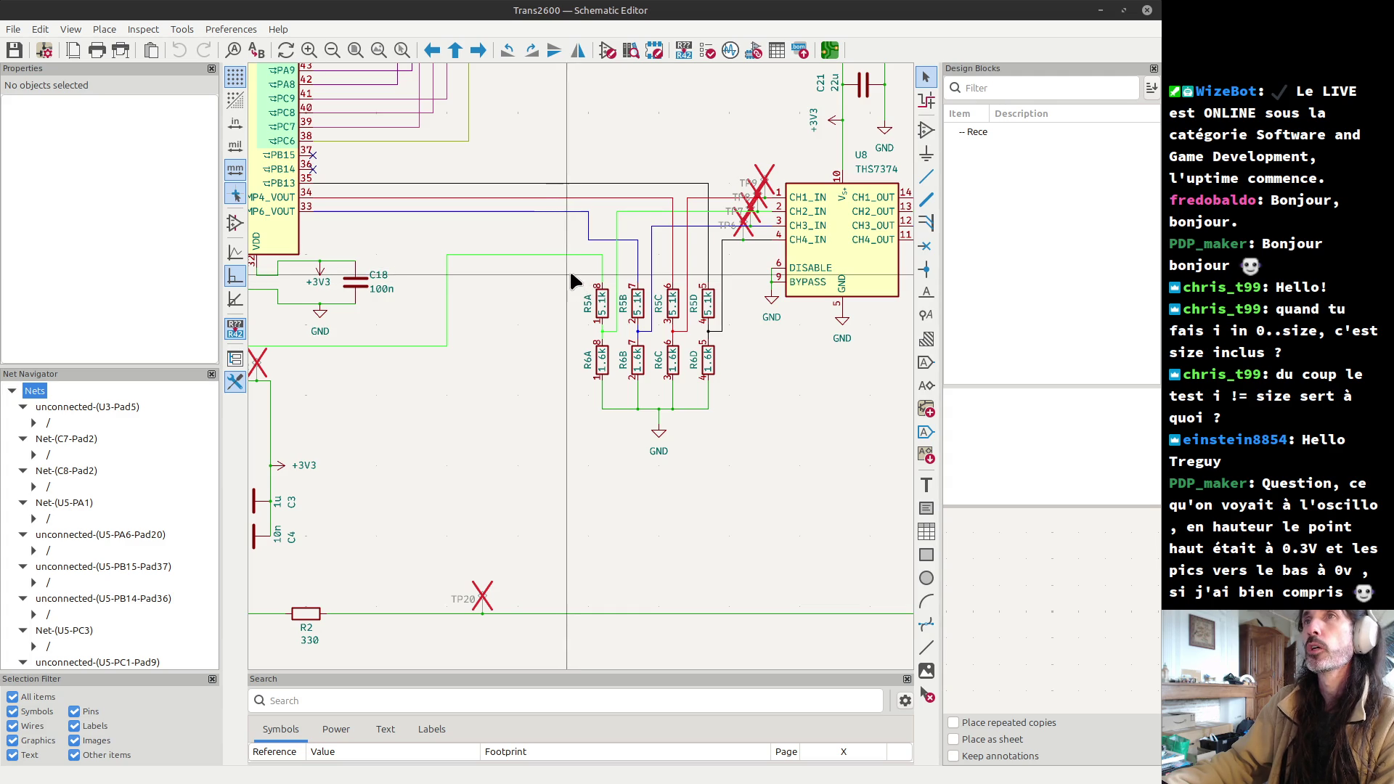
drag(570, 270, 688, 403)
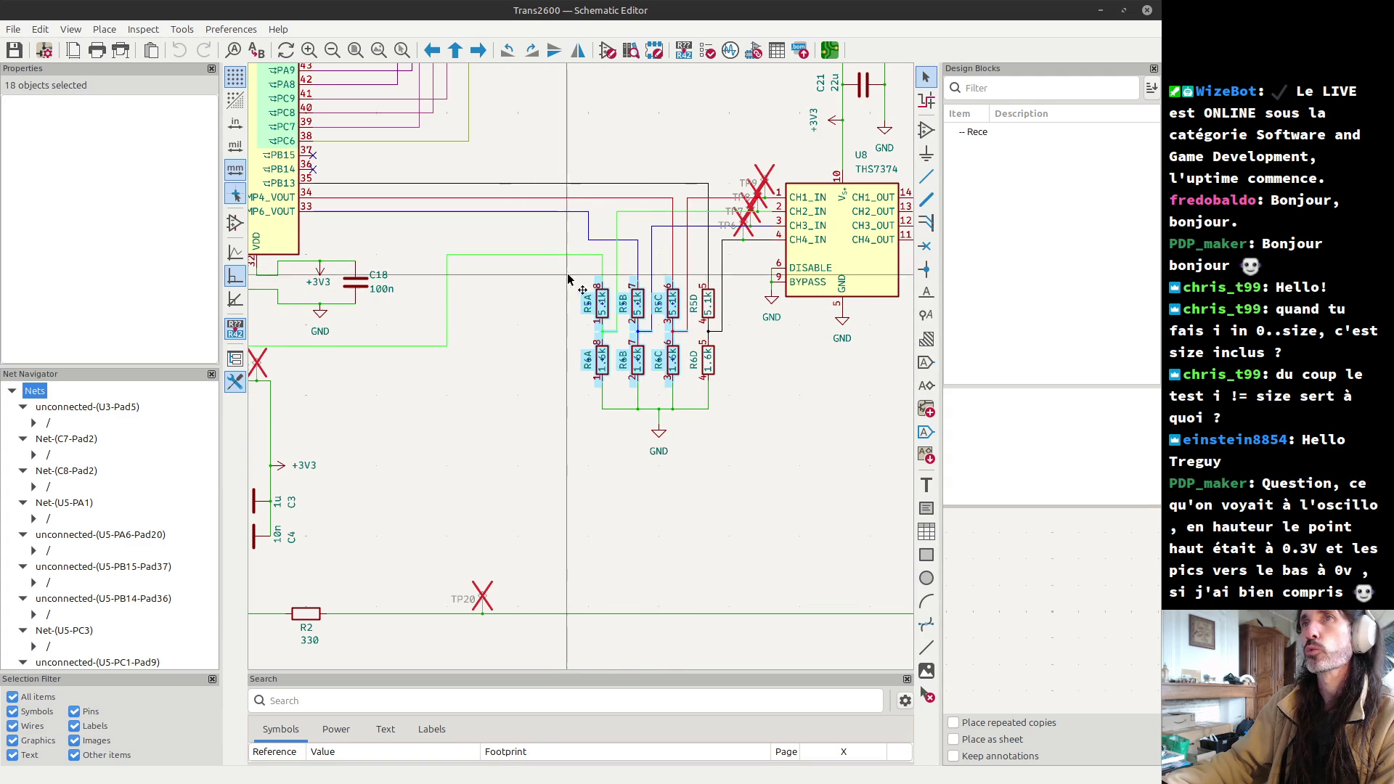
key(Escape)
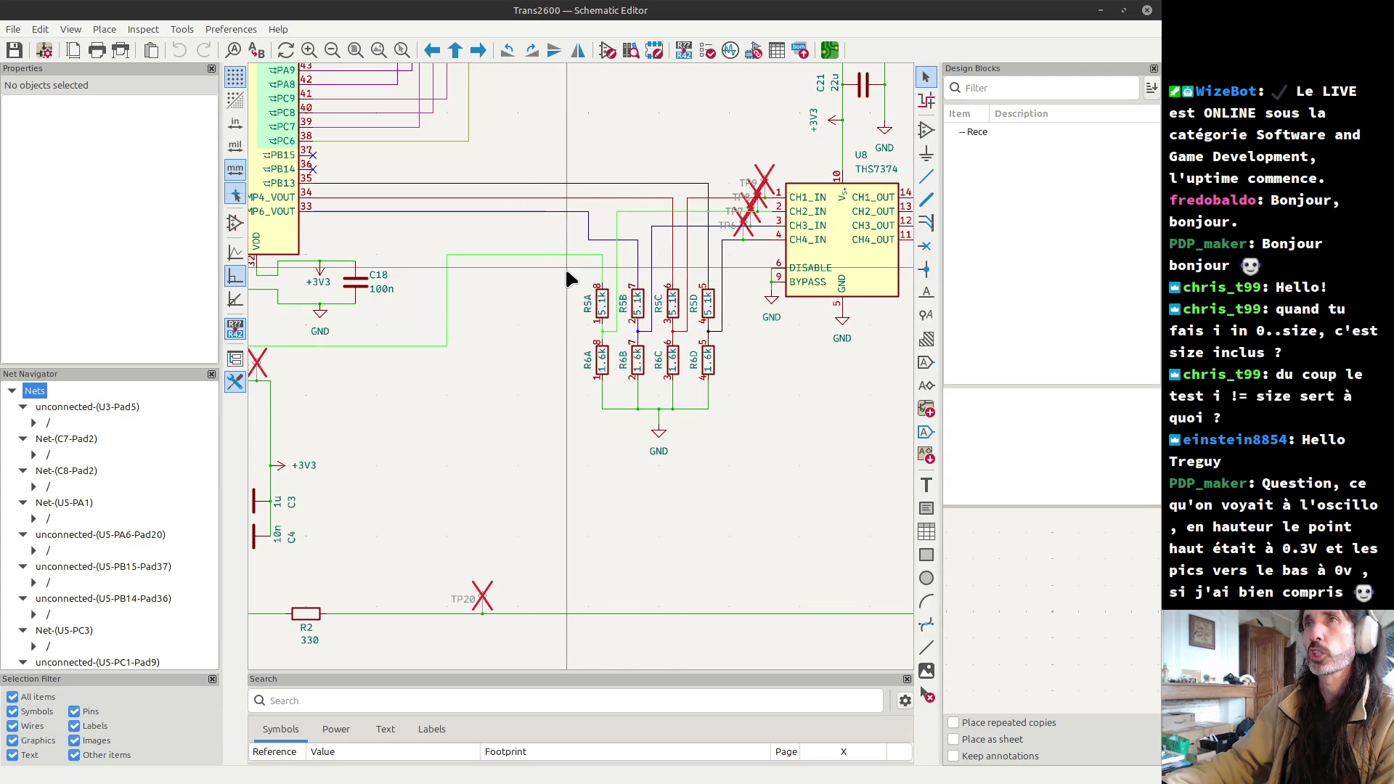
drag(565, 267, 574, 276)
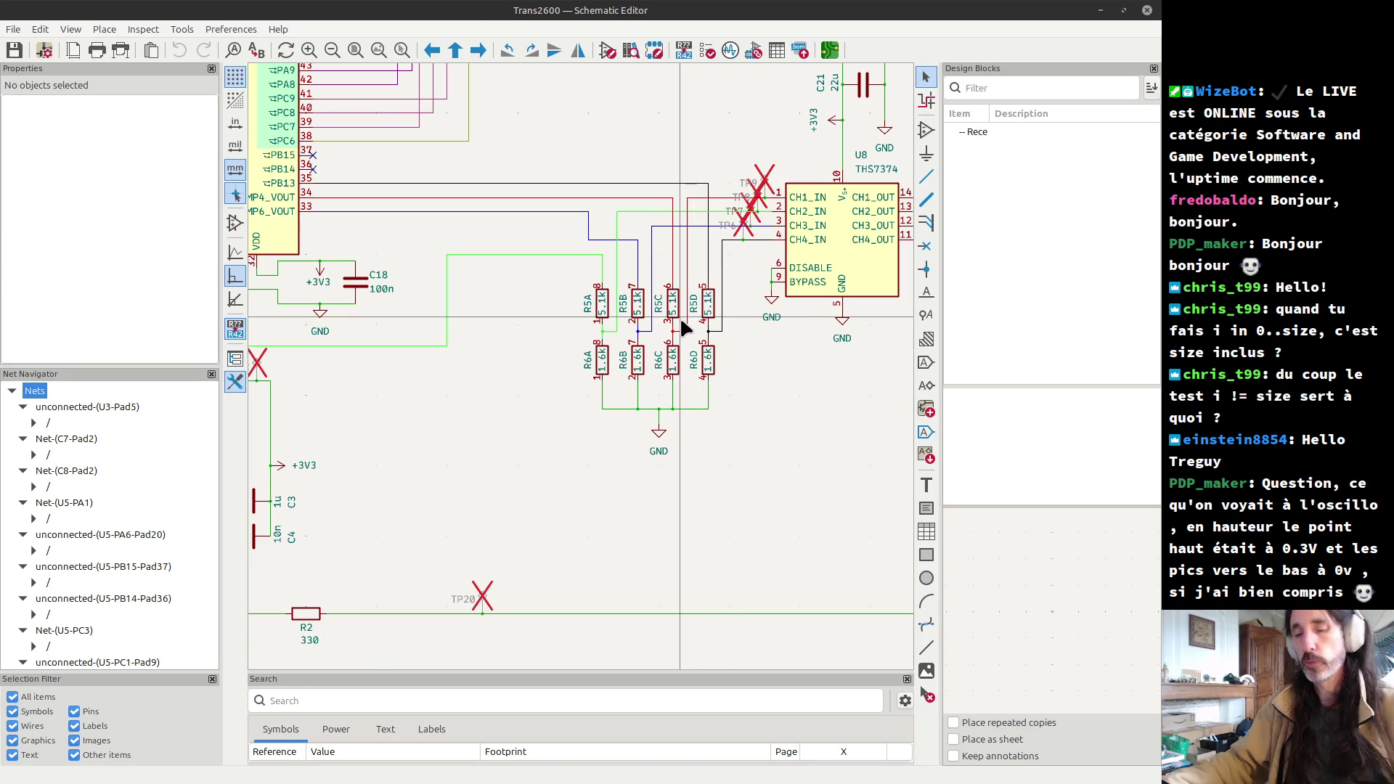
key(alt+Tab)
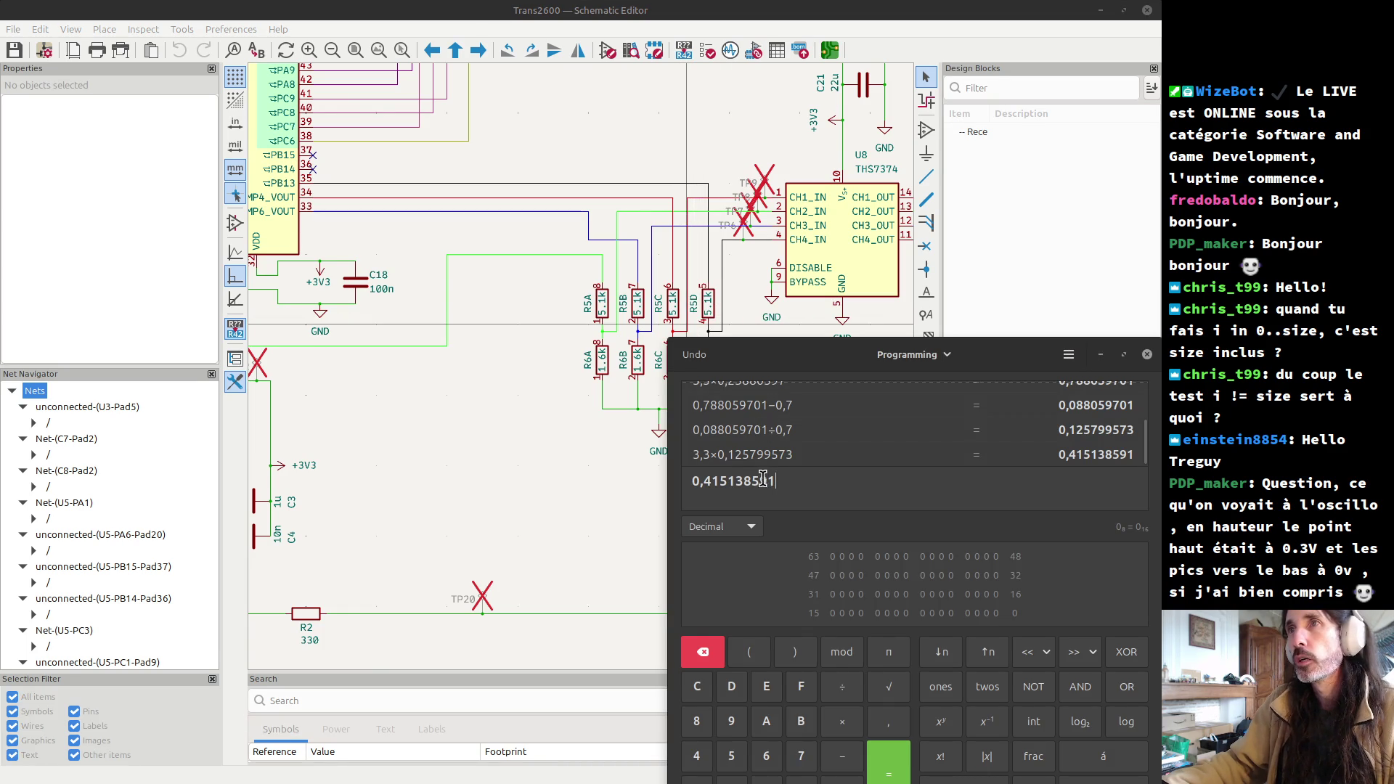
- Recall the 1,6÷(5,1+1,6) ratio, multiply it by 3,25 to get 0,776119403, then return to the schematic
scroll(804, 444, up, 1)
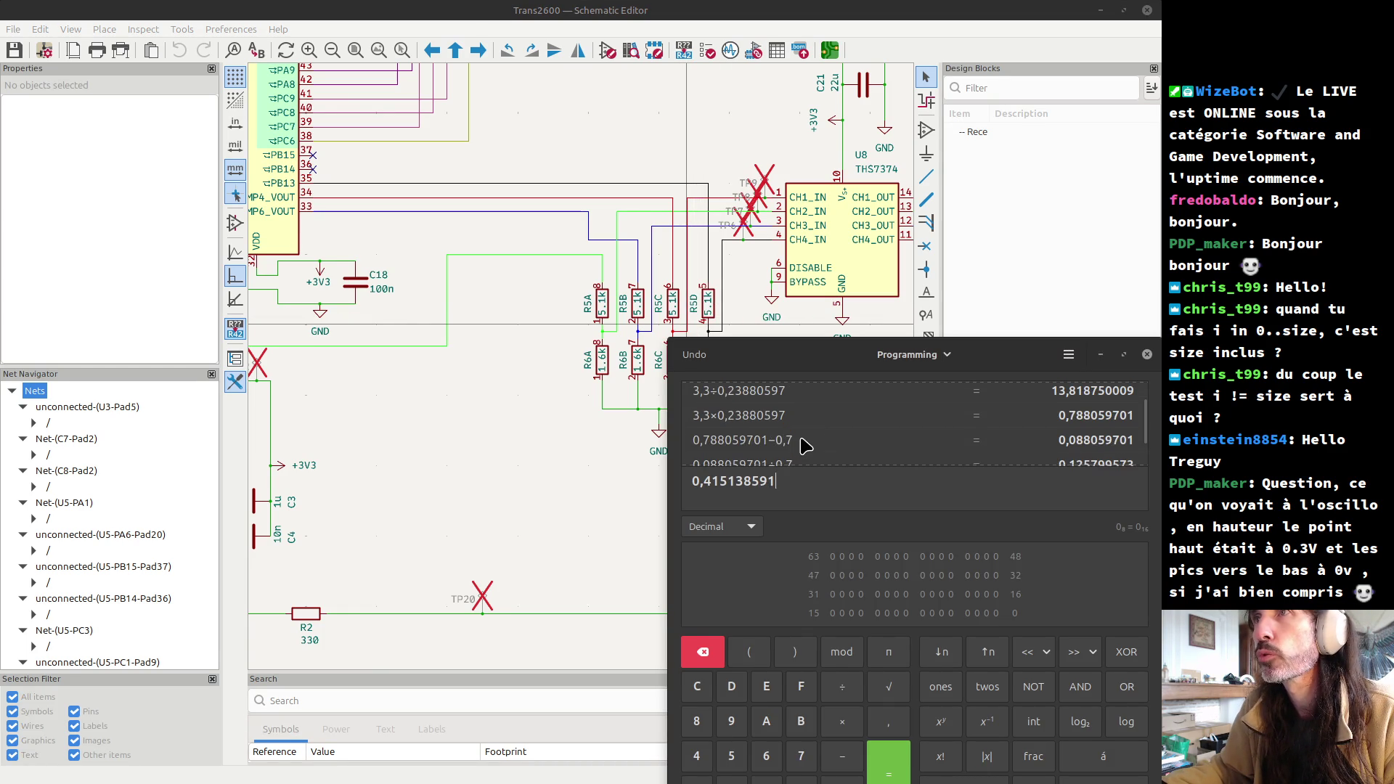
scroll(804, 444, up, 1)
click(728, 409)
key(Return)
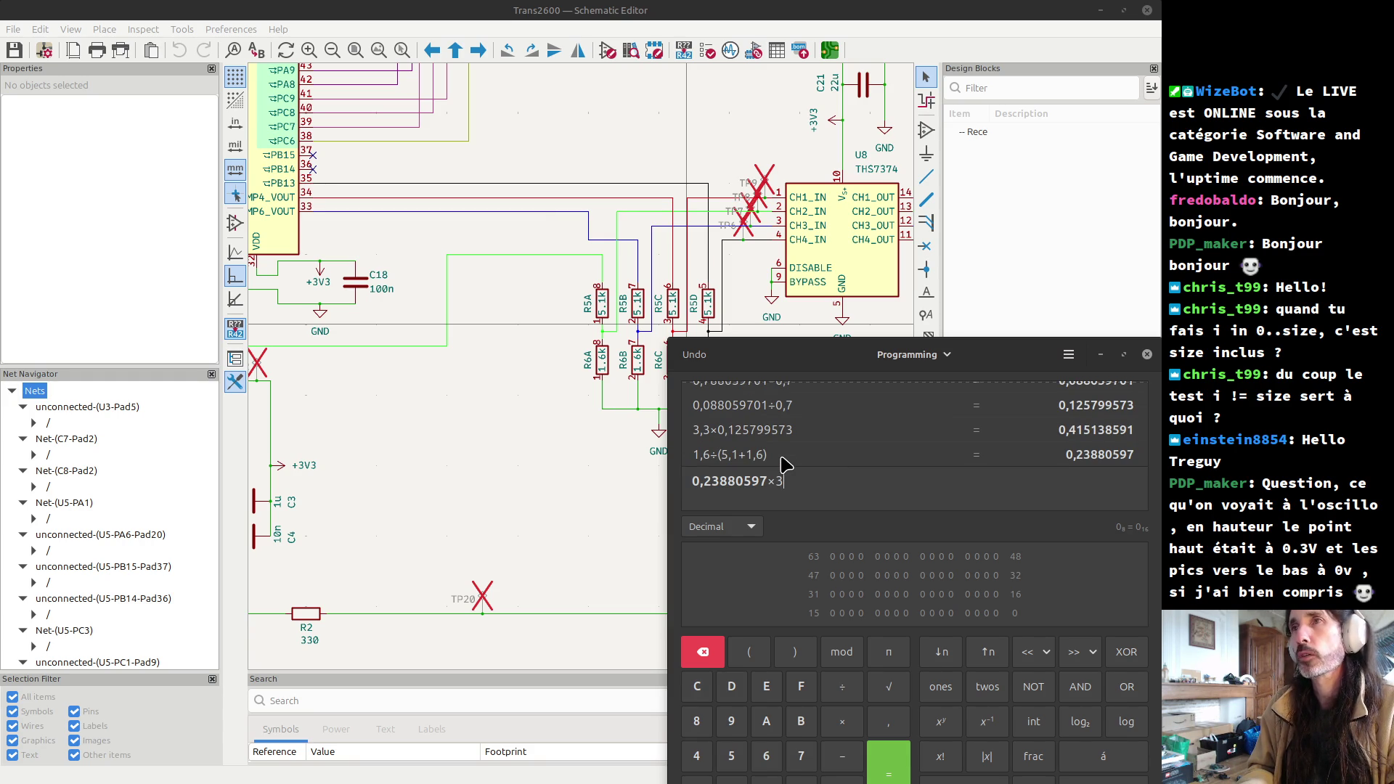
text(,25)
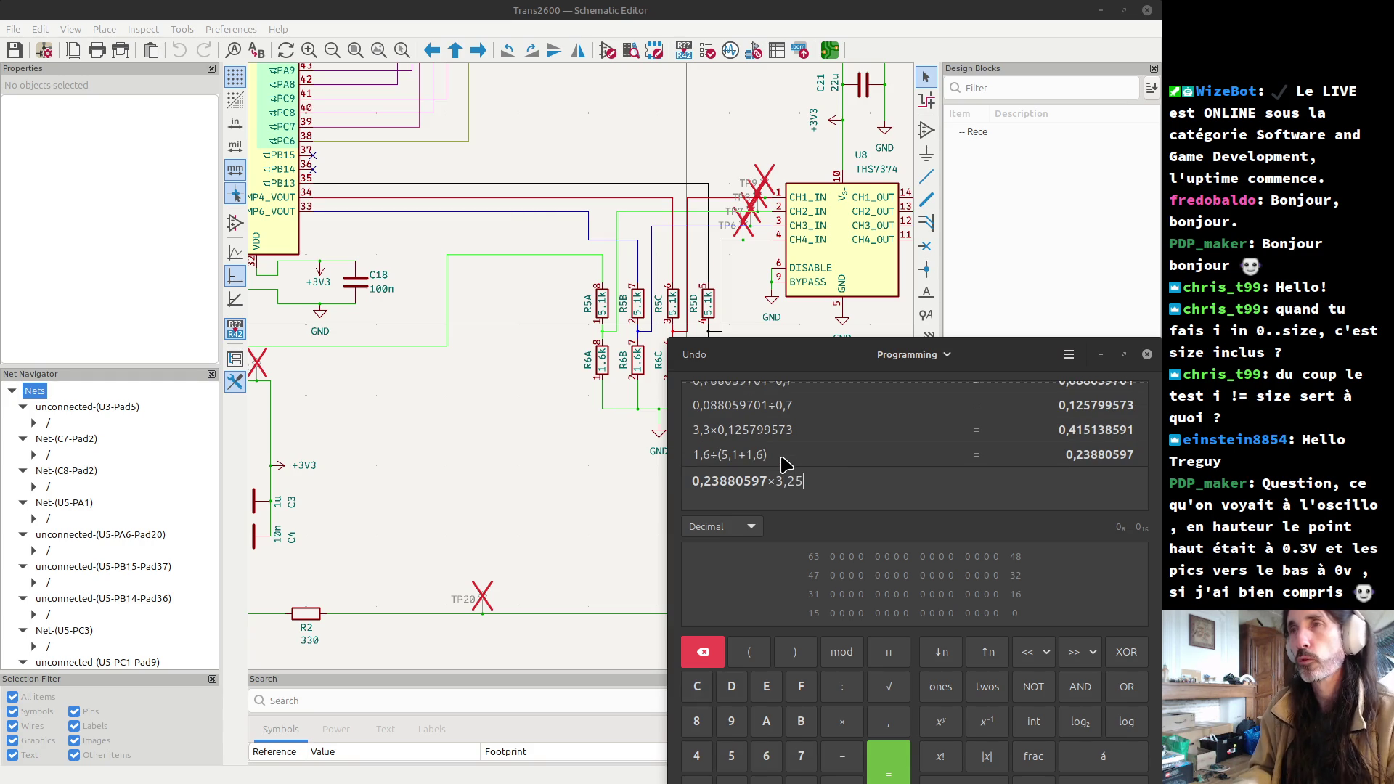
key(Return)
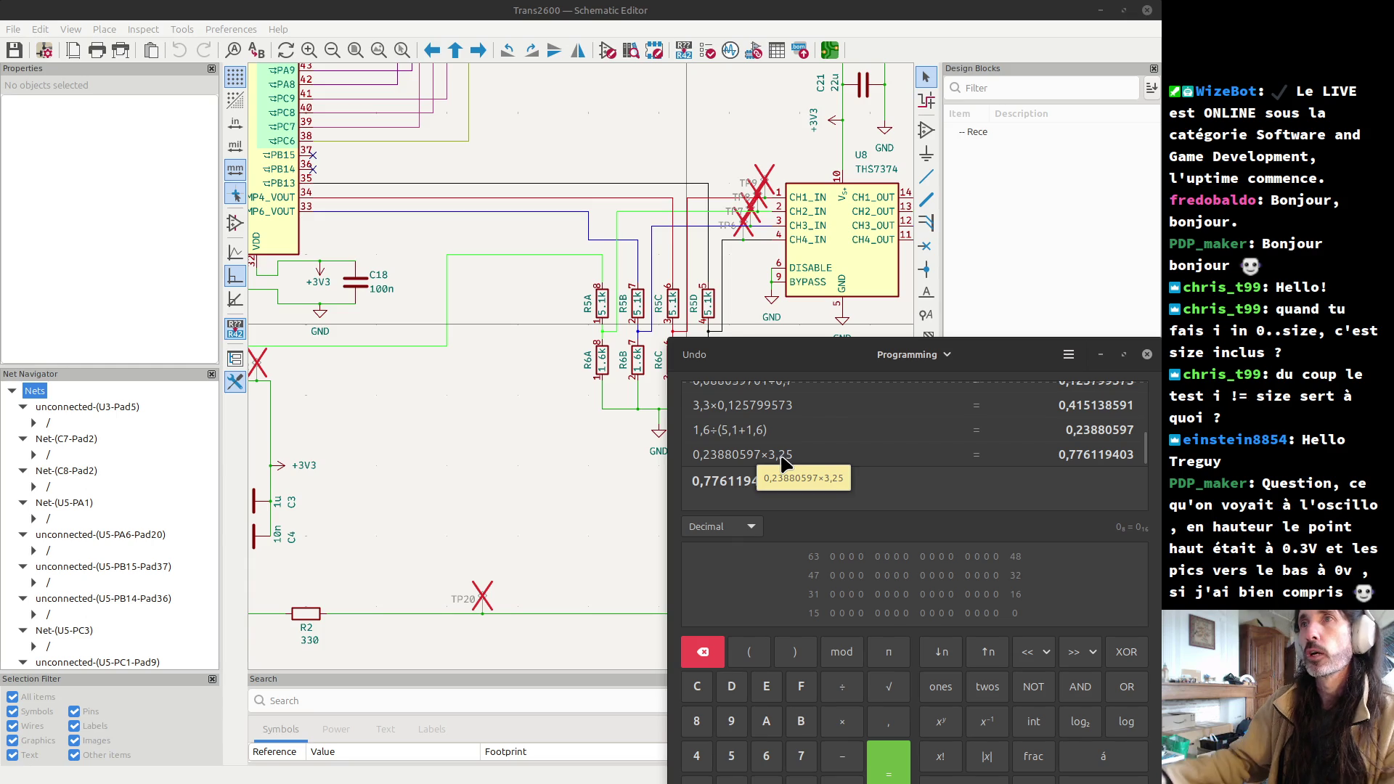
drag(694, 481, 775, 485)
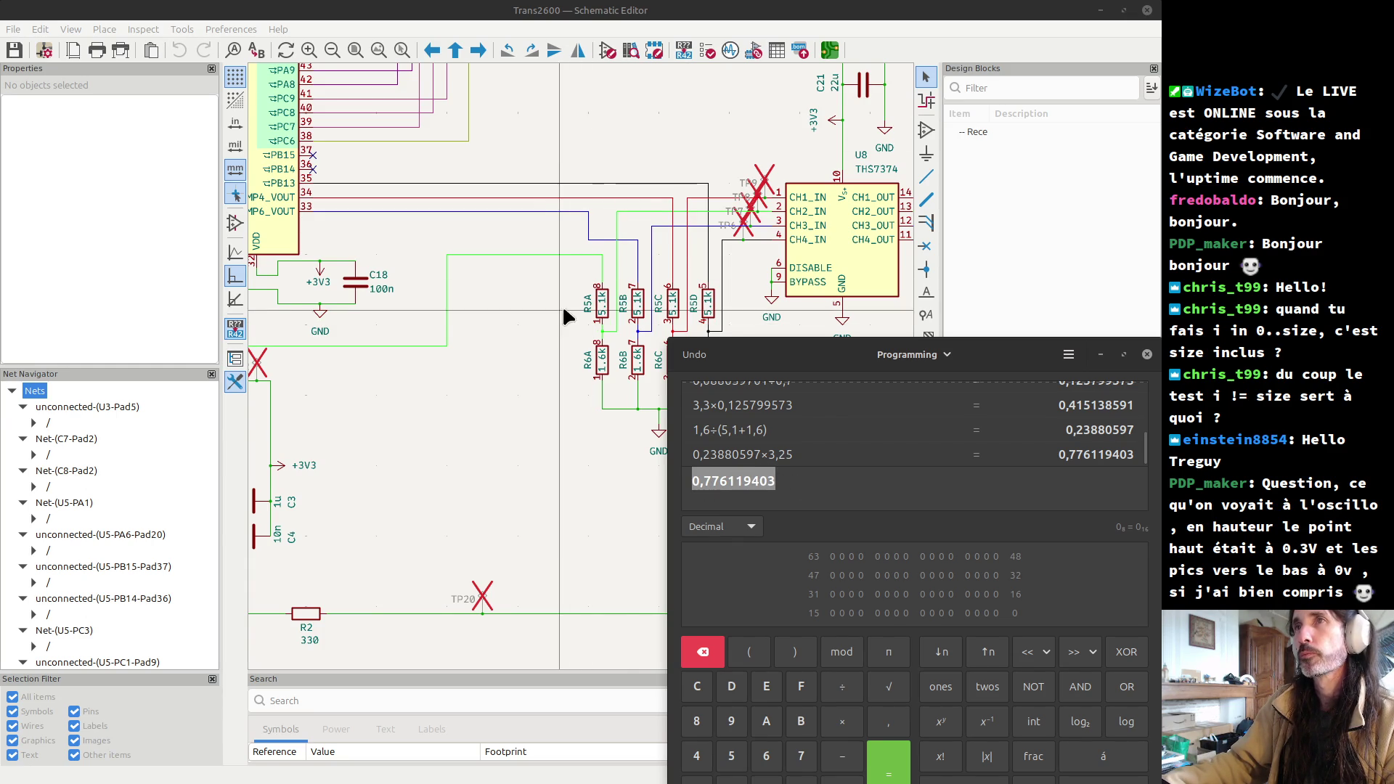
scroll(580, 366, down, 2)
click(581, 367)
middle_drag(787, 326, 617, 242)
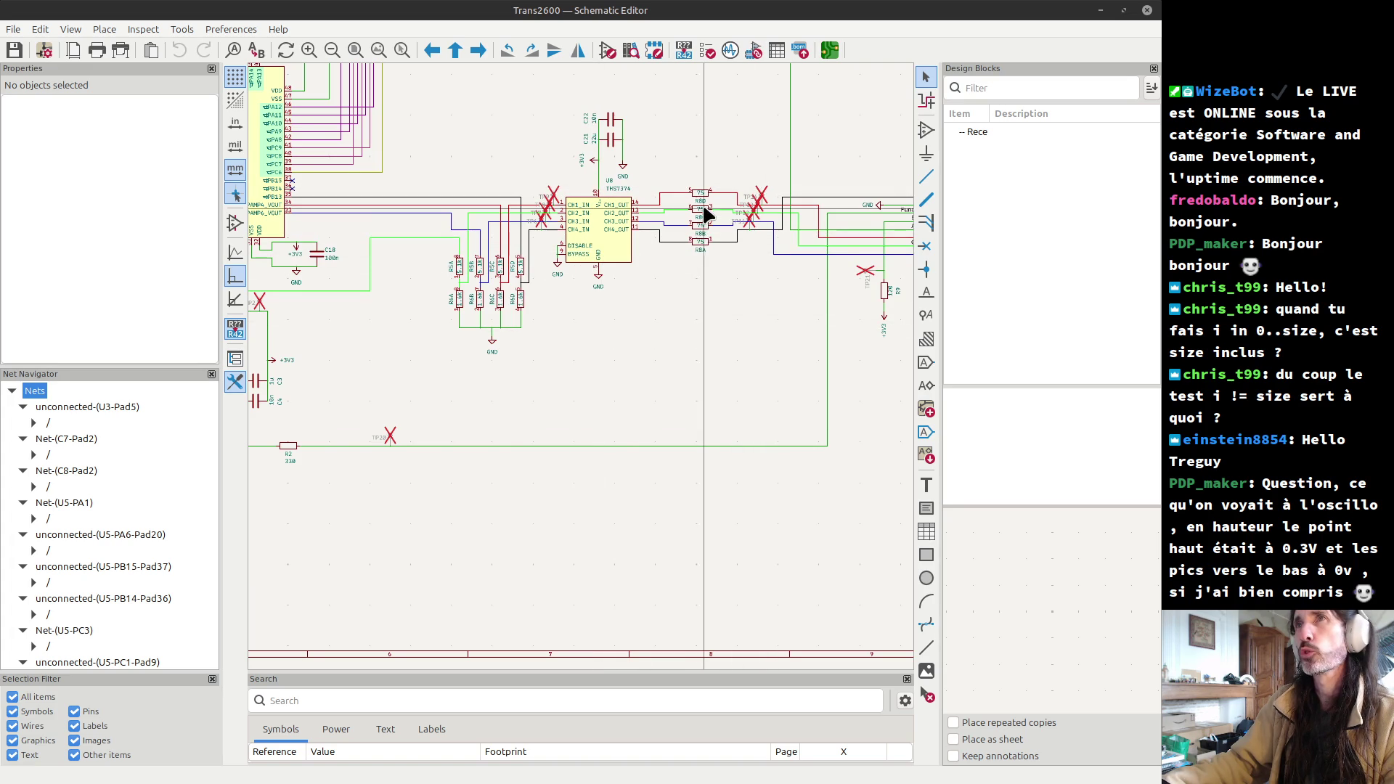
middle_drag(699, 248, 661, 296)
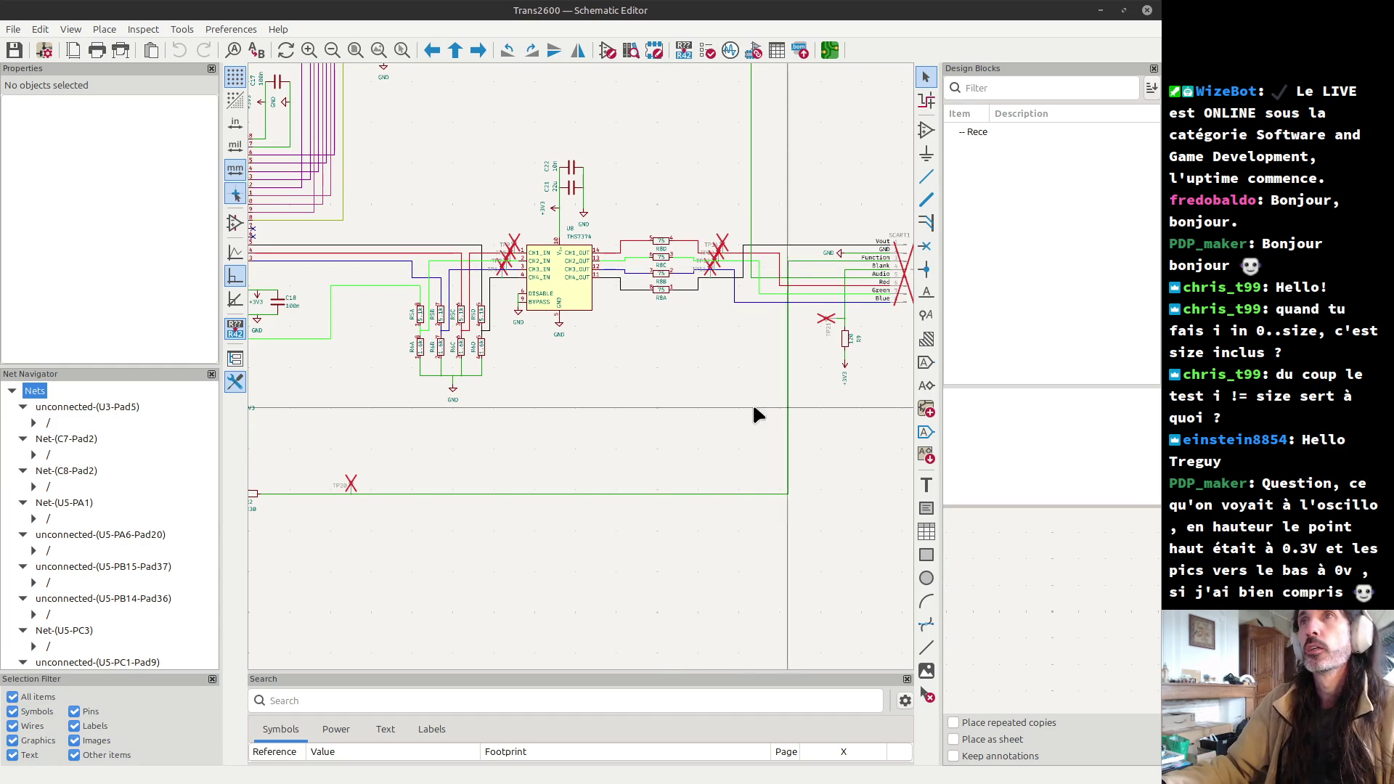
key(alt+Tab)
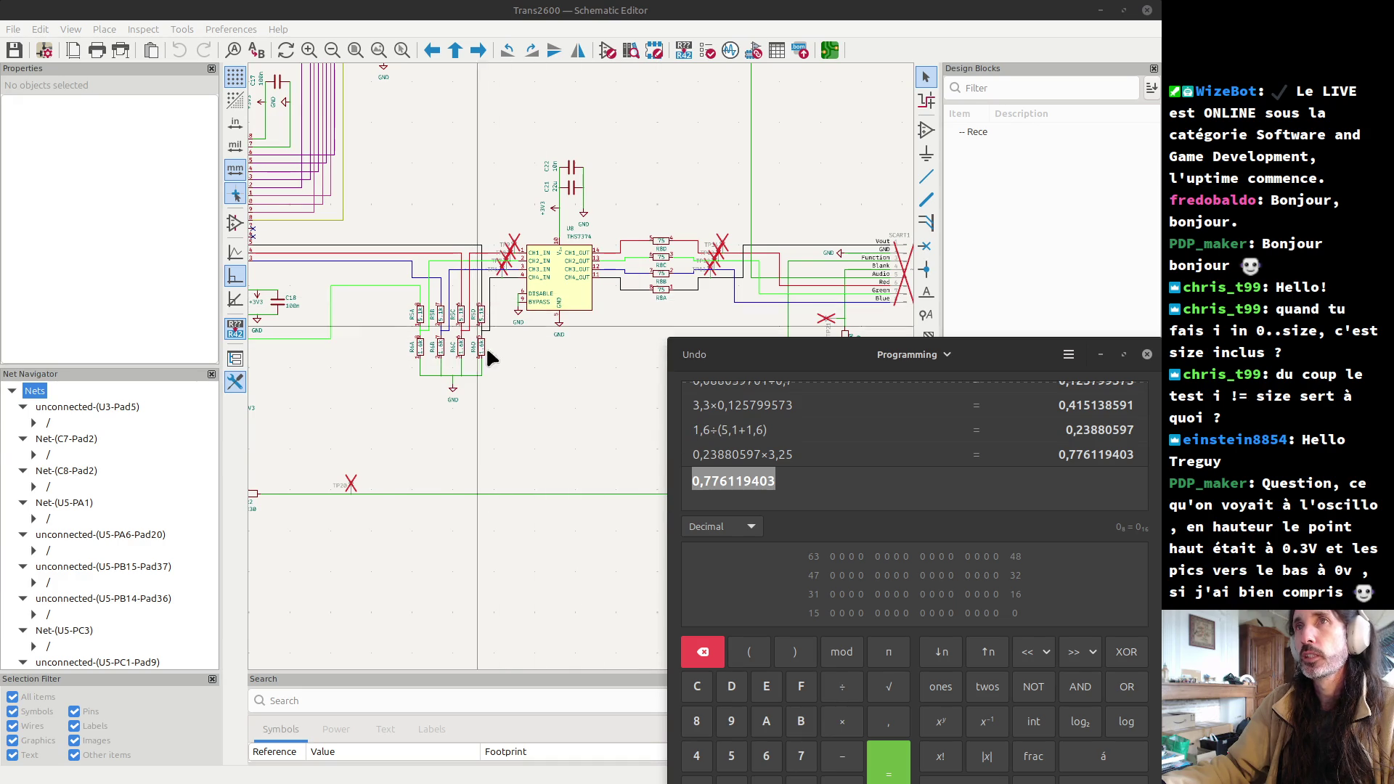
- Multiply 0,776119403 by 2 to get 1,552238806
click(803, 482)
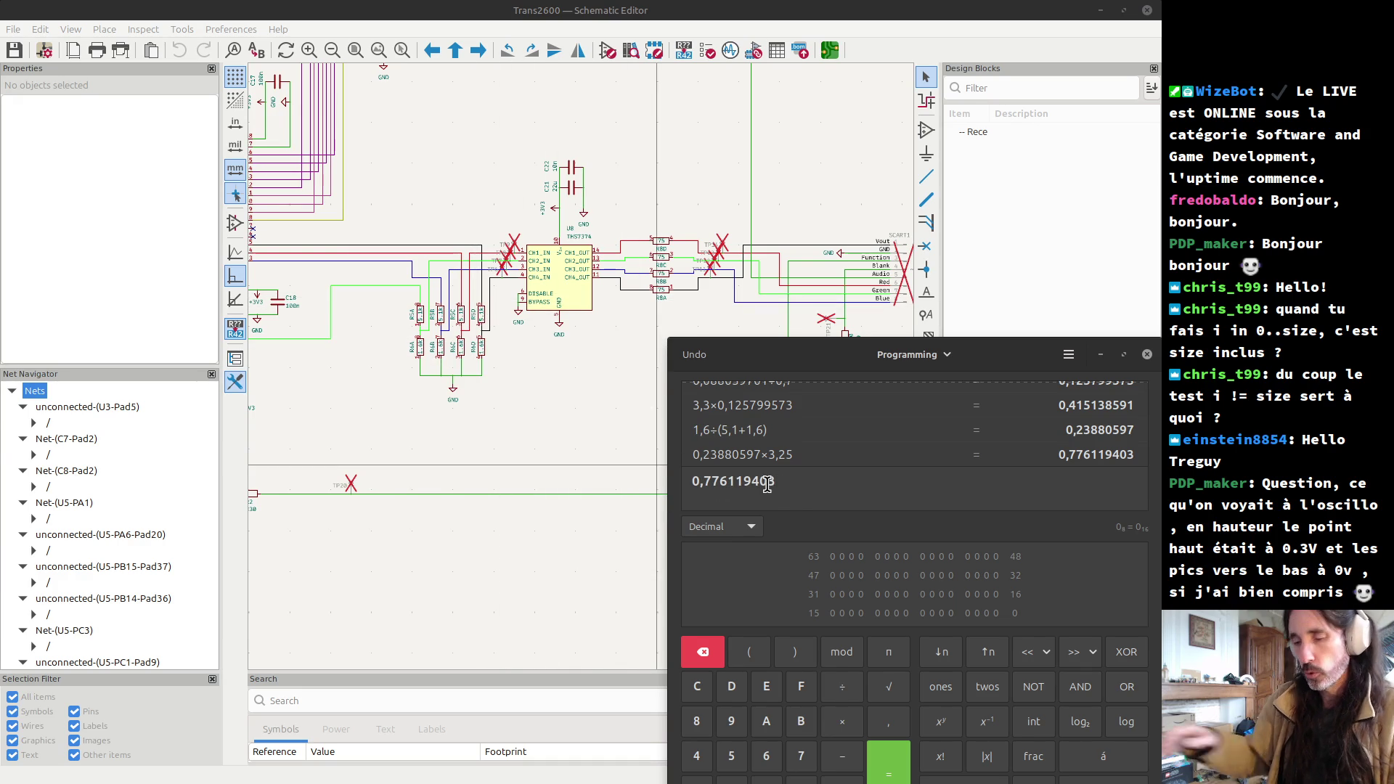
text(×2)
key(Return)
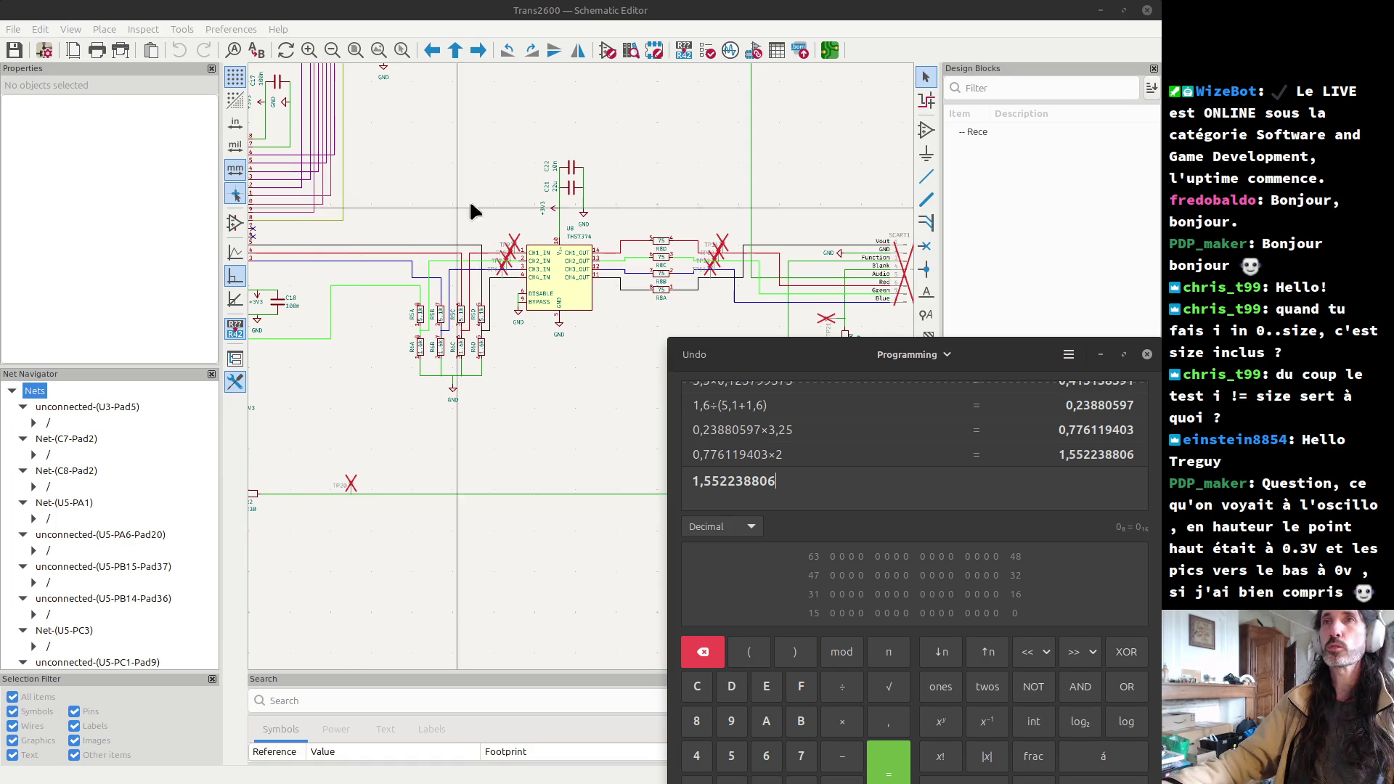
- Select the R4D and R5D resistors in the schematic, then switch windows with Alt+Tab
click(488, 355)
drag(489, 355, 490, 359)
key(alt+Tab)
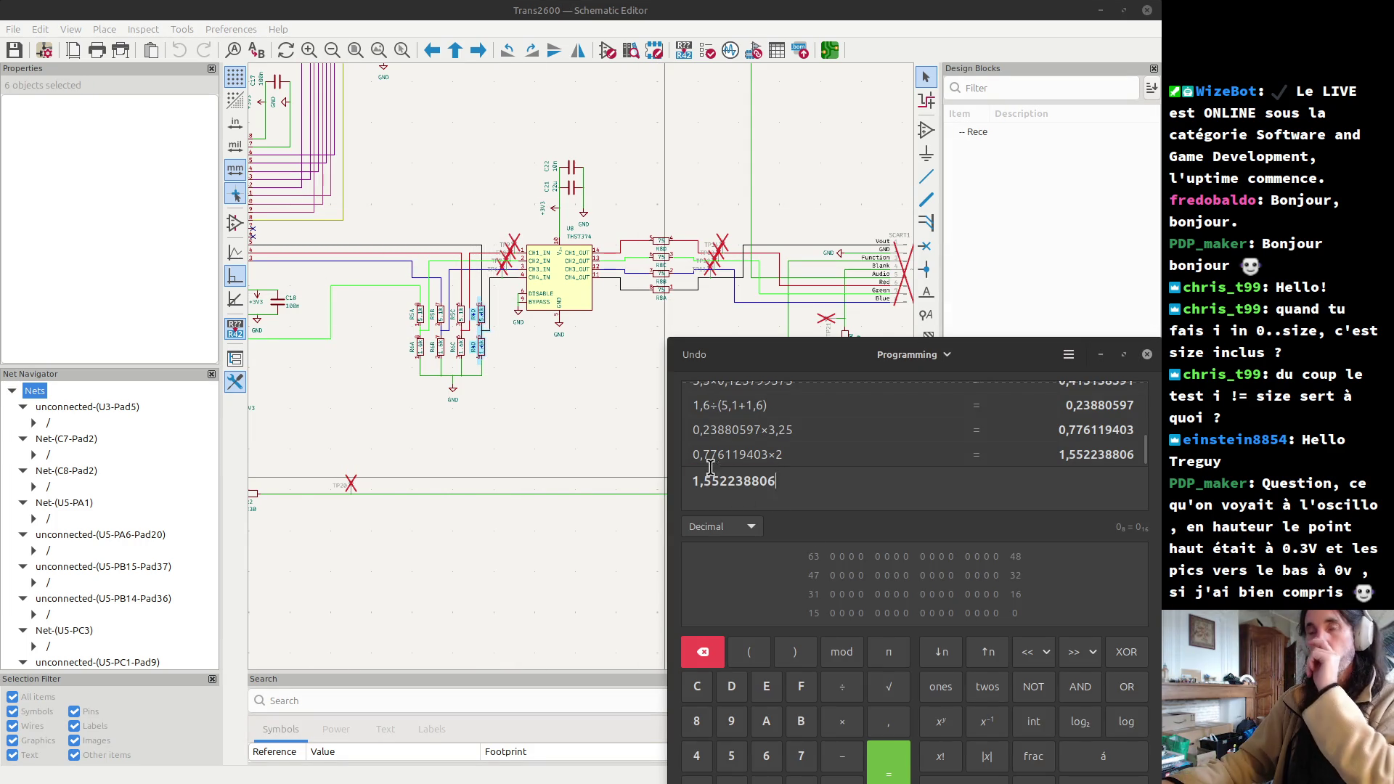
key(alt+Tab)
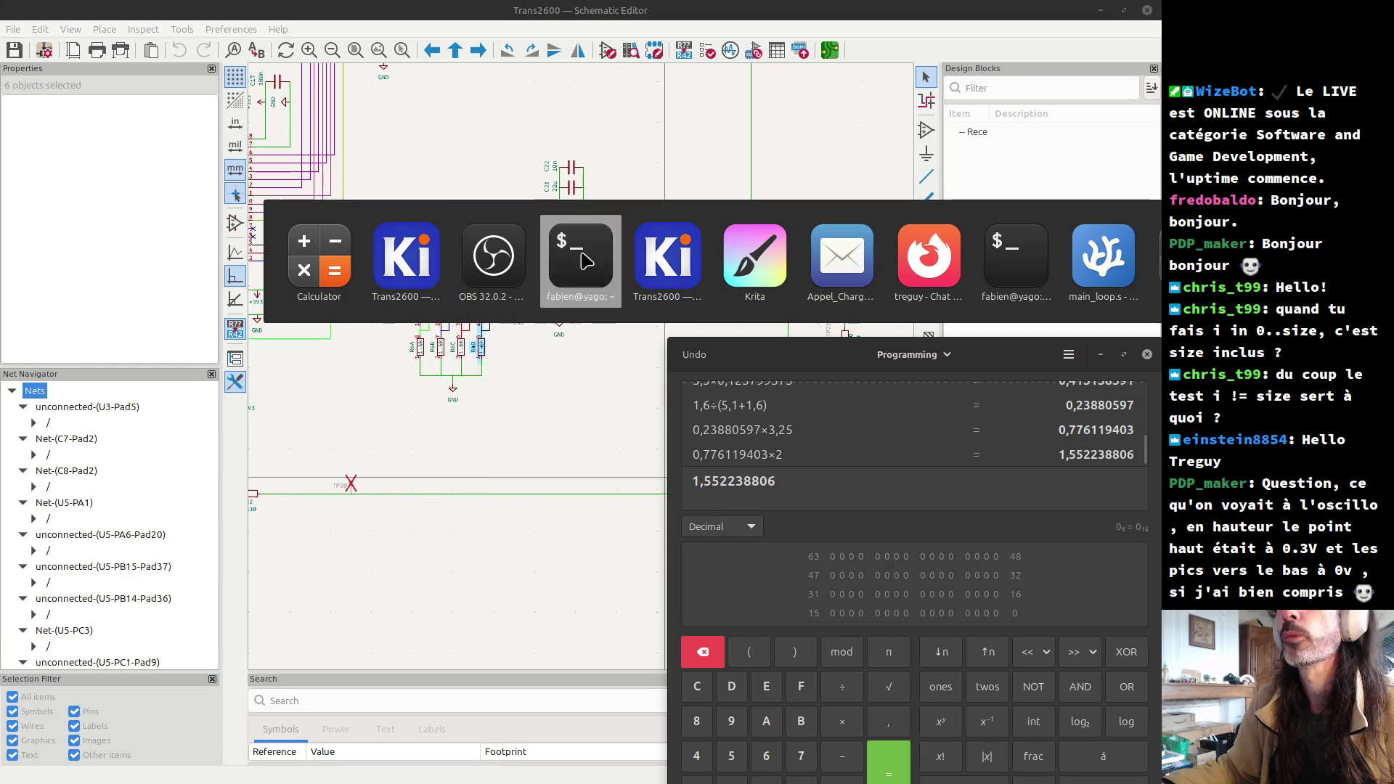
- Switch to the Trans2600 Schematic Editor and box-select the divider resistors feeding U8
mouse_move(668, 254)
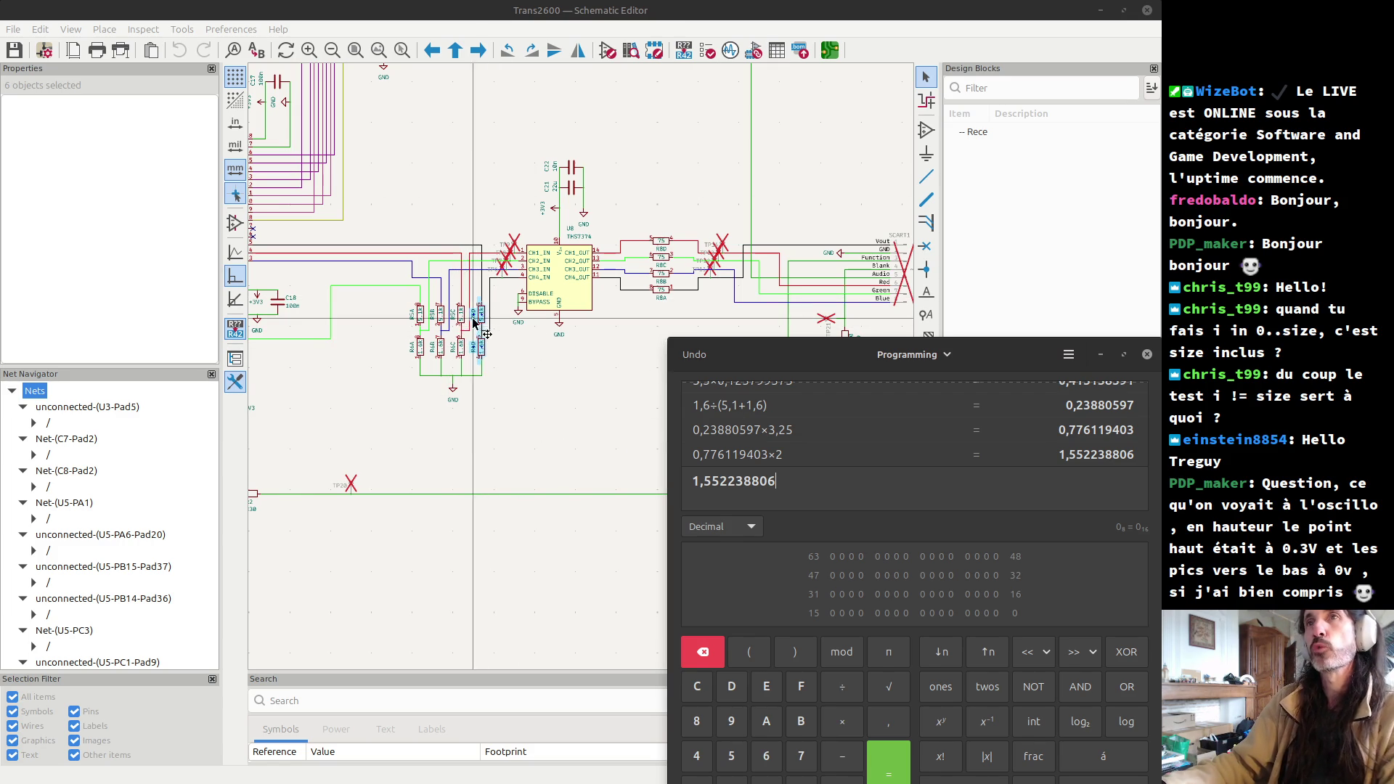
drag(404, 302, 468, 359)
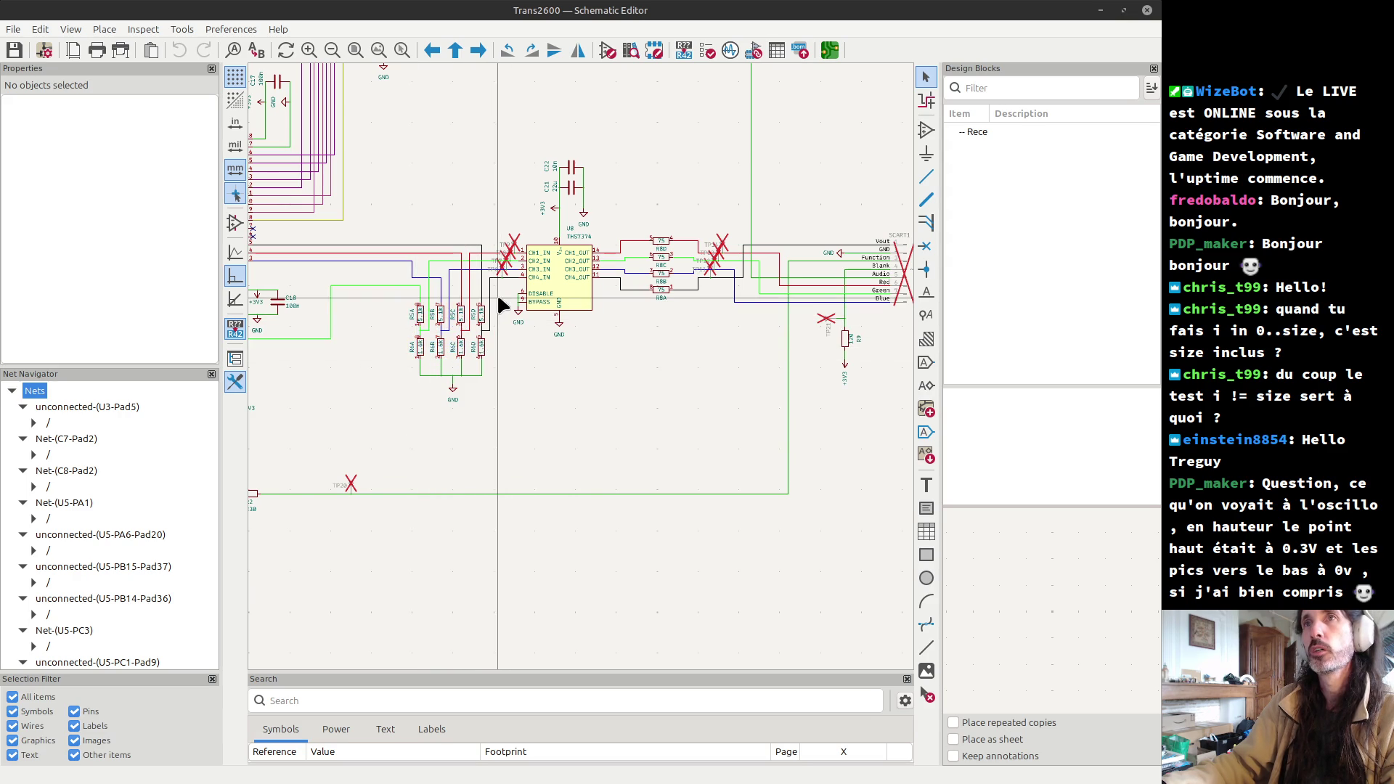
- Select the R4D/R6D resistor column, then zoom to the 25MHz crystal and box-select Y1, C15 and C16
drag(466, 292, 519, 371)
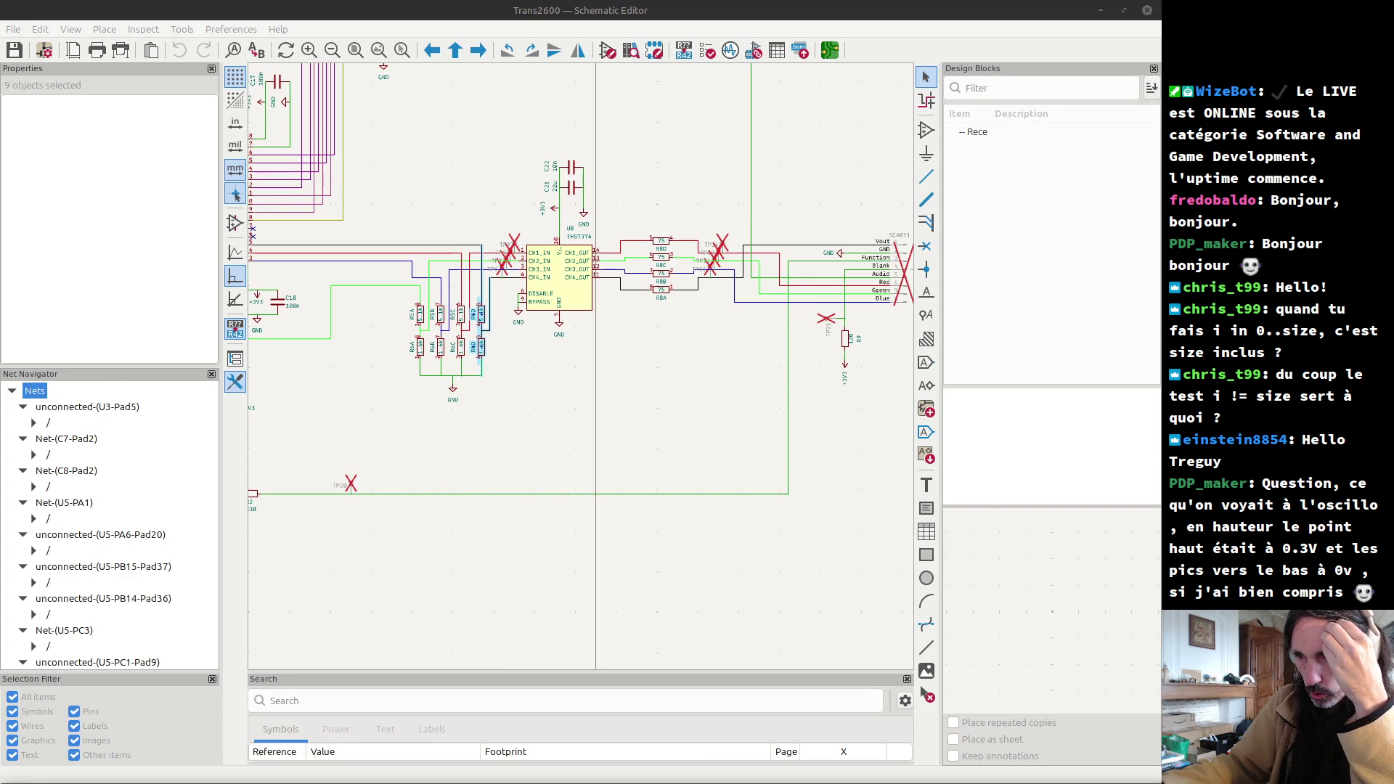
scroll(582, 363, down, 2)
scroll(577, 360, down, 2)
scroll(585, 367, up, 2)
scroll(588, 369, up, 3)
drag(589, 220, 762, 353)
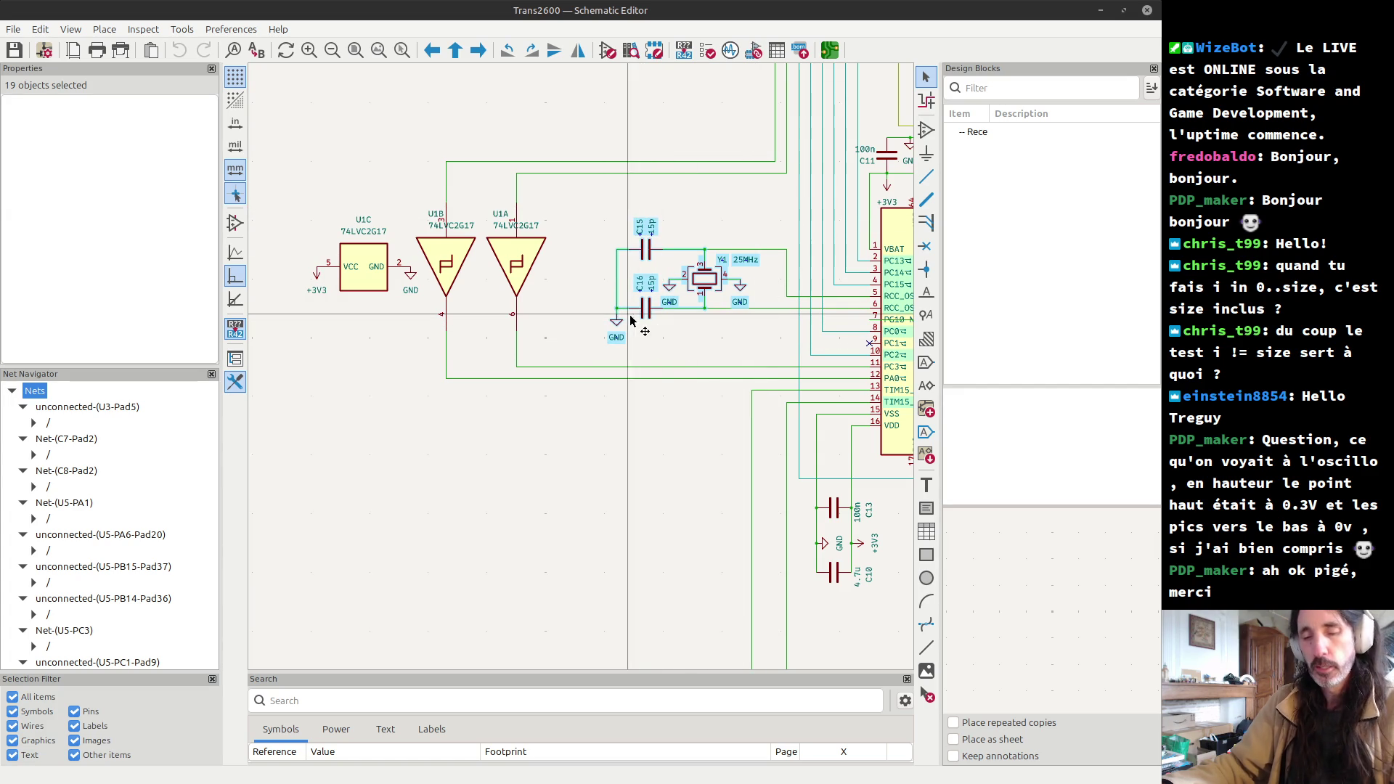
- Zoom out to the whole sheet, then in on U5's RCC_OSC pins, and select a nearby wire
scroll(585, 374, down, 2)
scroll(585, 374, down, 1)
scroll(587, 378, down, 1)
scroll(588, 381, down, 1)
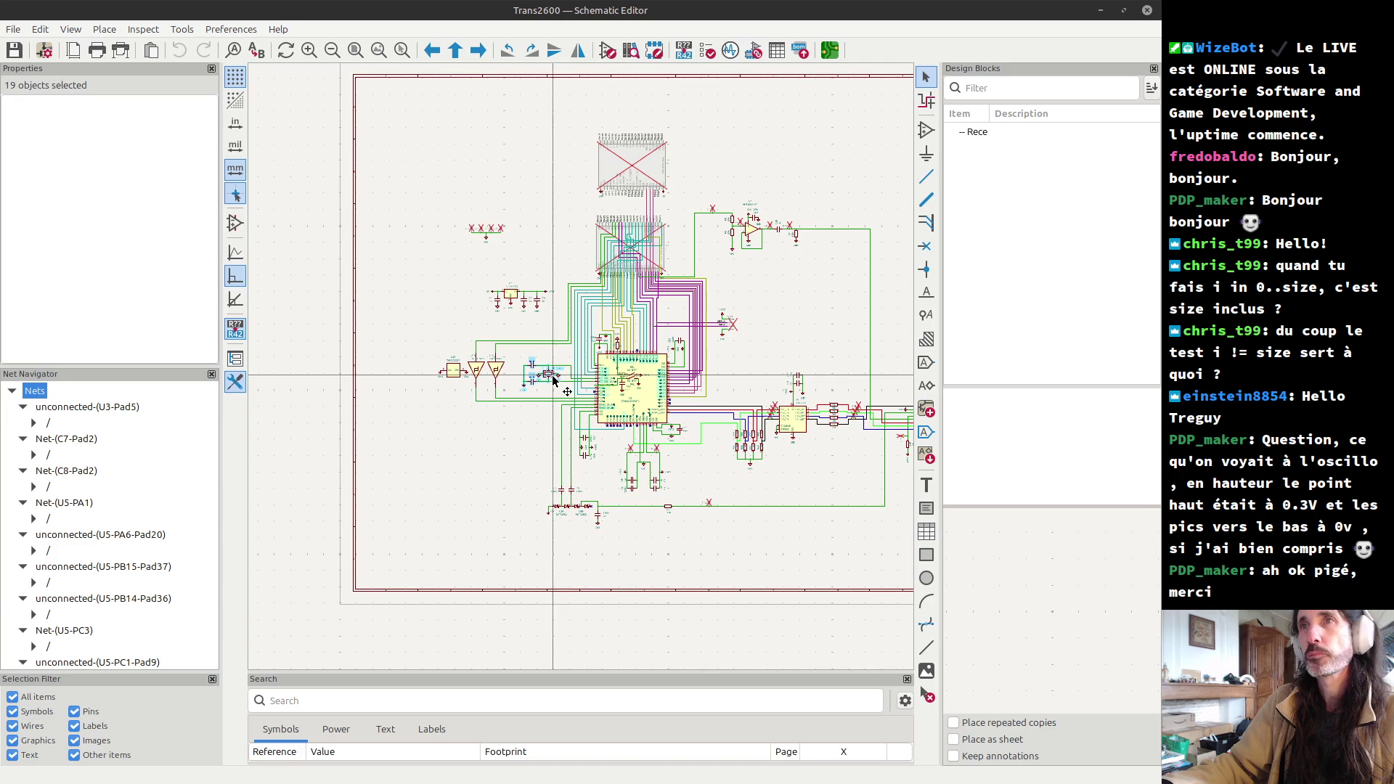
scroll(588, 382, up, 5)
scroll(679, 374, up, 2)
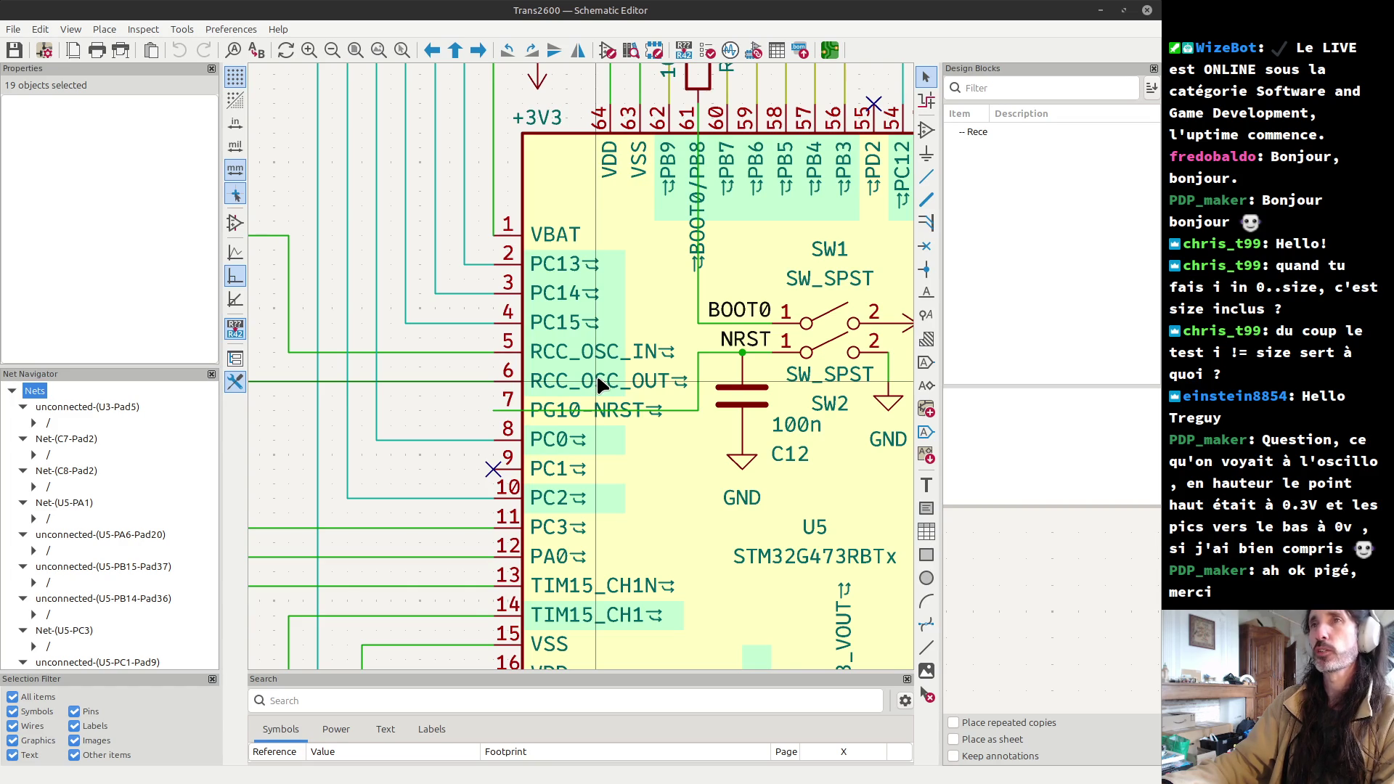
scroll(594, 385, down, 1)
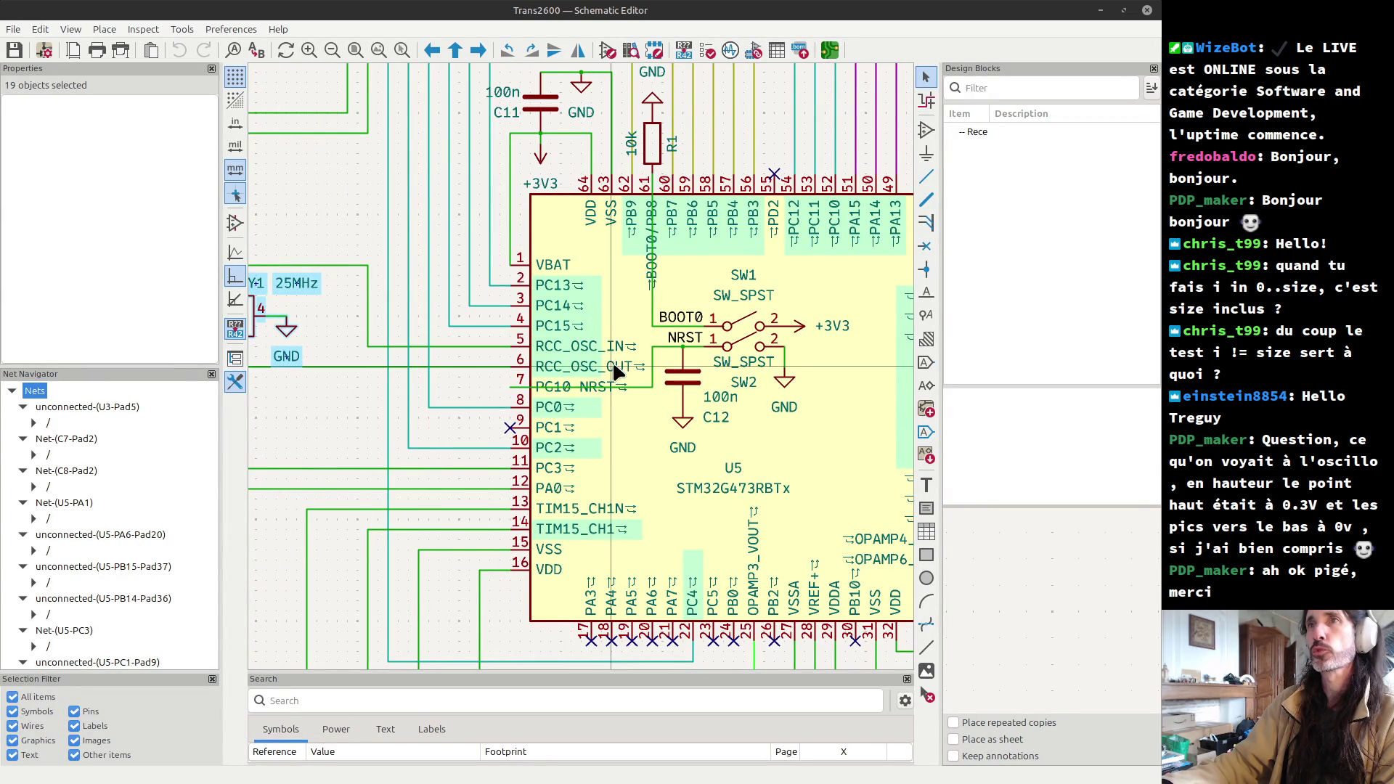
click(491, 368)
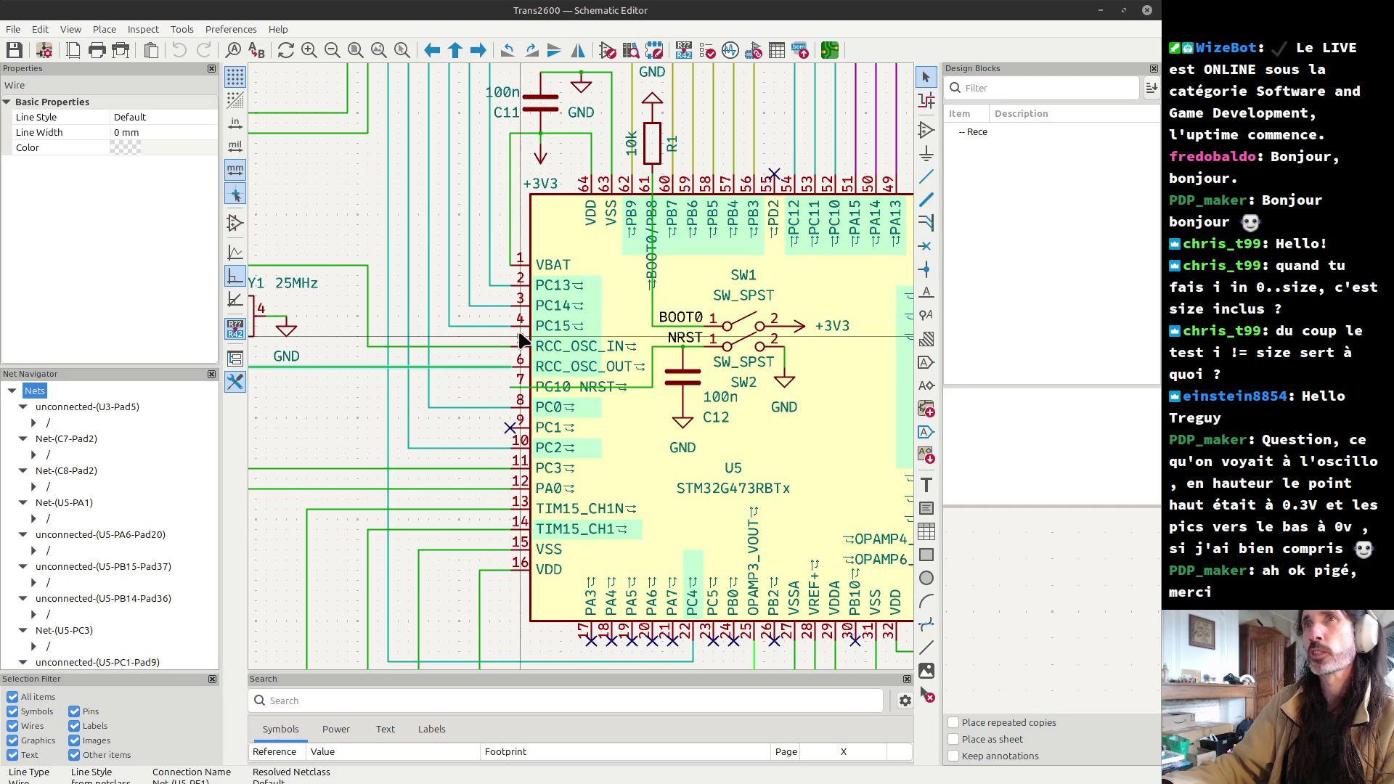
scroll(519, 341, down, 2)
scroll(582, 373, down, 2)
scroll(582, 373, up, 2)
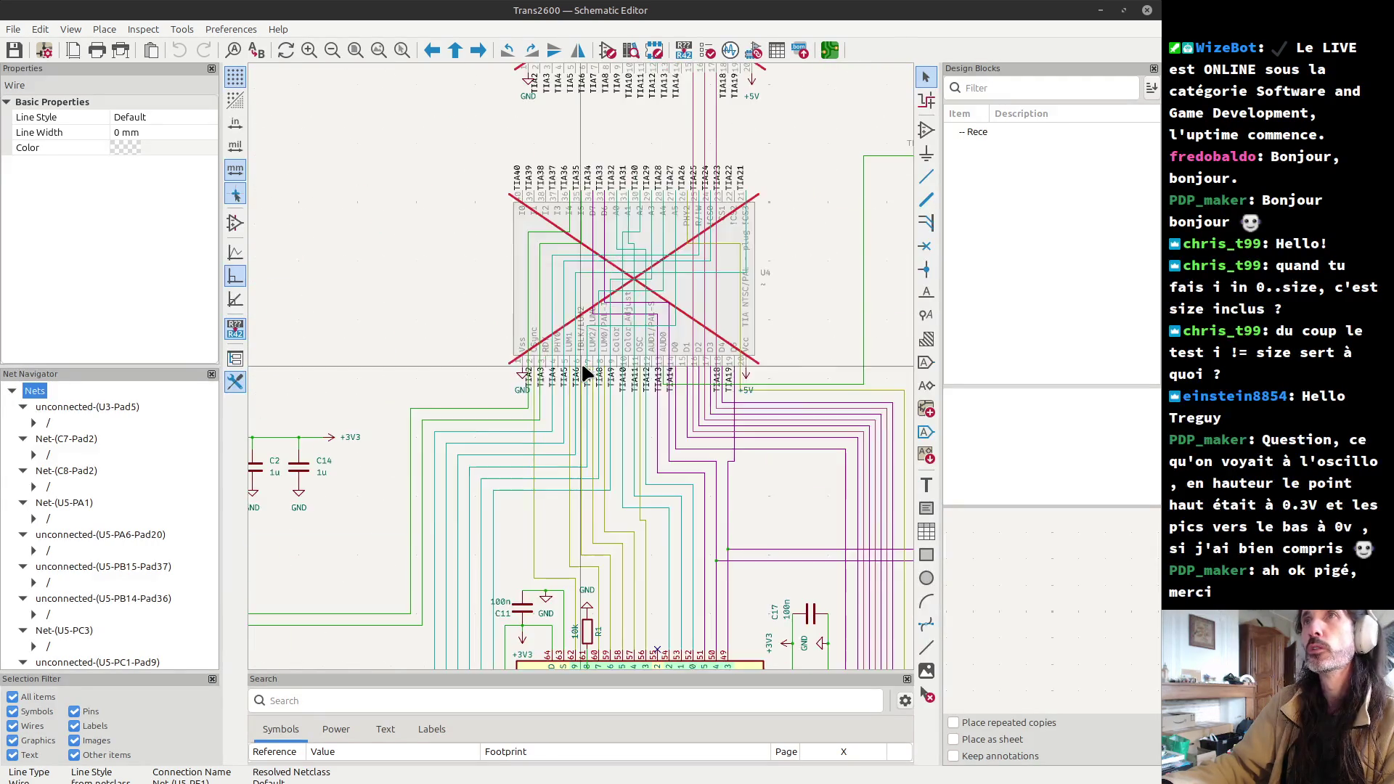
scroll(582, 376, up, 3)
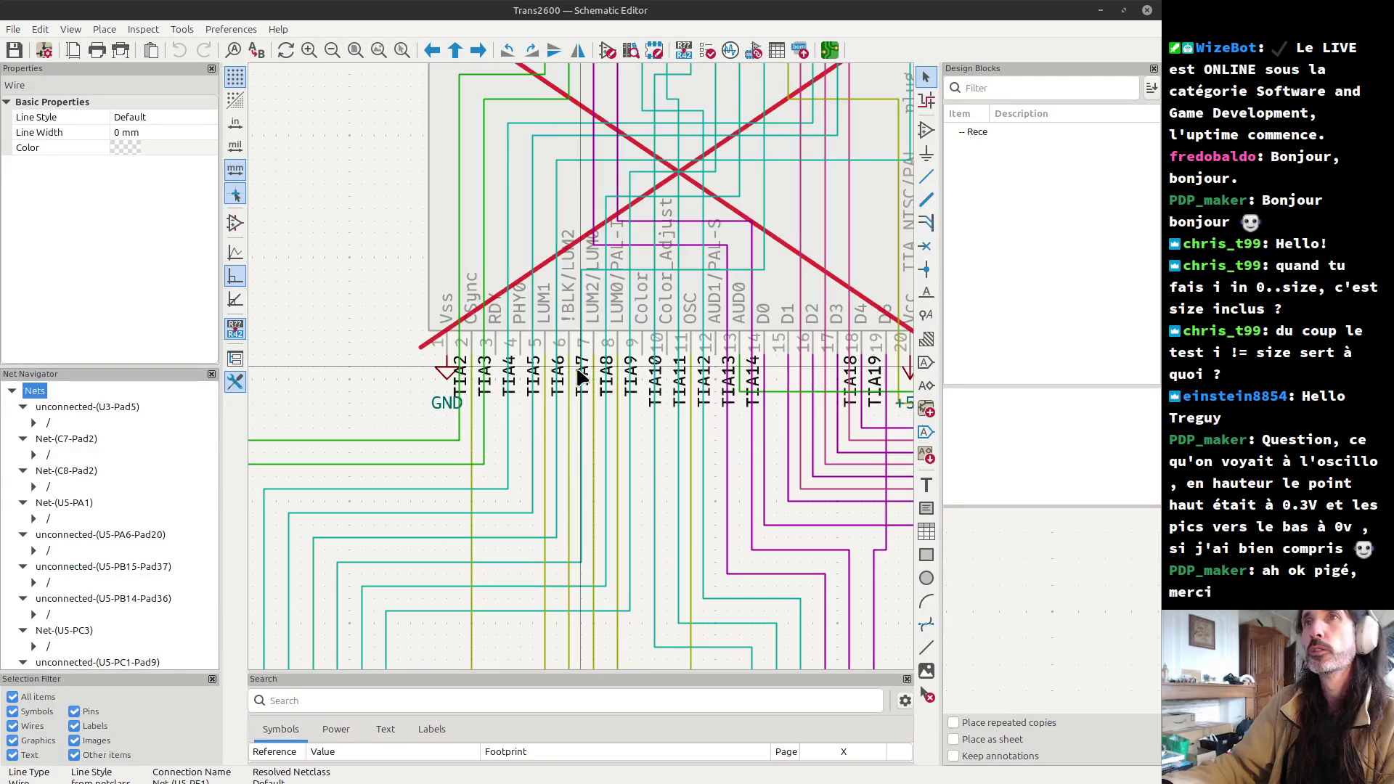
click(495, 312)
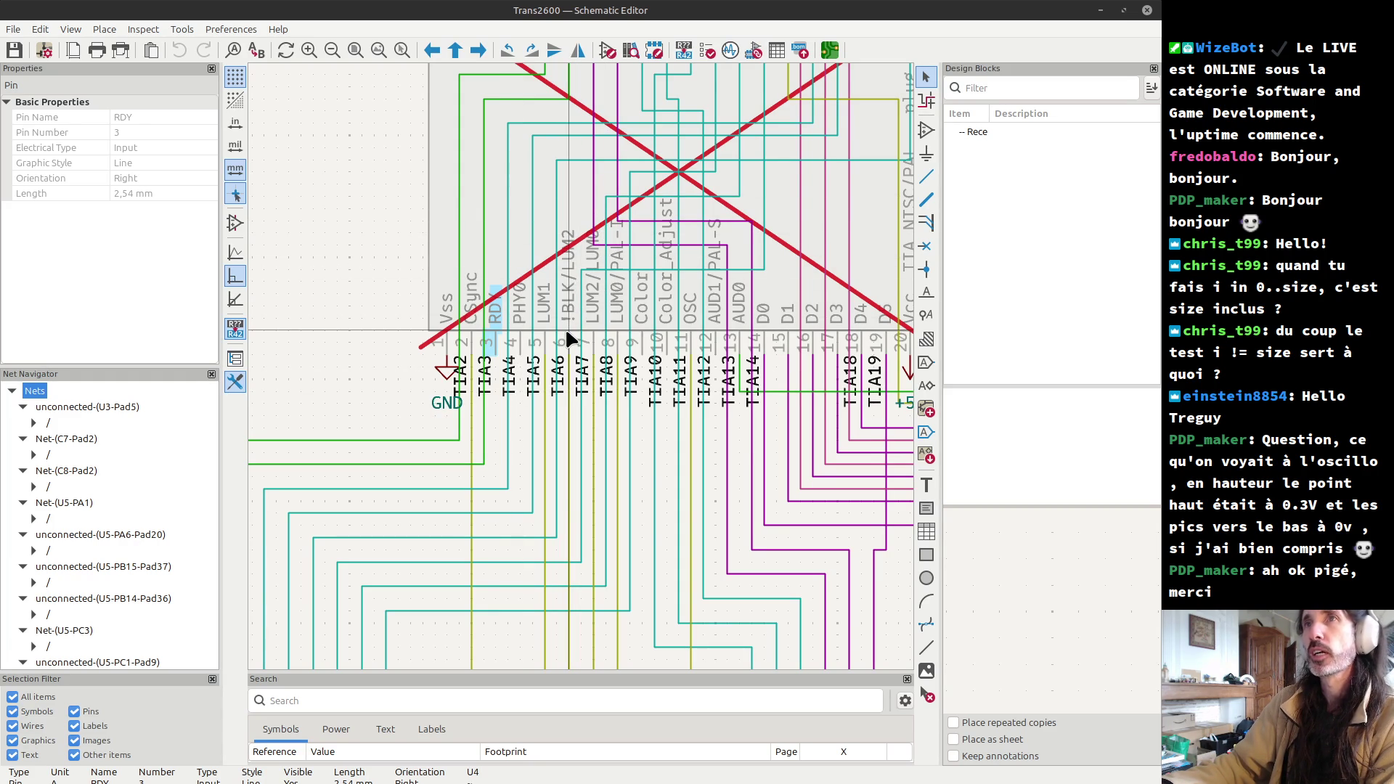
click(685, 317)
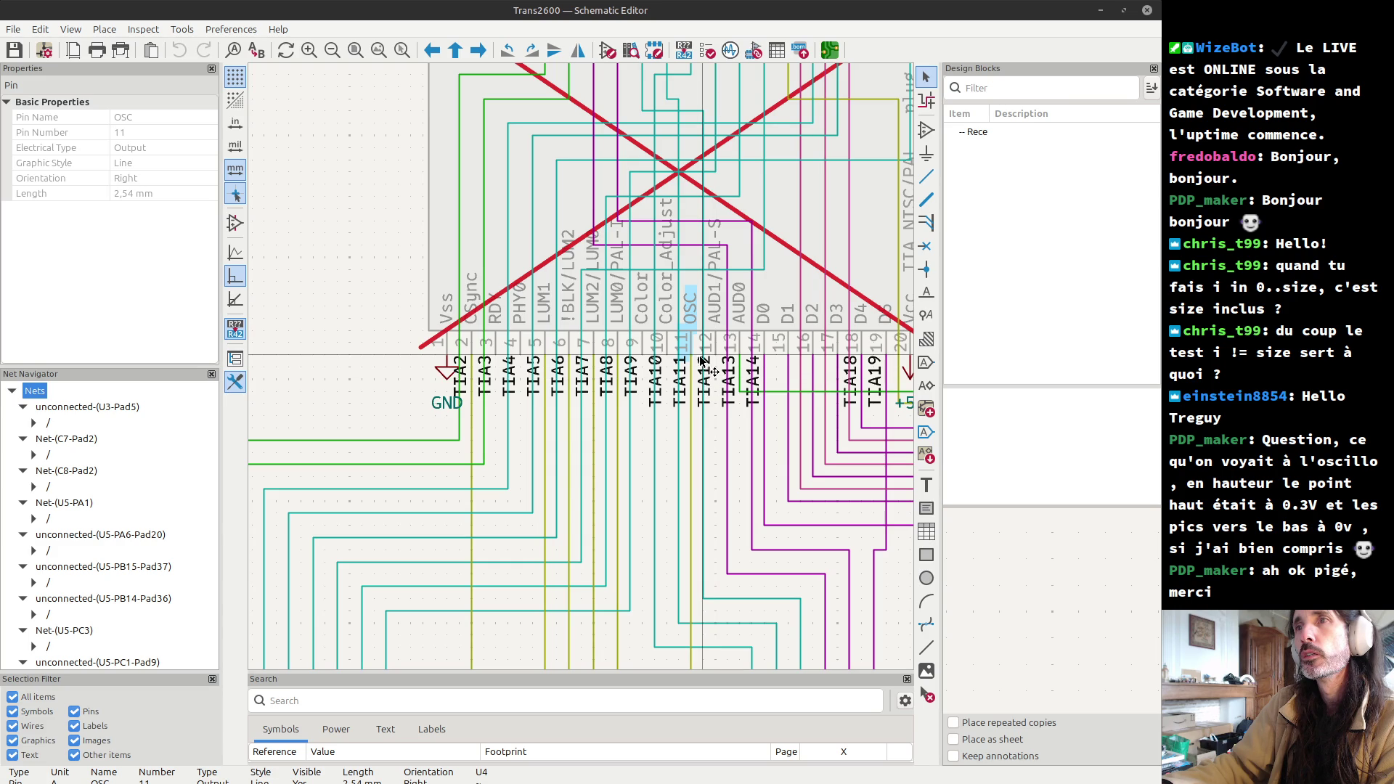
scroll(702, 361, up, 3)
scroll(703, 361, up, 2)
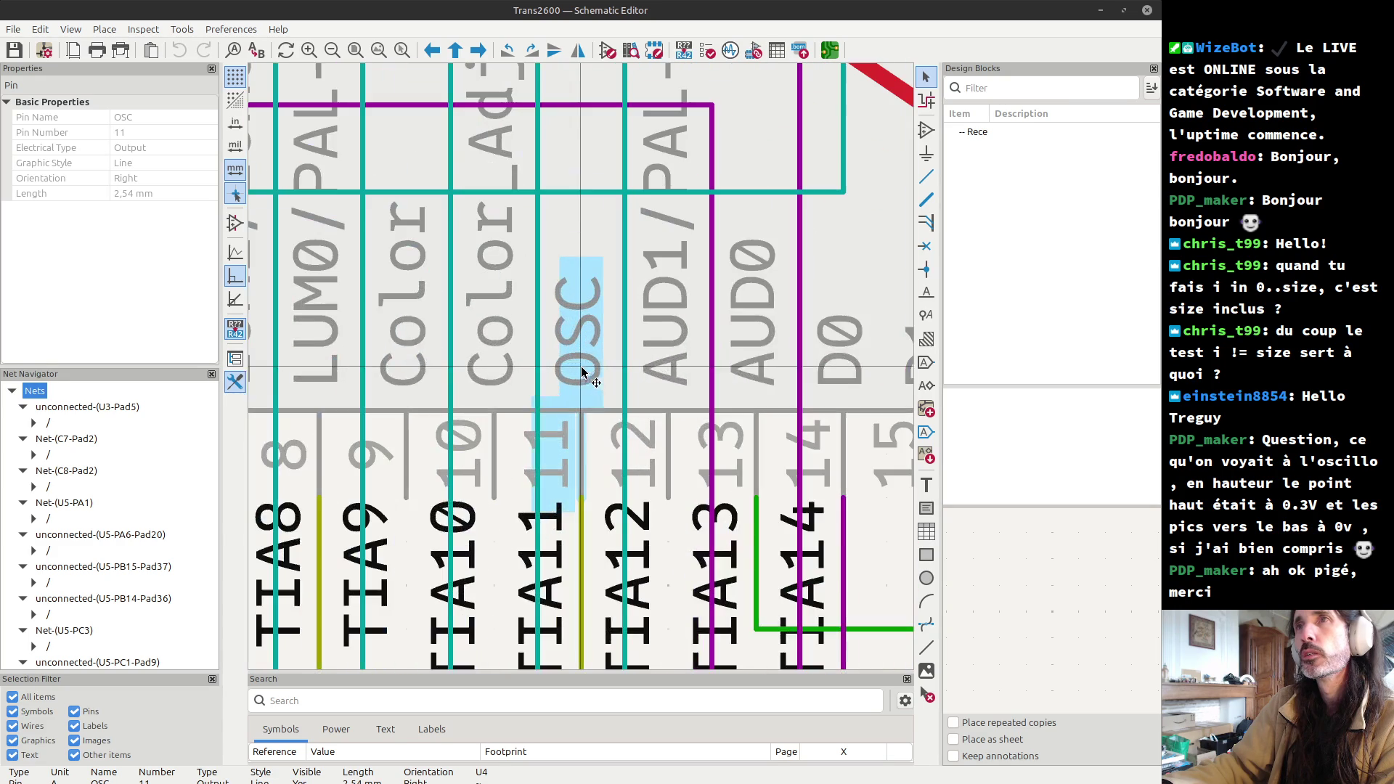
click(593, 438)
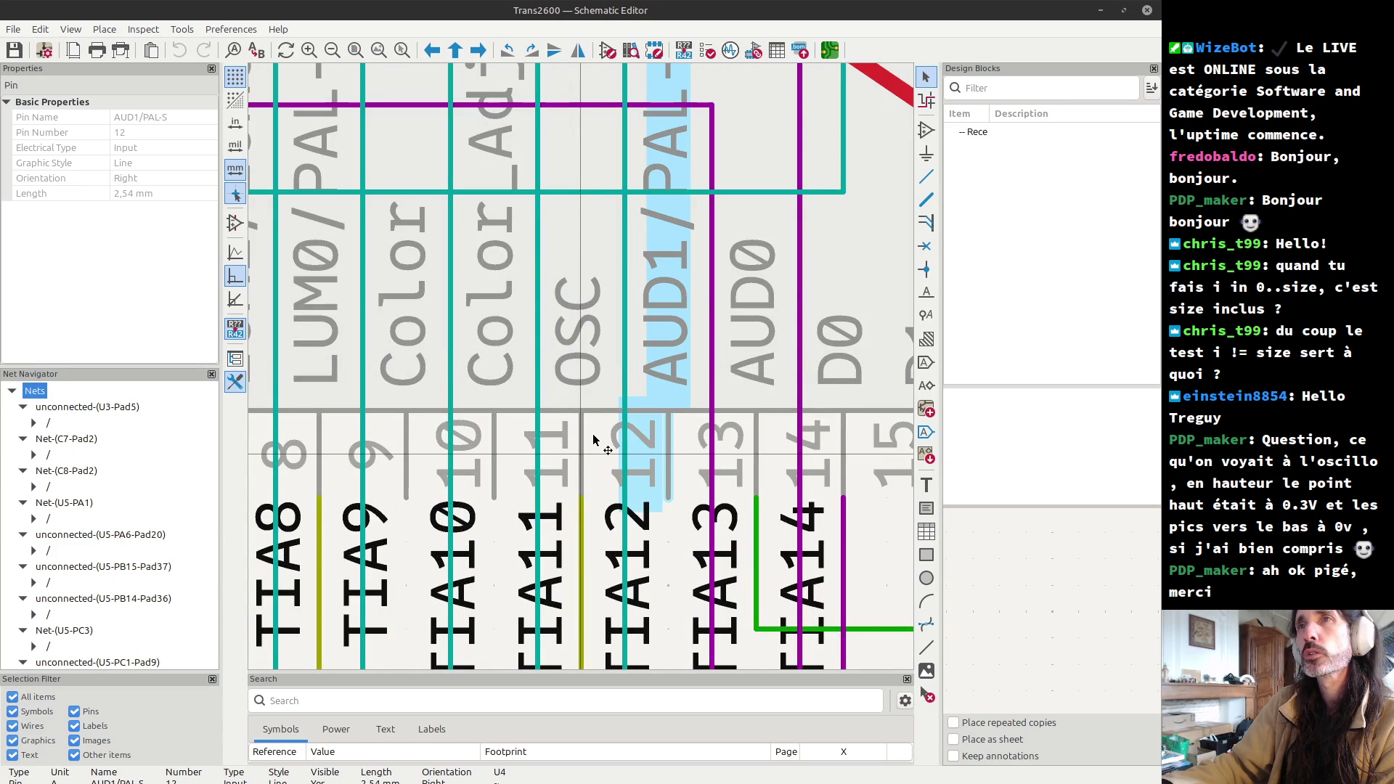
scroll(593, 438, down, 3)
scroll(593, 443, down, 3)
scroll(606, 517, down, 2)
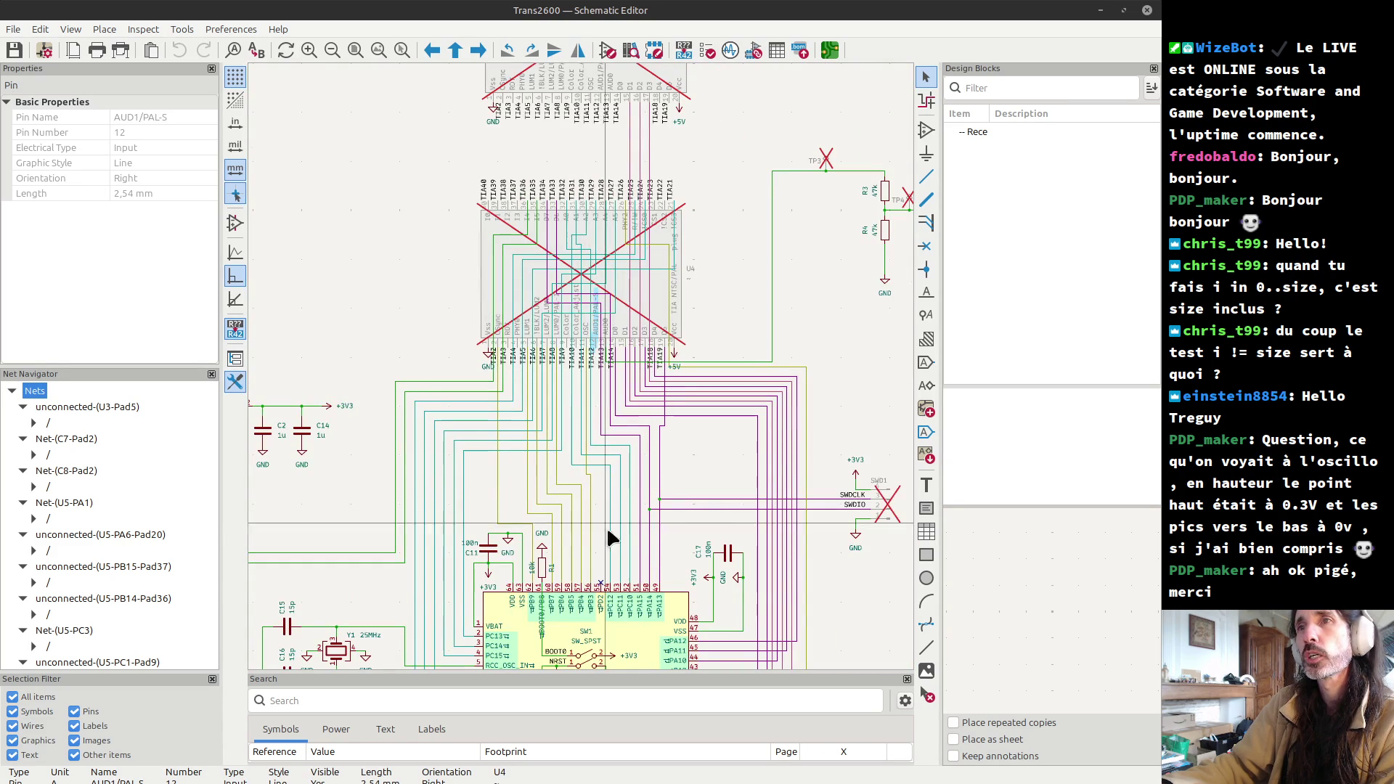
scroll(589, 450, up, 2)
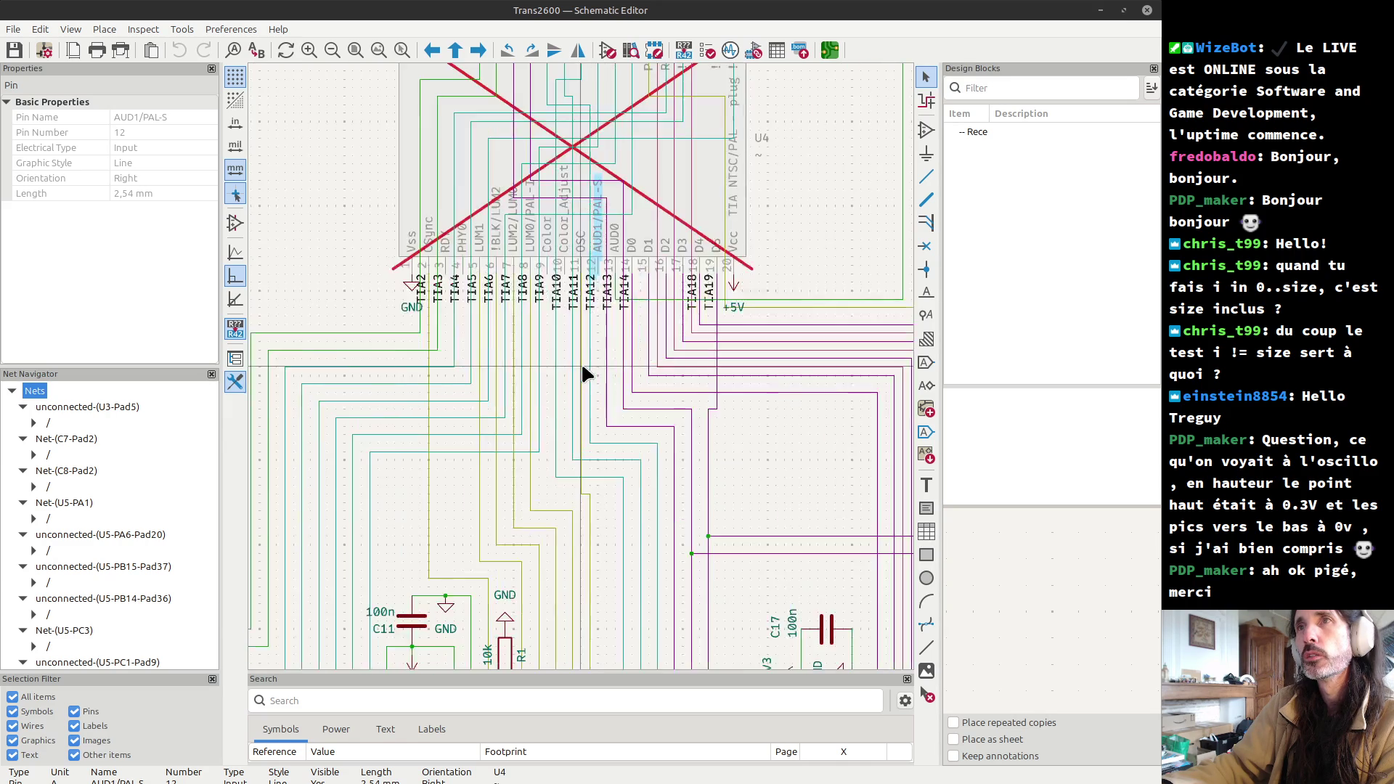
scroll(570, 346, up, 2)
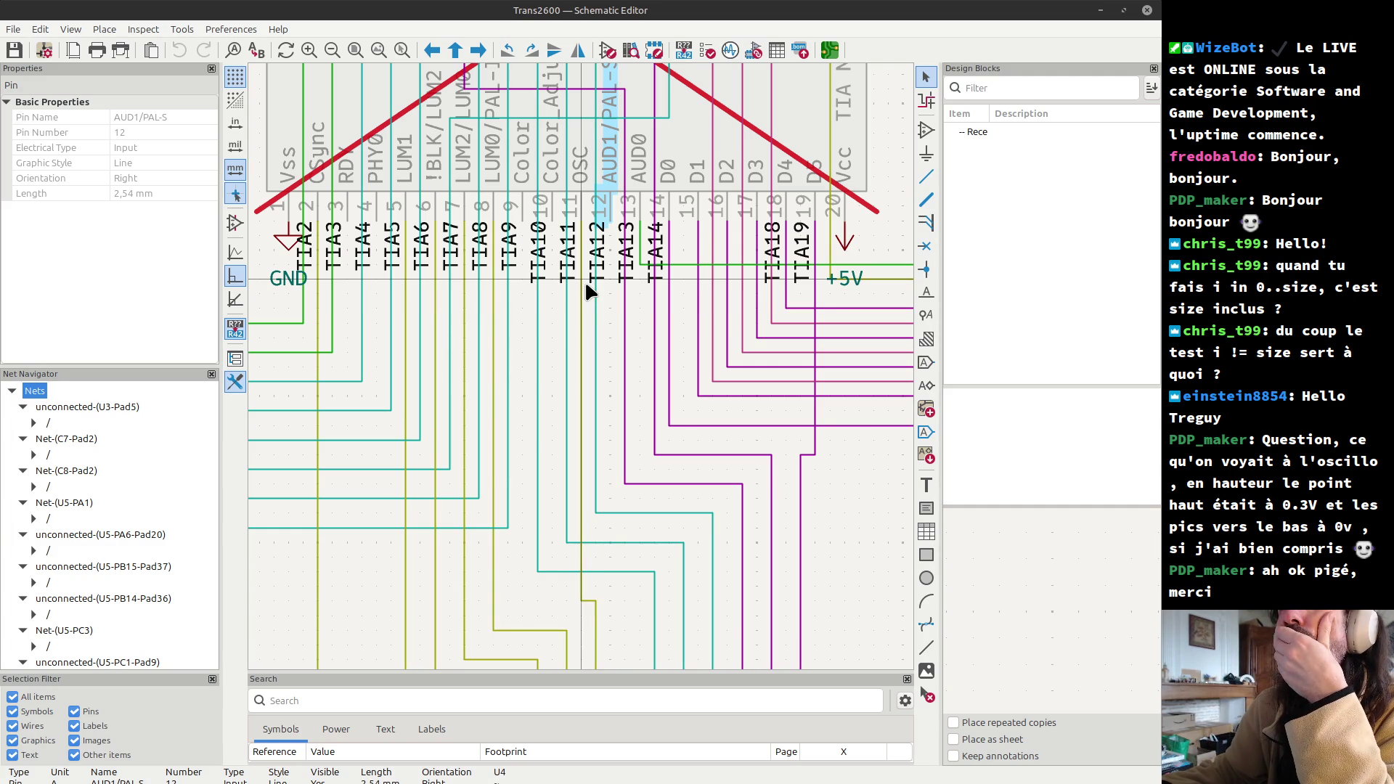
scroll(585, 285, down, 1)
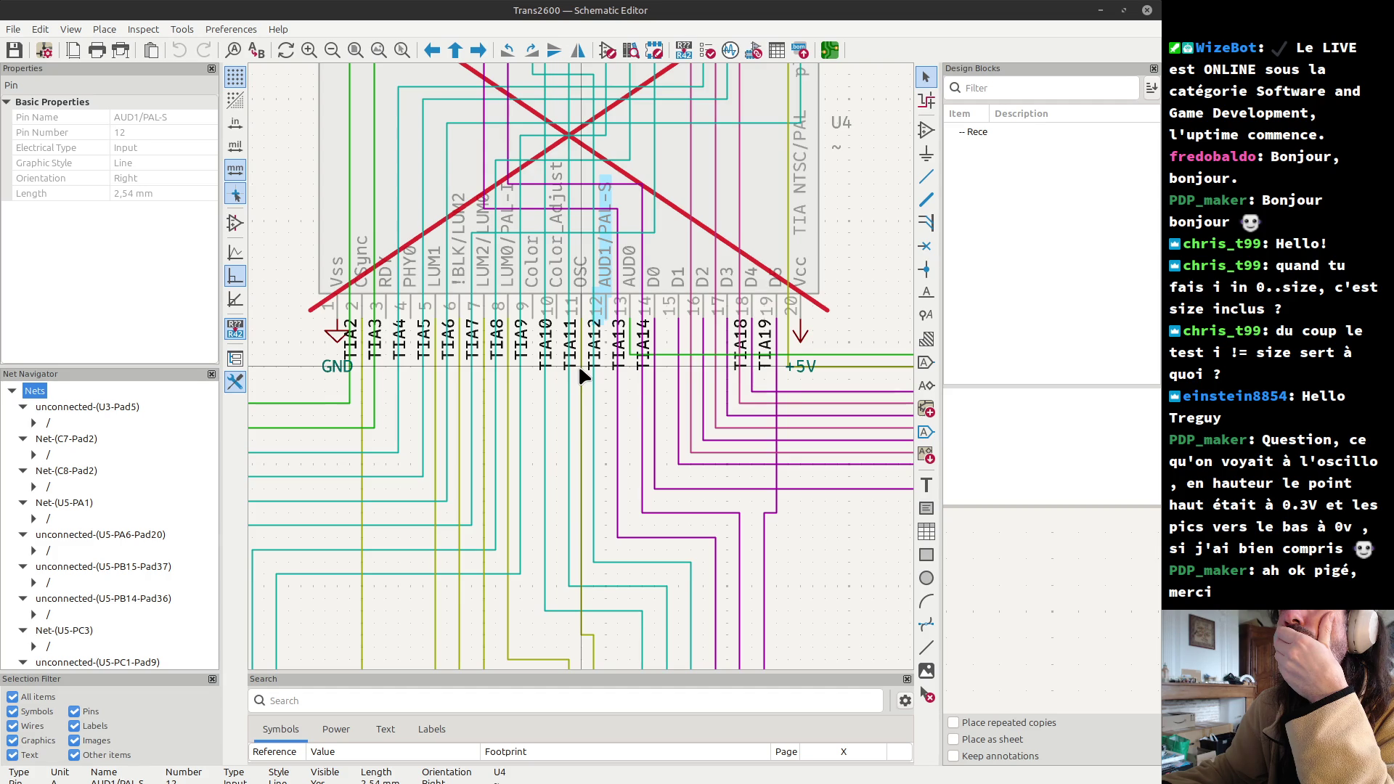
scroll(577, 373, down, 1)
- Zoom to the MCU's PB pins and highlight the TIA7 (PB5) and TIA8 (PB4) nets
scroll(582, 368, down, 1)
scroll(582, 374, down, 1)
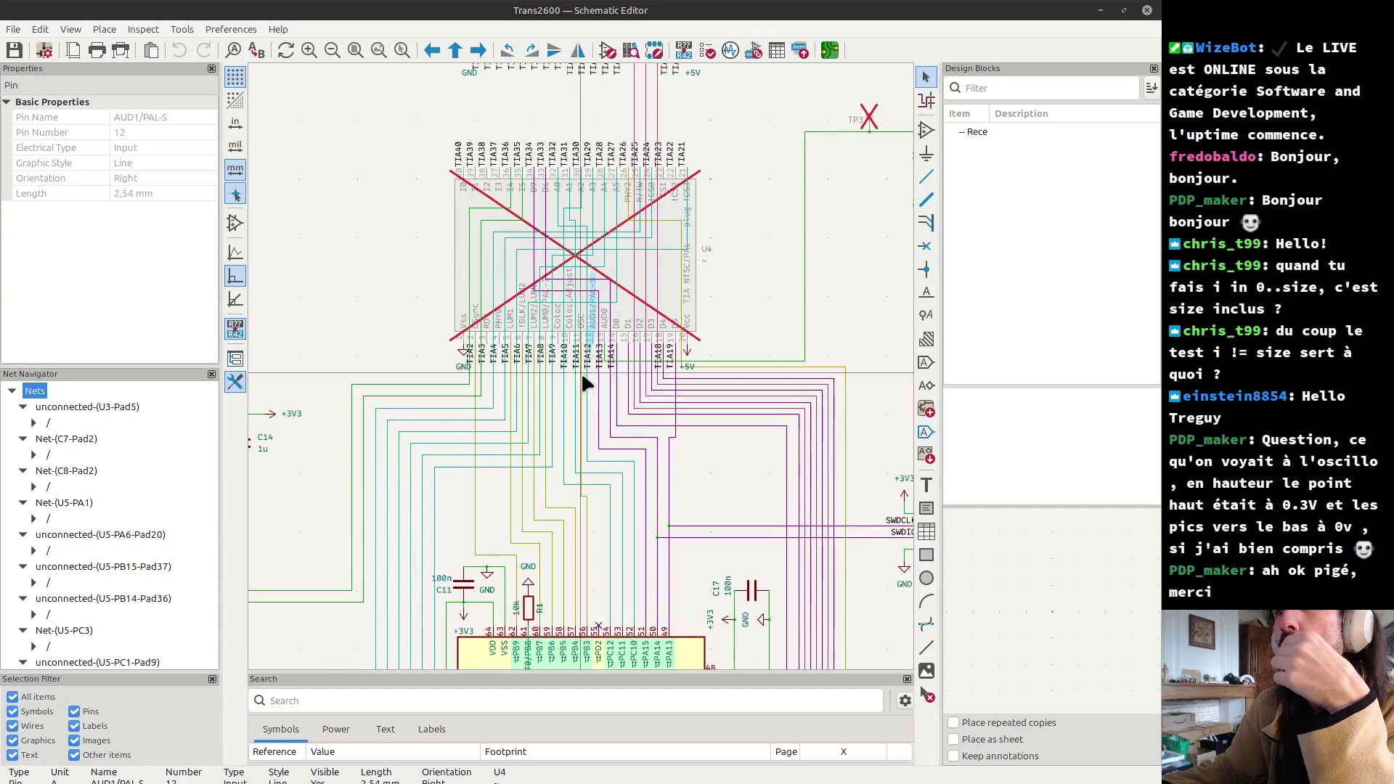
scroll(612, 643, down, 1)
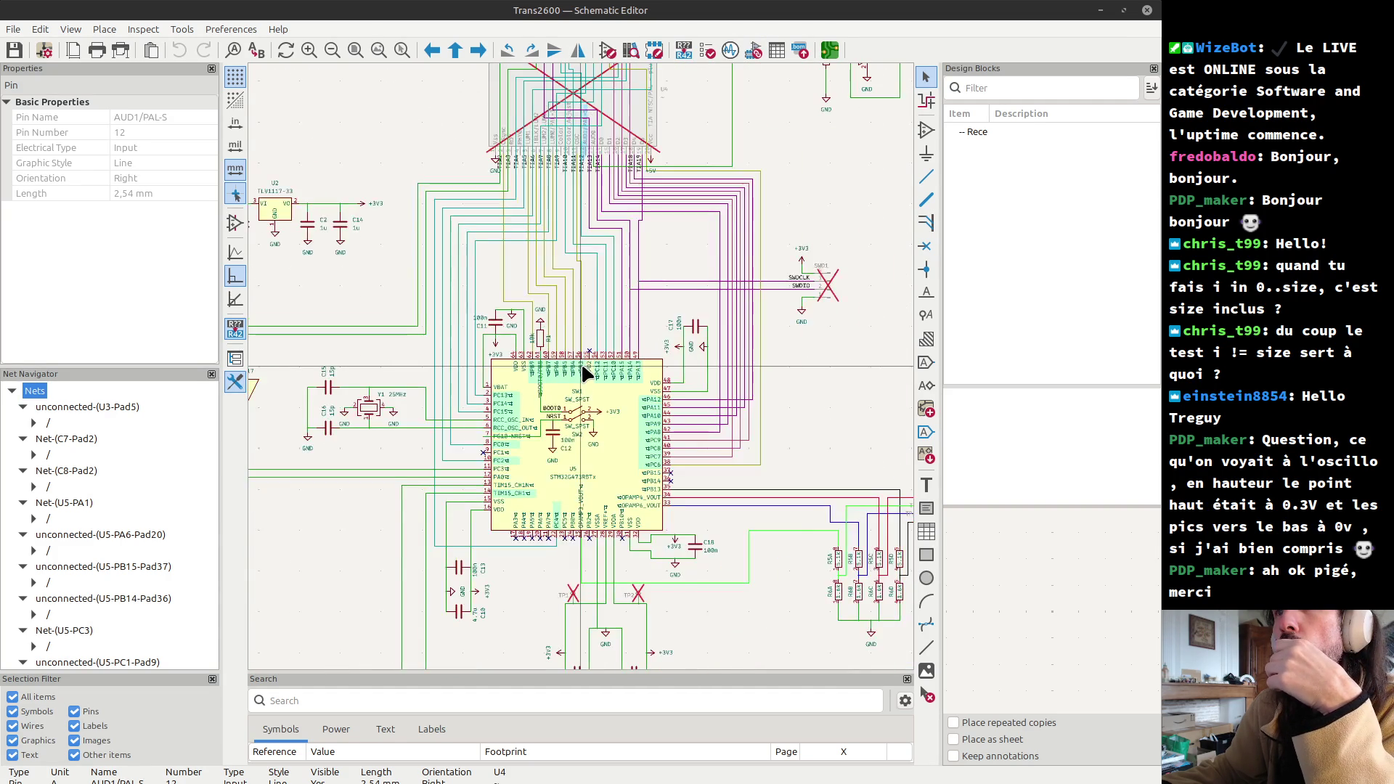
scroll(584, 373, up, 2)
scroll(587, 375, up, 2)
scroll(585, 372, up, 1)
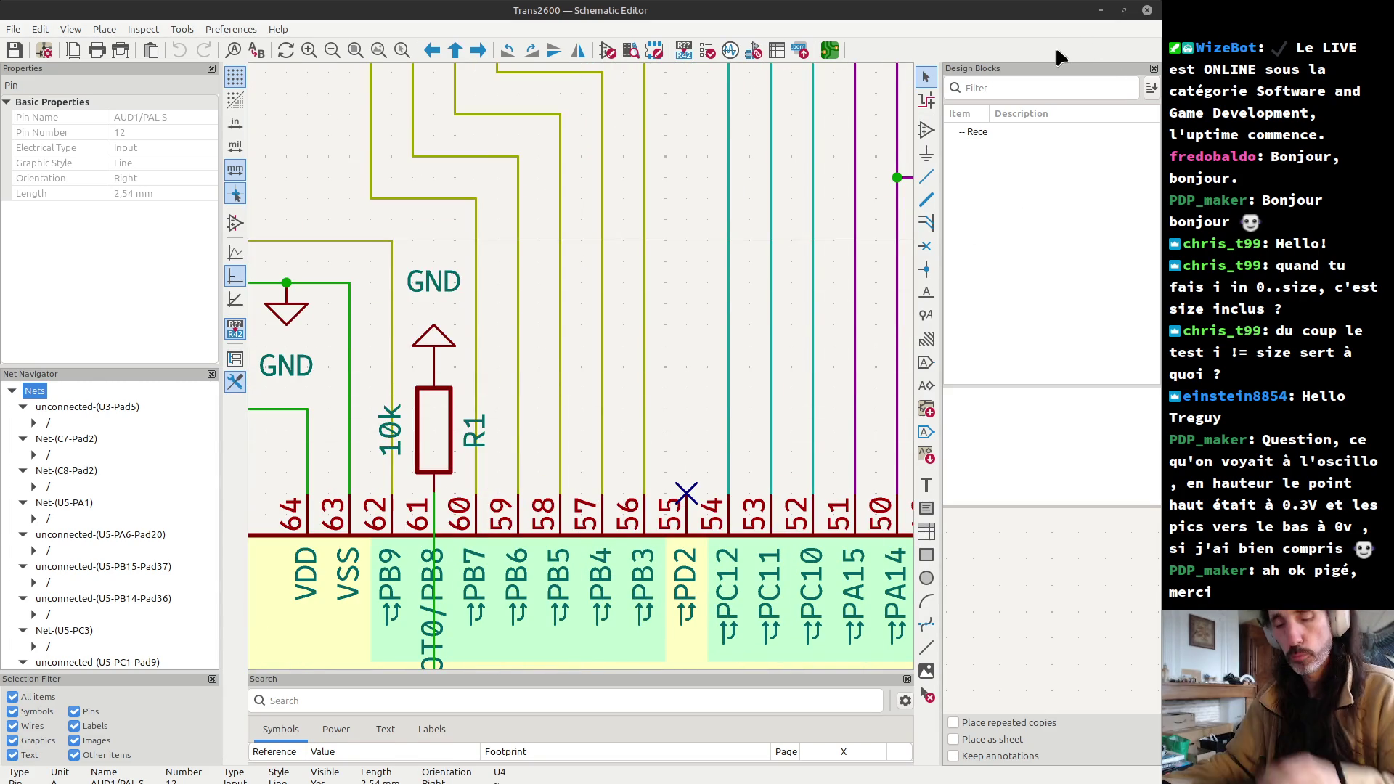
click(932, 102)
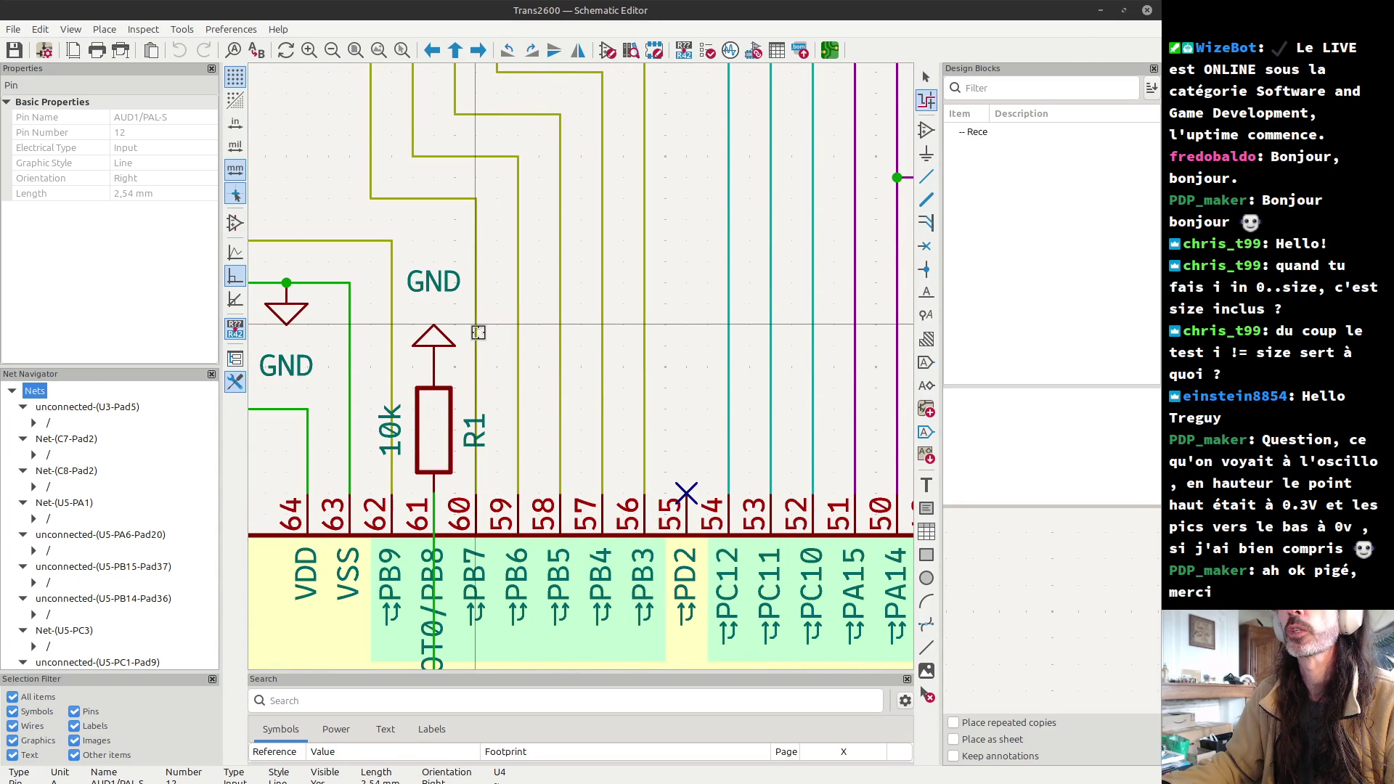
drag(480, 331, 561, 351)
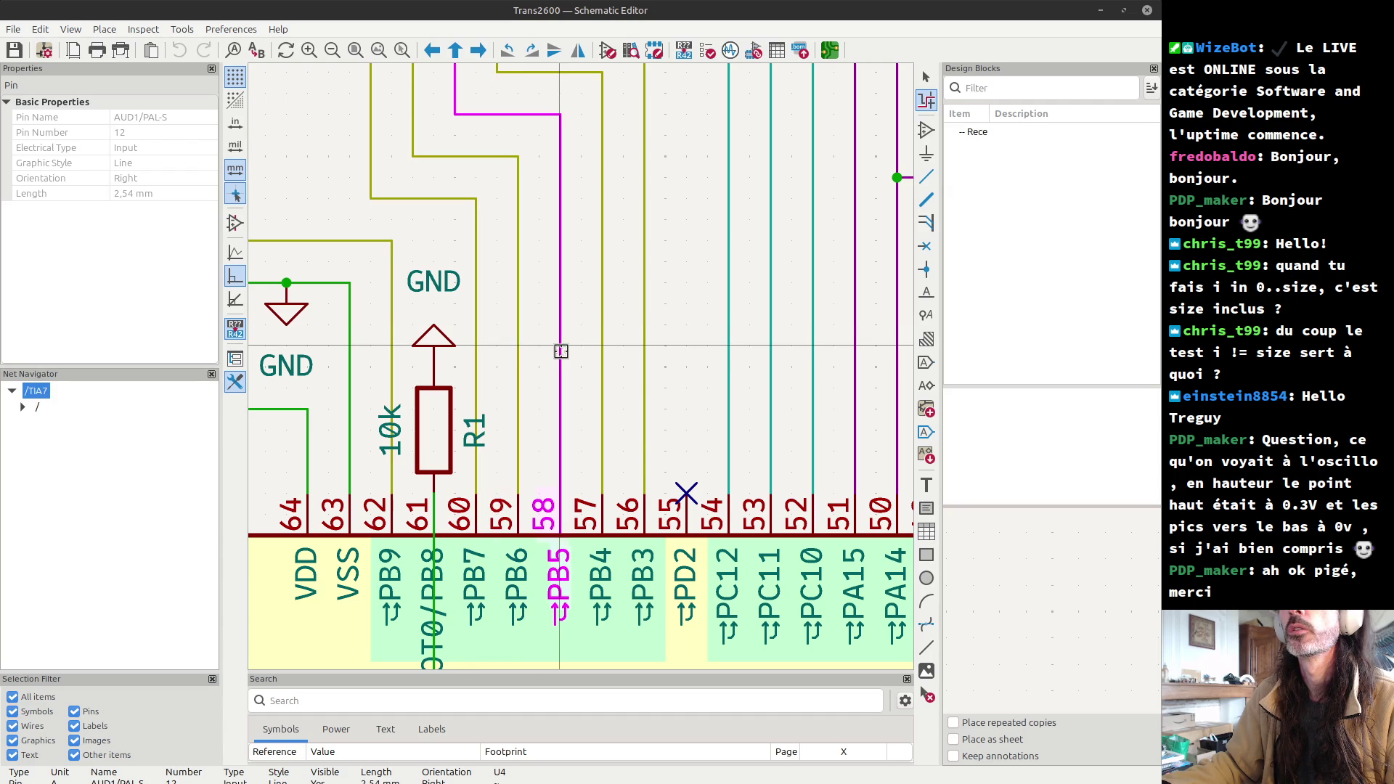
drag(560, 351, 602, 370)
scroll(602, 370, down, 2)
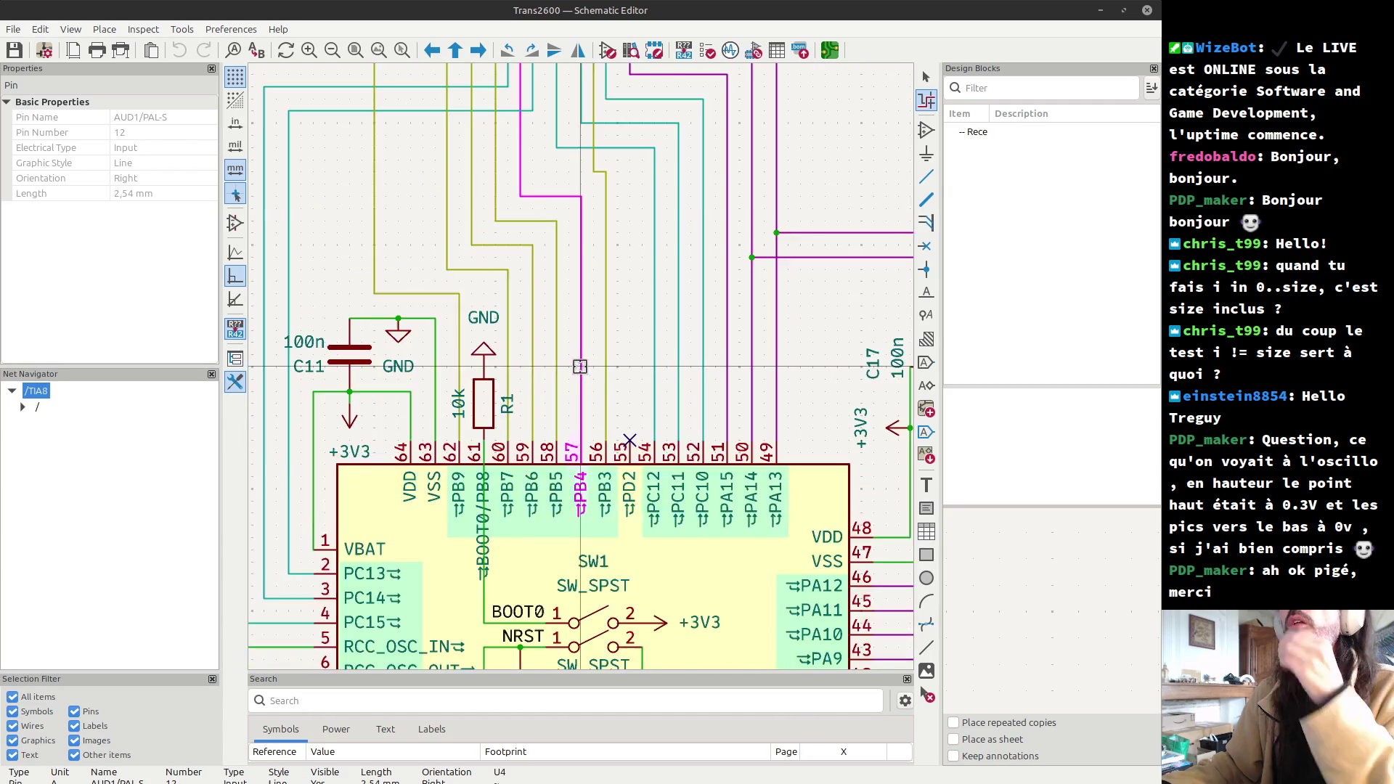
scroll(580, 367, down, 3)
scroll(593, 397, up, 3)
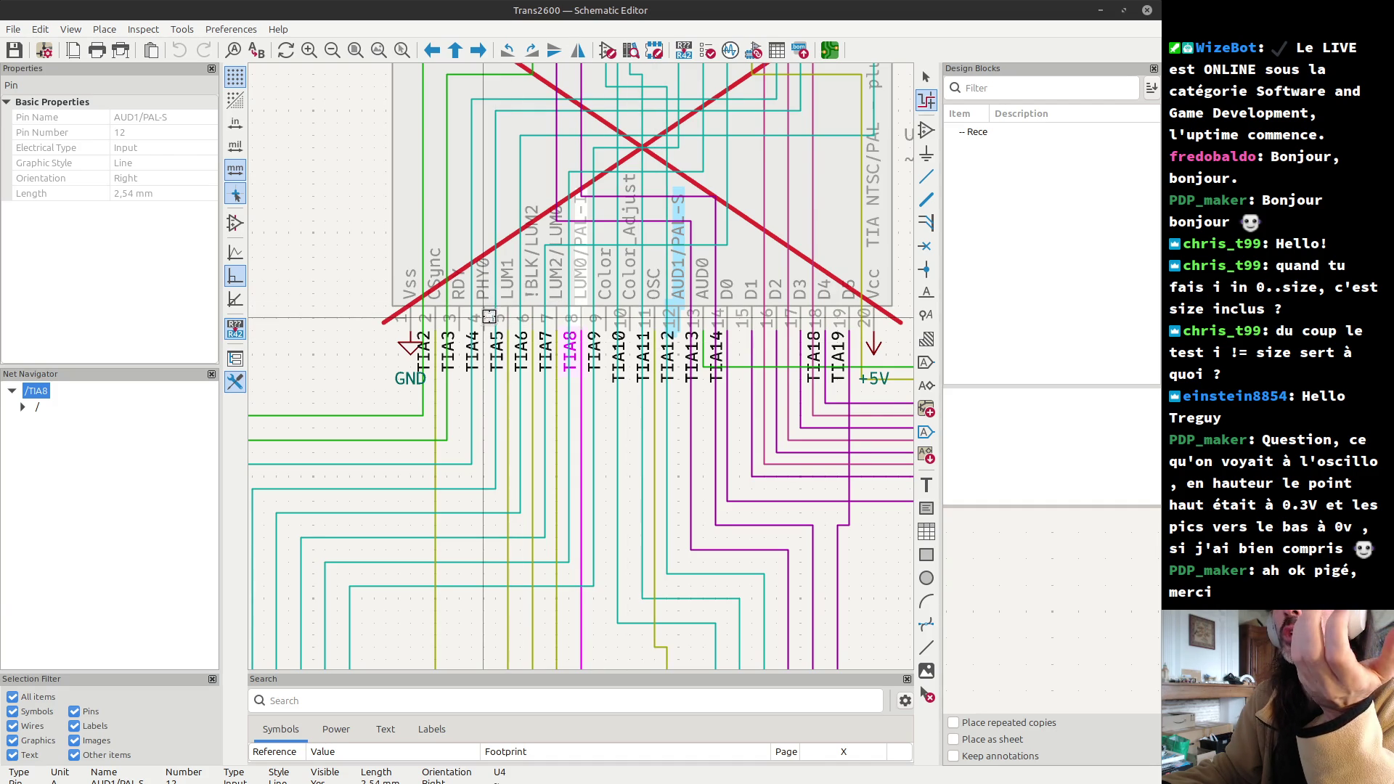
- Highlight the TIA2 and TIA8 nets, then the TIA11 net
click(435, 392)
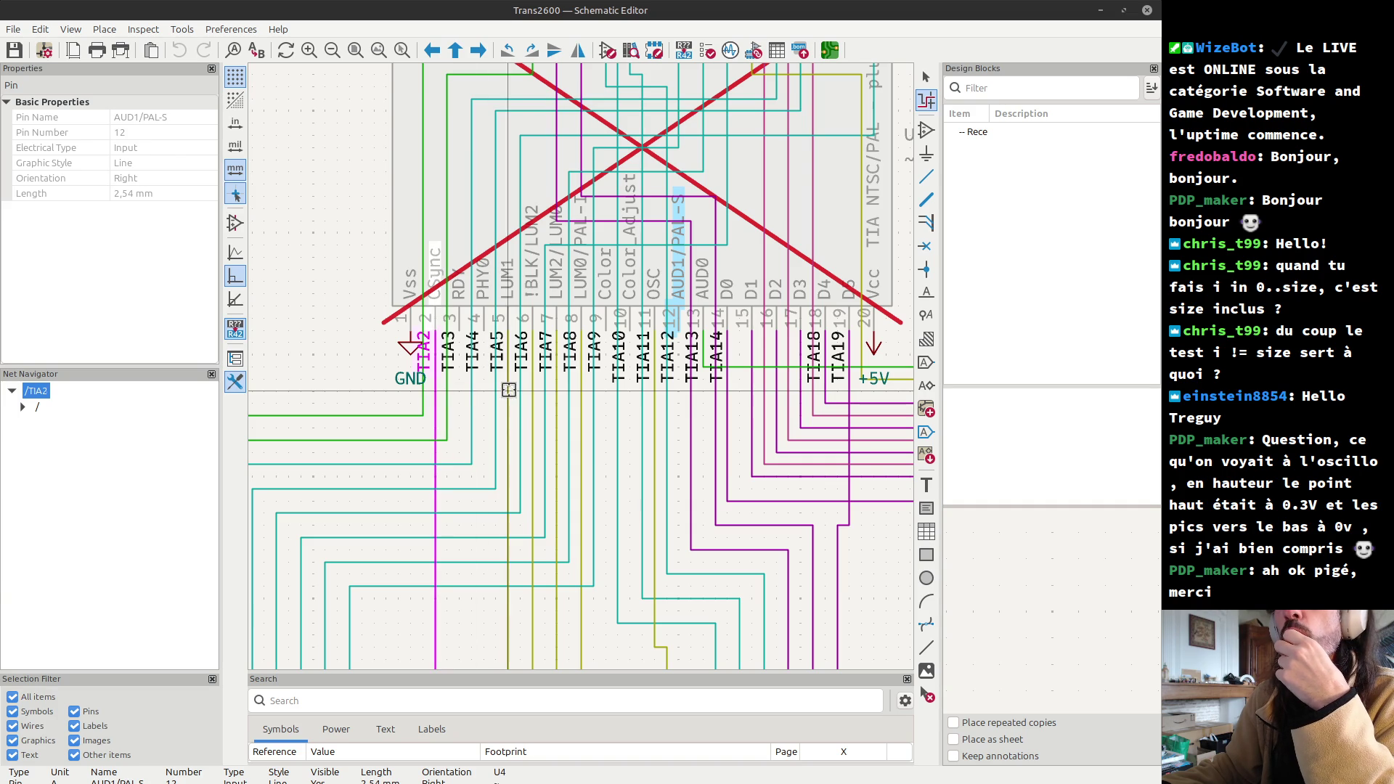
click(577, 394)
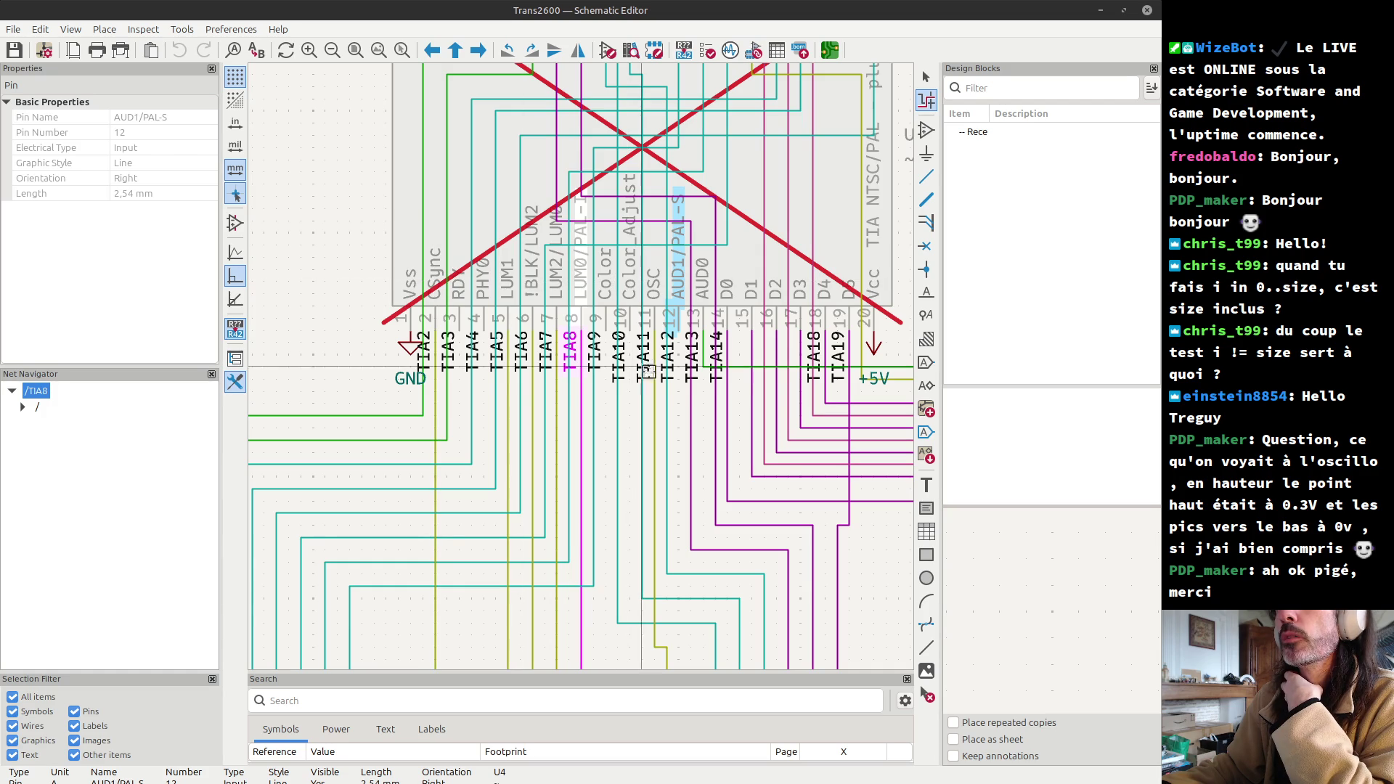
click(652, 413)
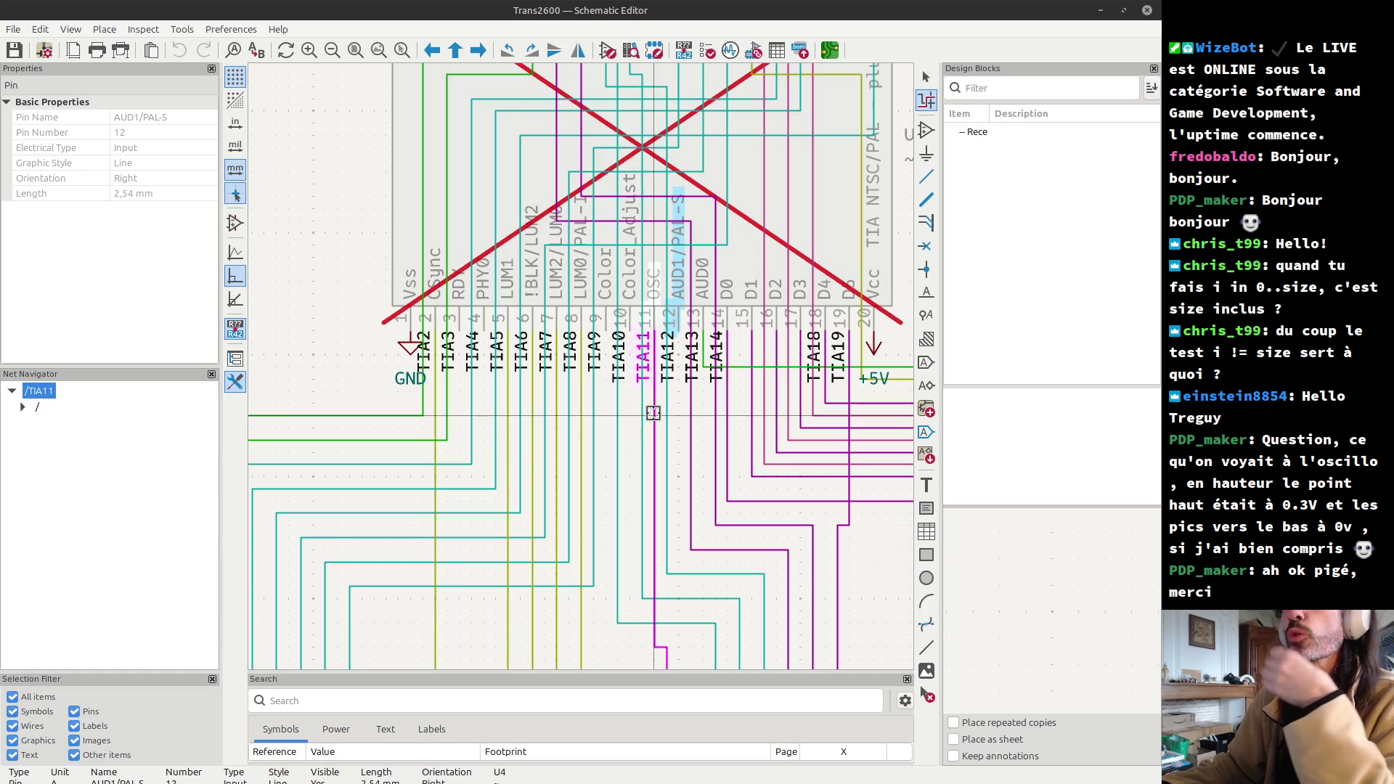
- Follow the highlighted TIA11 net down to U5's PB3 pin, staying in the schematic
scroll(652, 412, down, 2)
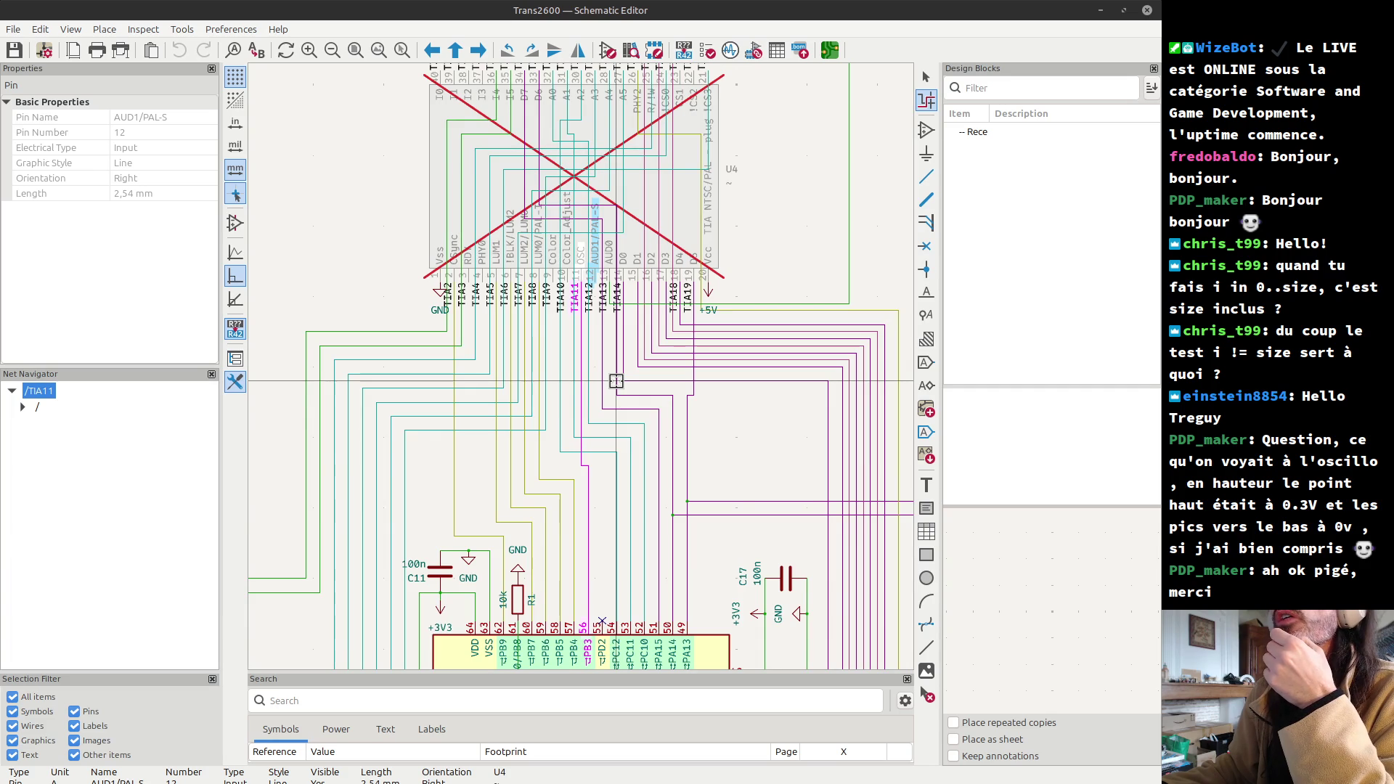
scroll(613, 380, down, 2)
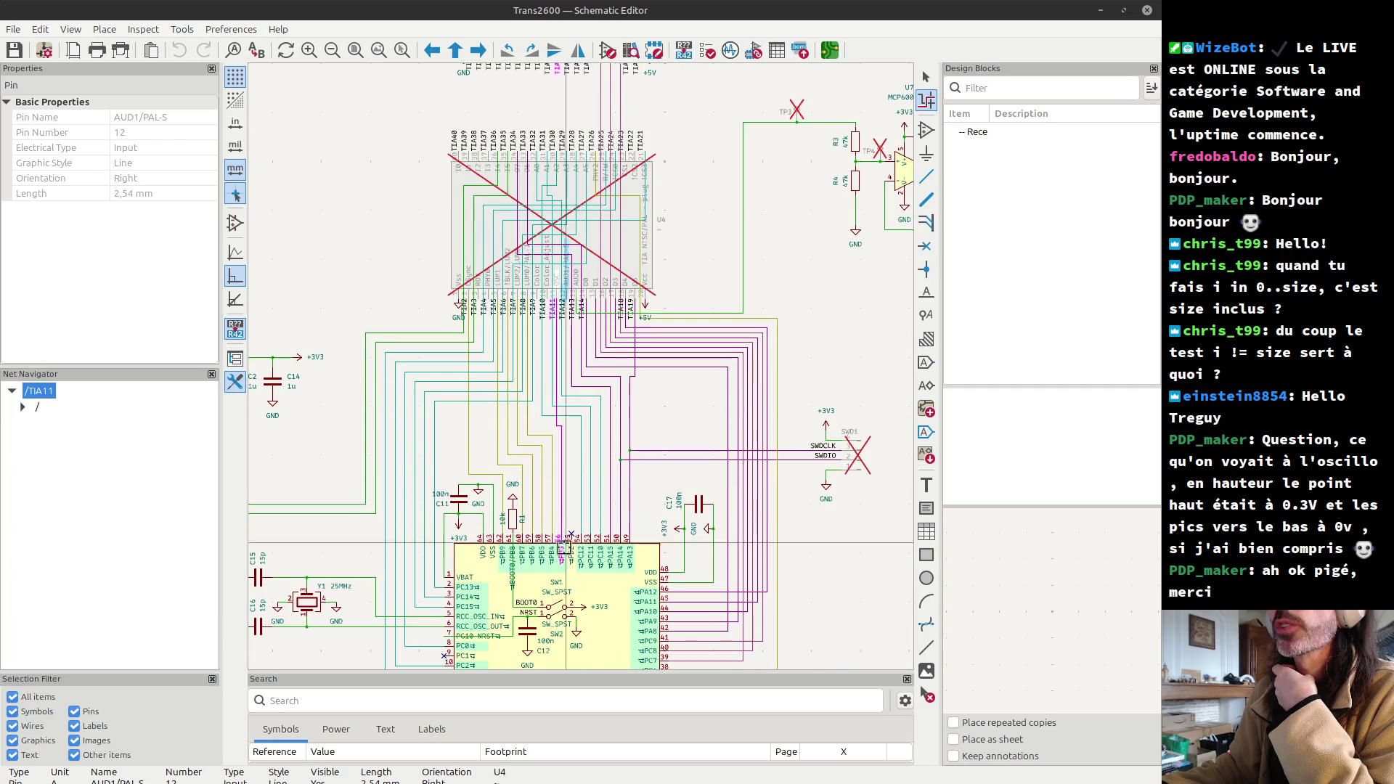
scroll(569, 537, up, 2)
scroll(581, 367, up, 2)
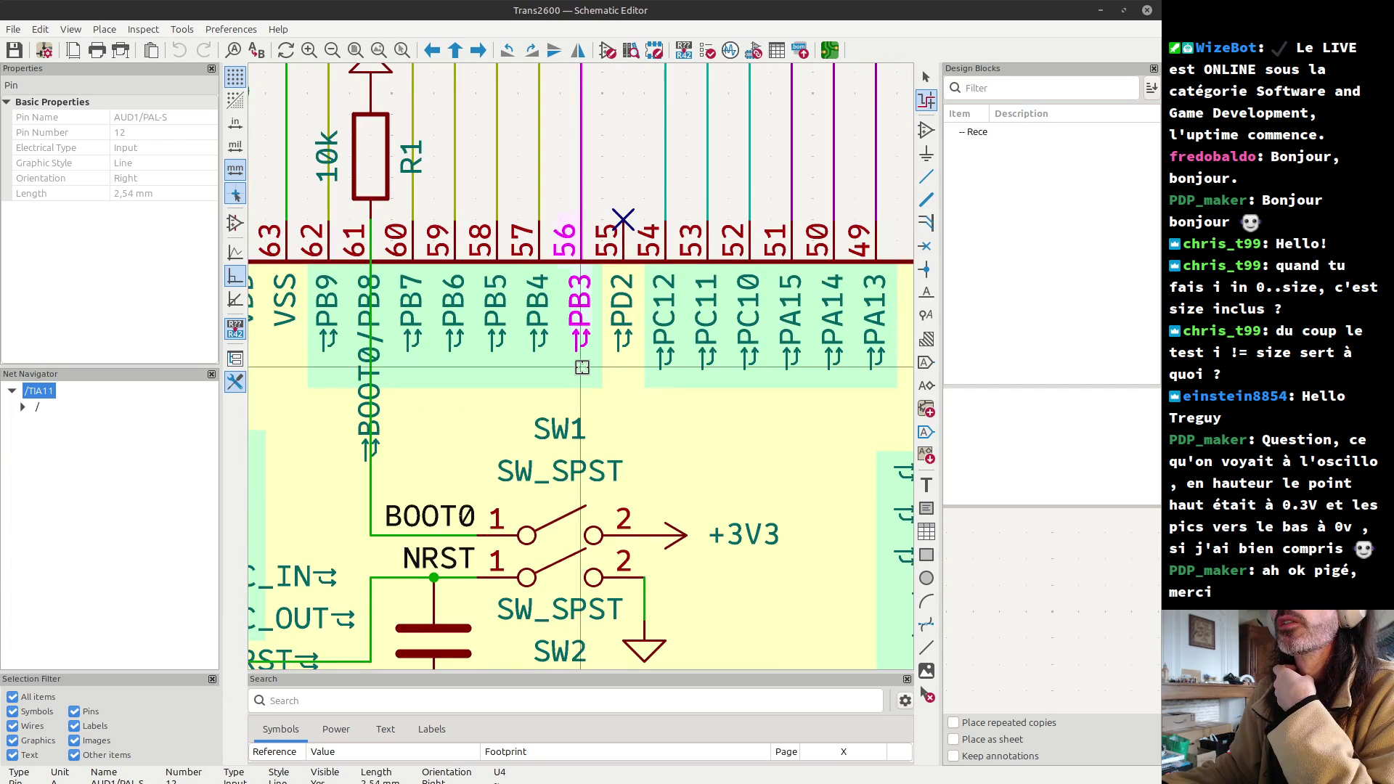
scroll(582, 367, down, 2)
scroll(582, 366, down, 2)
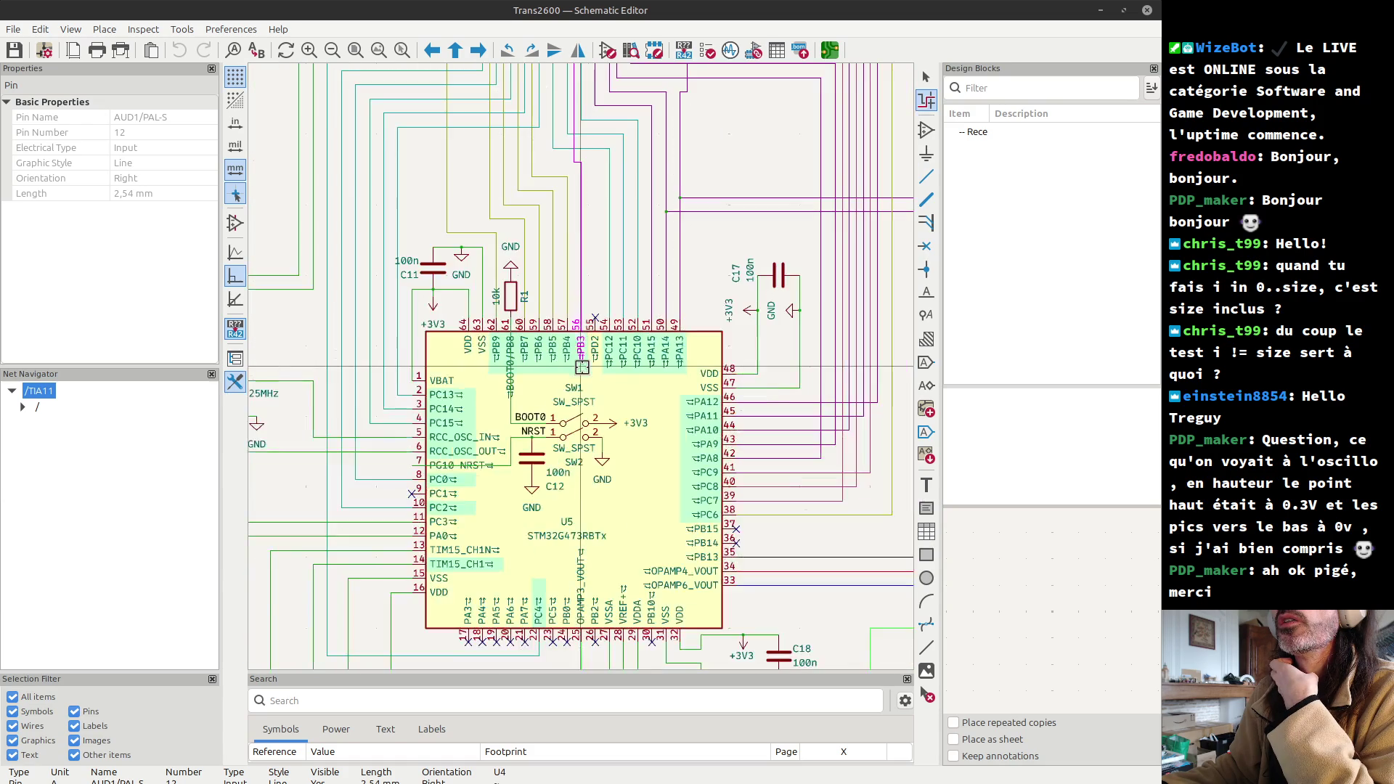
key(alt+Tab)
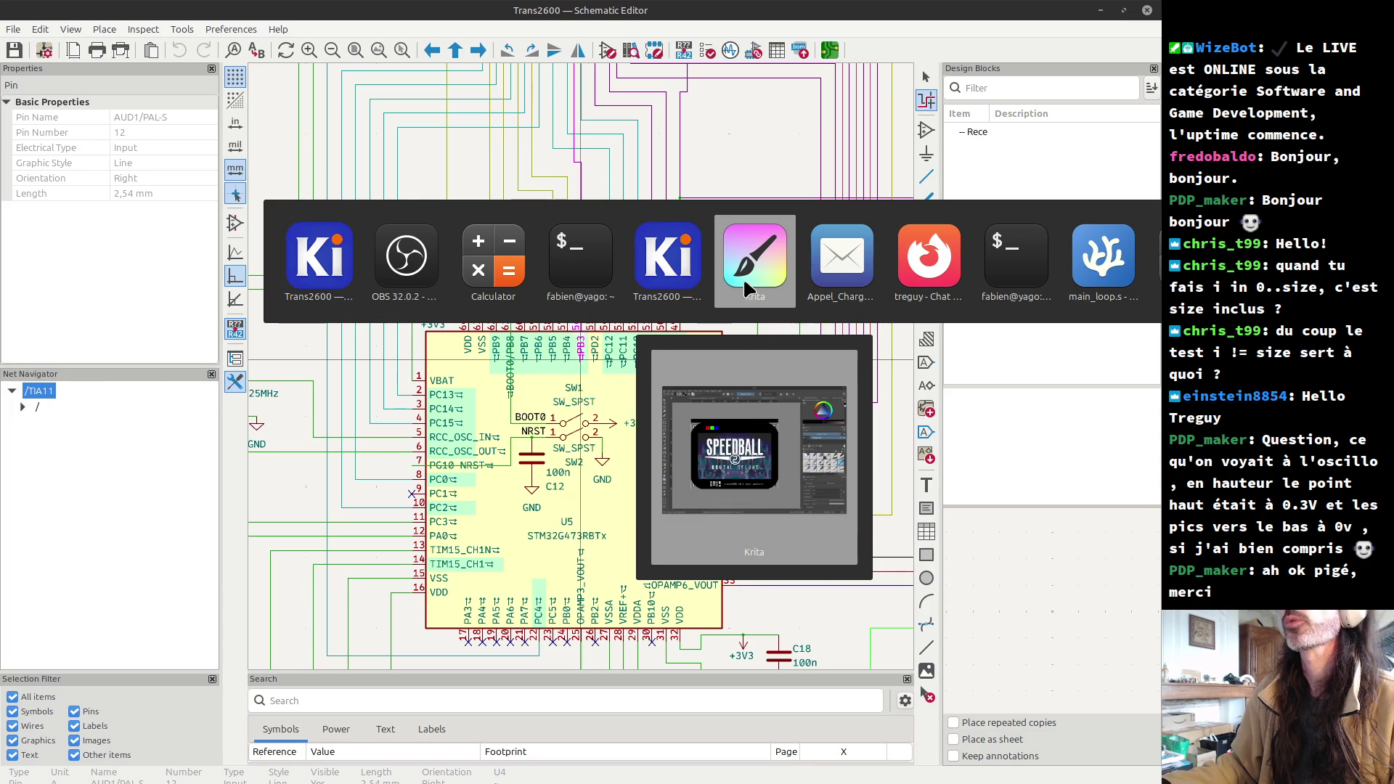
key(Escape)
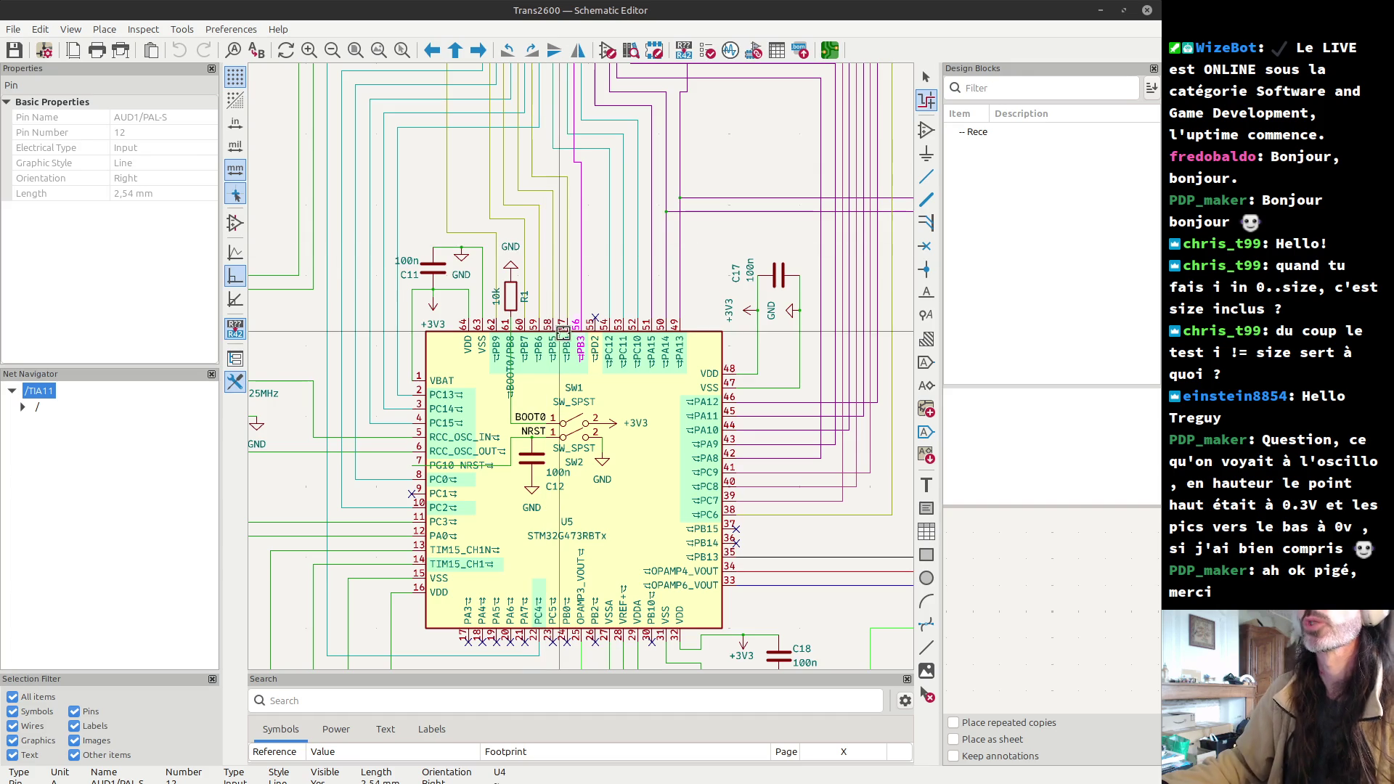
scroll(560, 286, down, 3)
scroll(579, 361, up, 3)
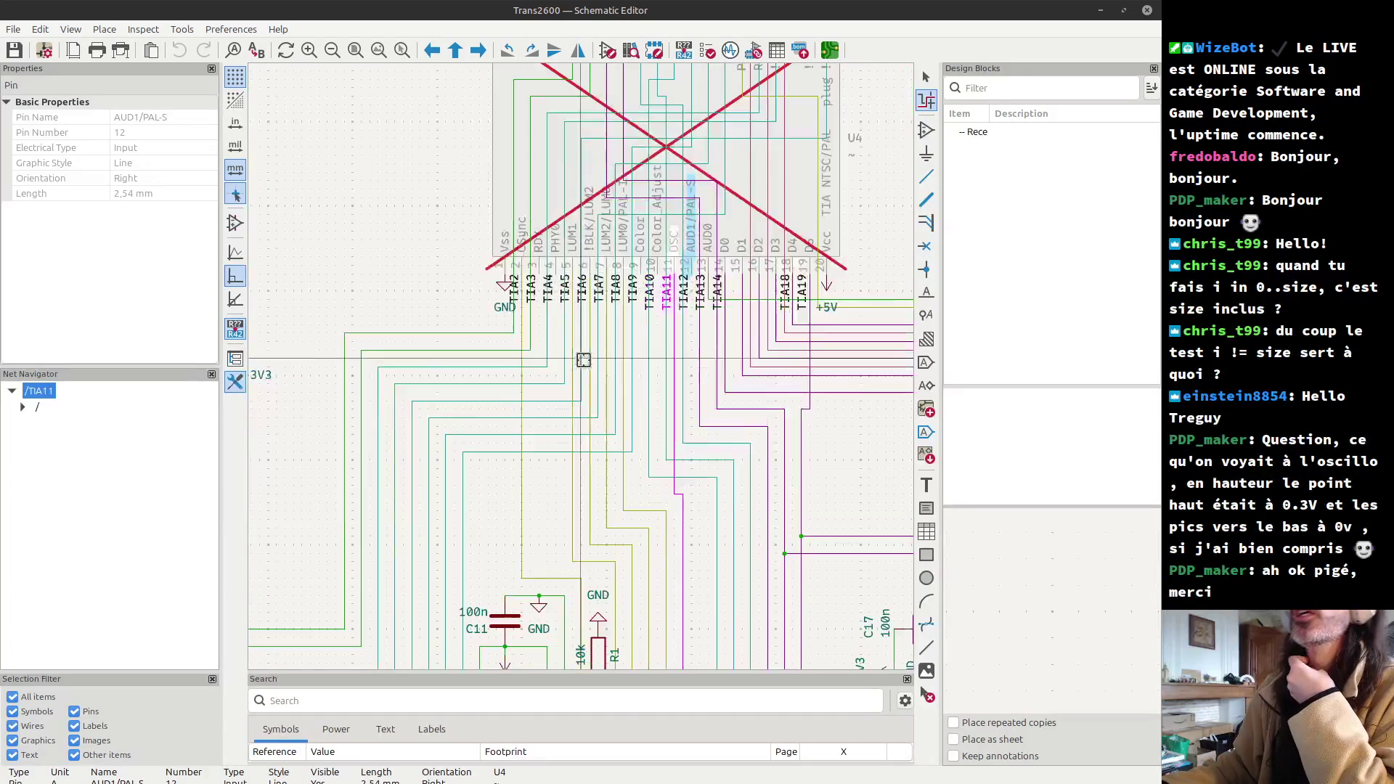
scroll(518, 170, up, 3)
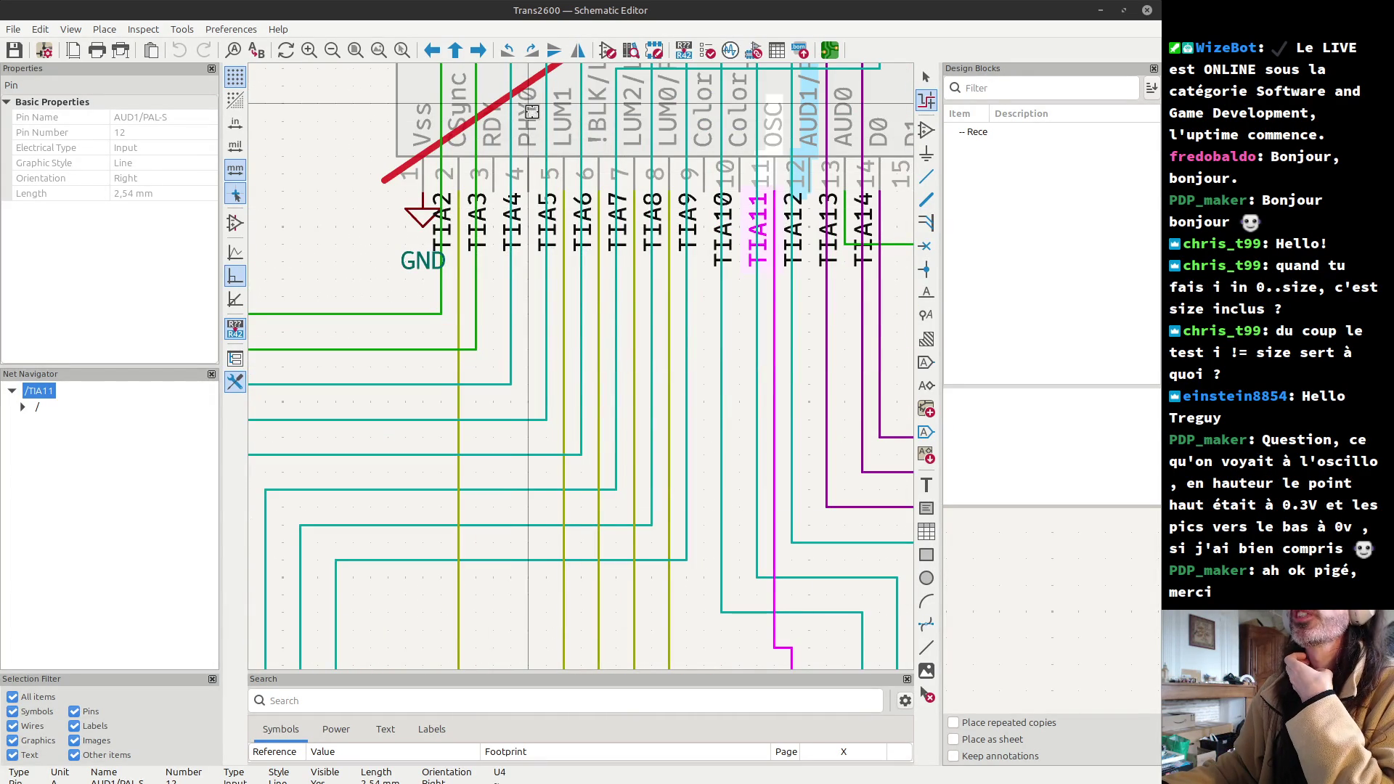
scroll(530, 113, down, 2)
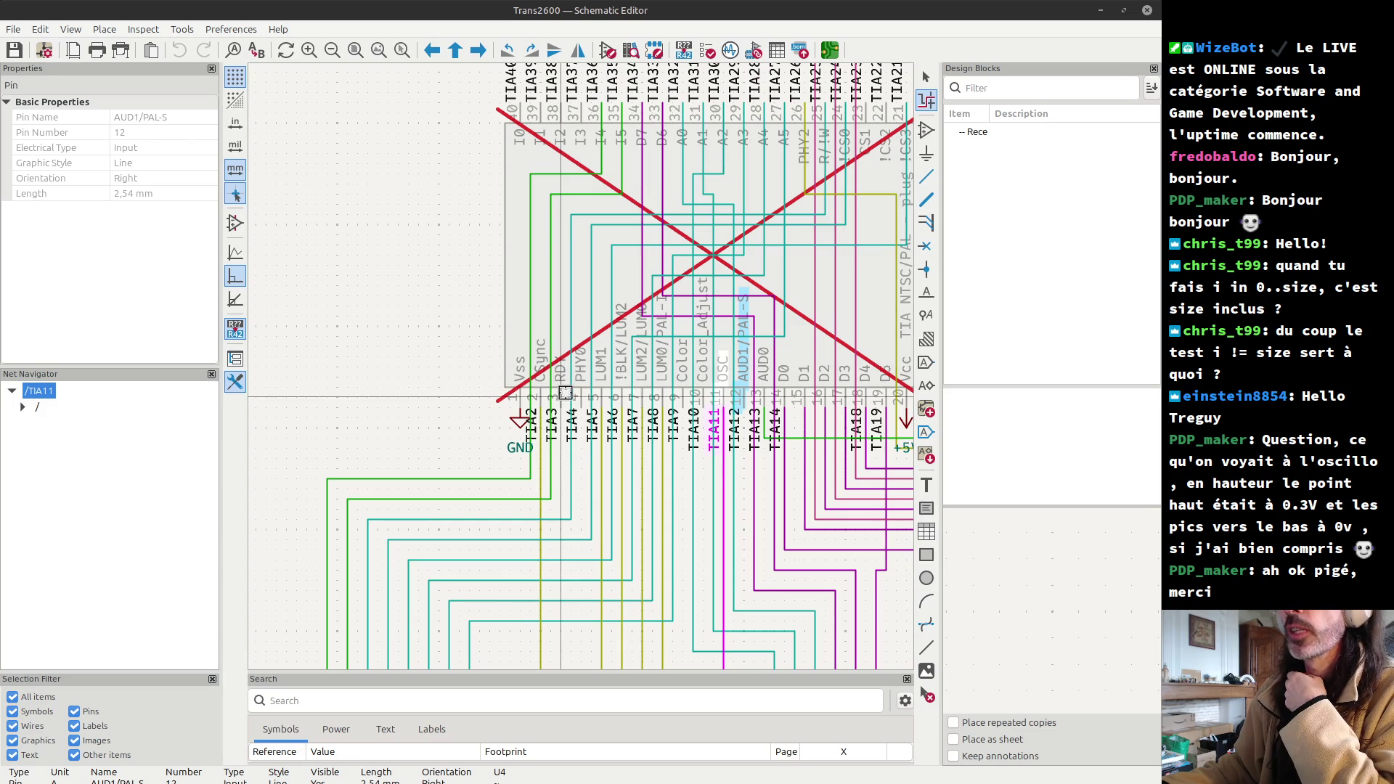
scroll(560, 374, down, 4)
scroll(514, 518, down, 3)
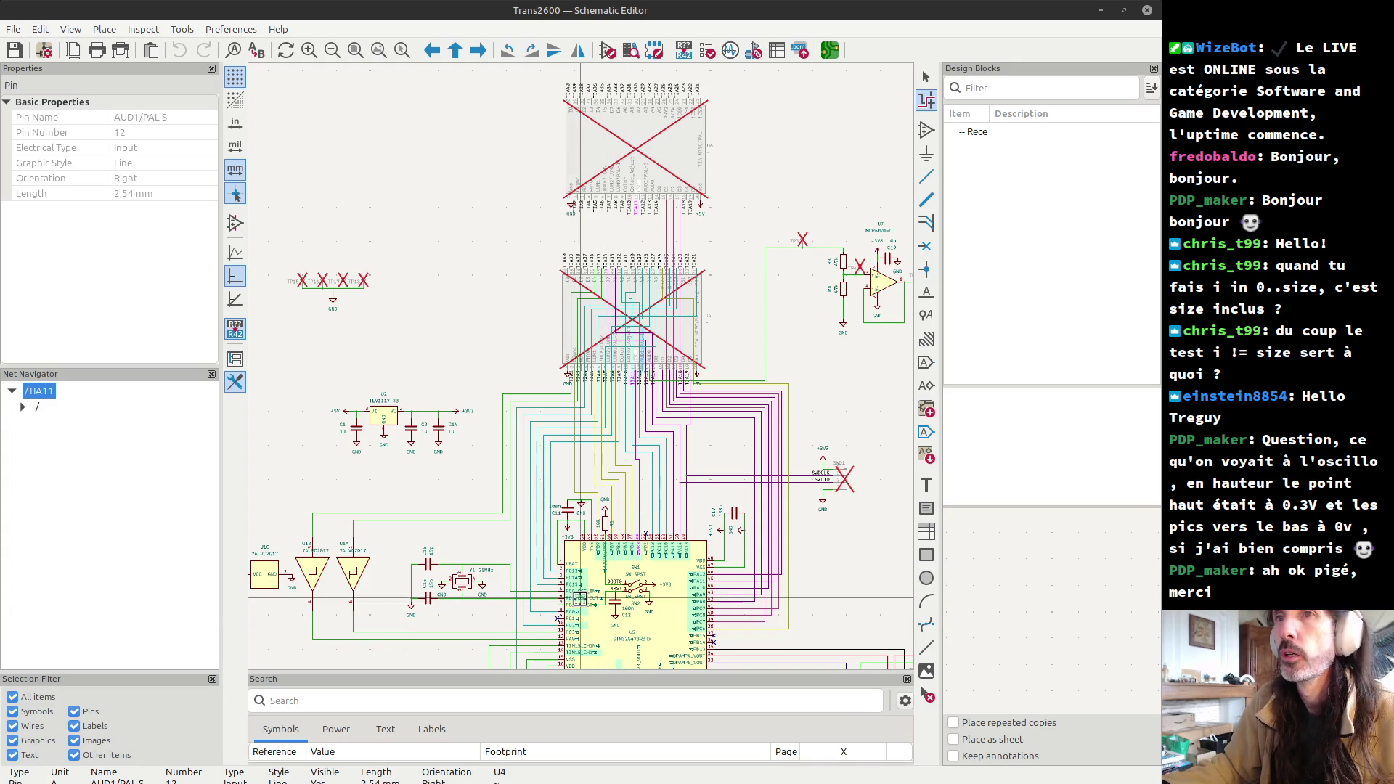
scroll(455, 625, up, 5)
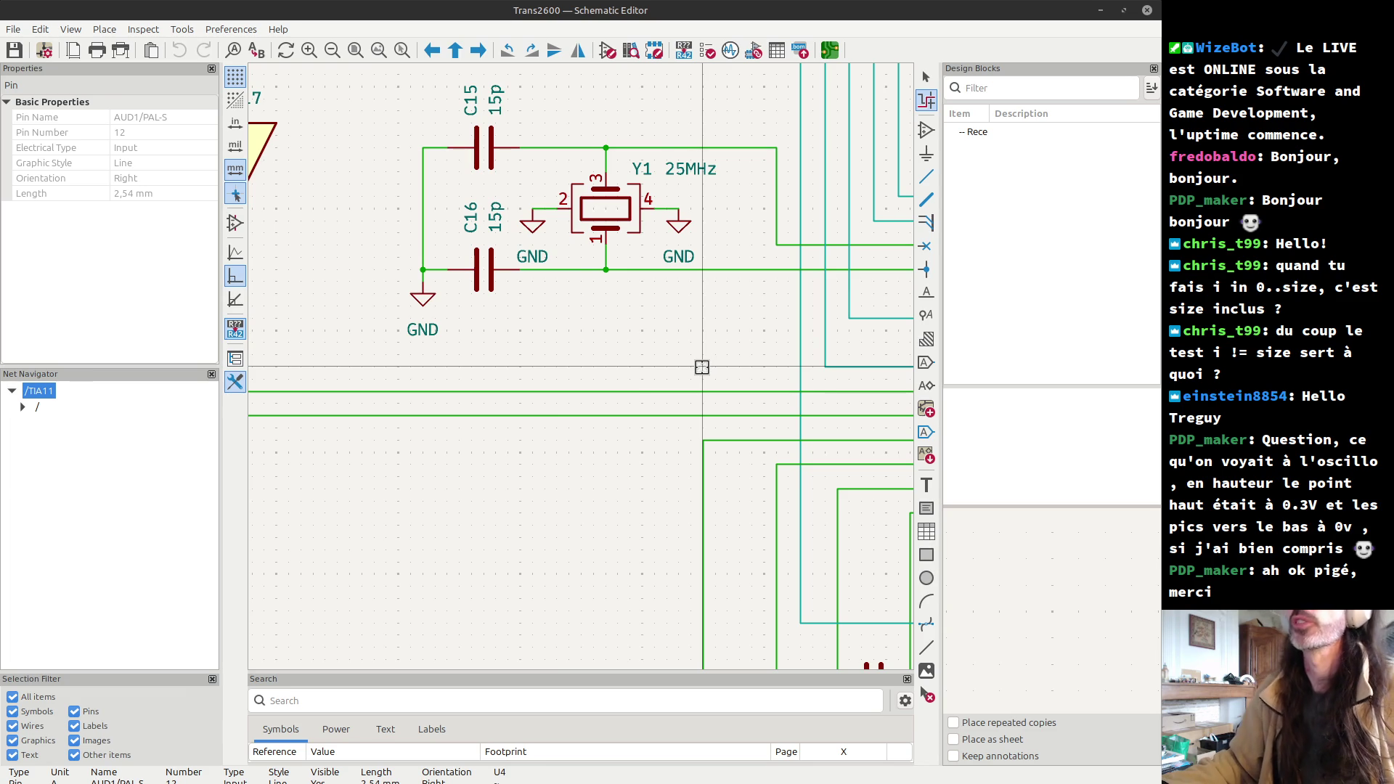
- Open the Trans2600 board in the PCB Editor and show its 3D rendering
click(828, 59)
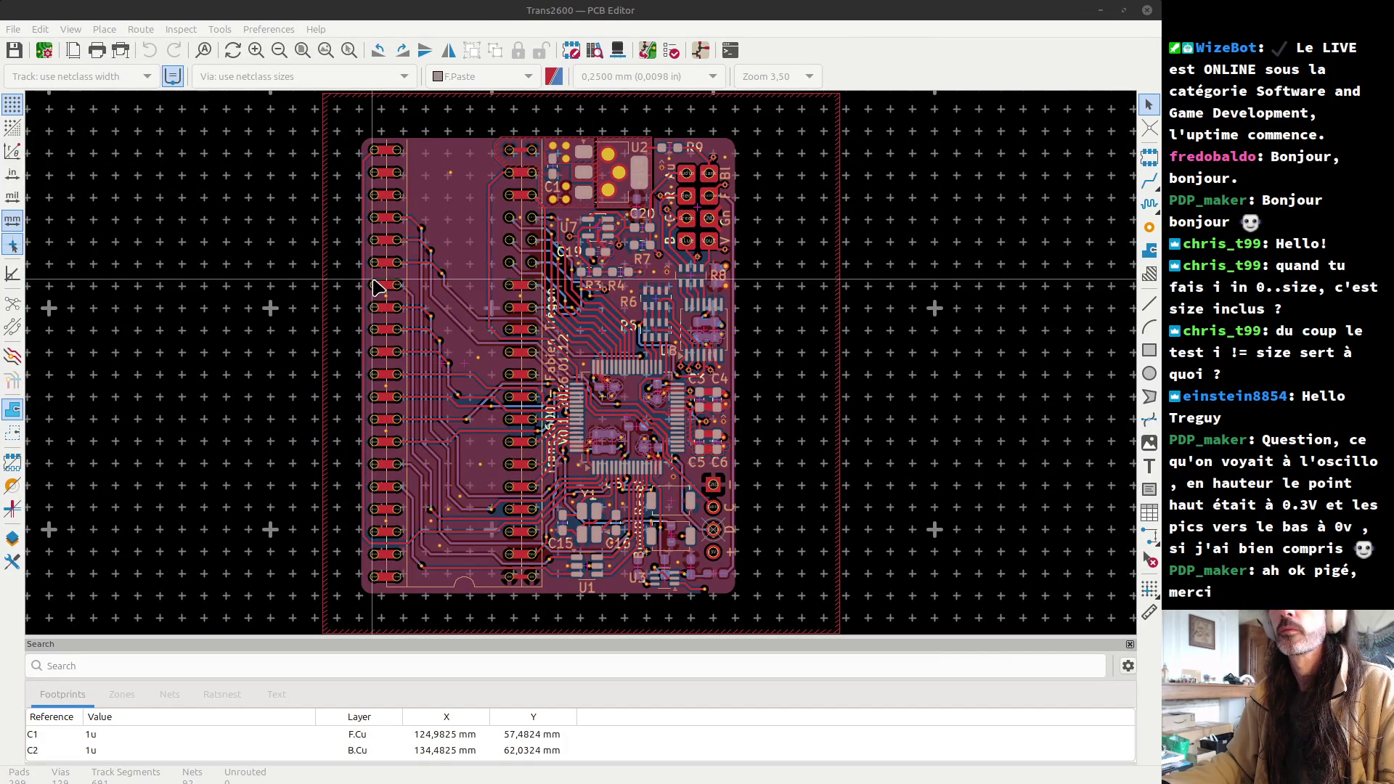
click(324, 297)
key(alt+3)
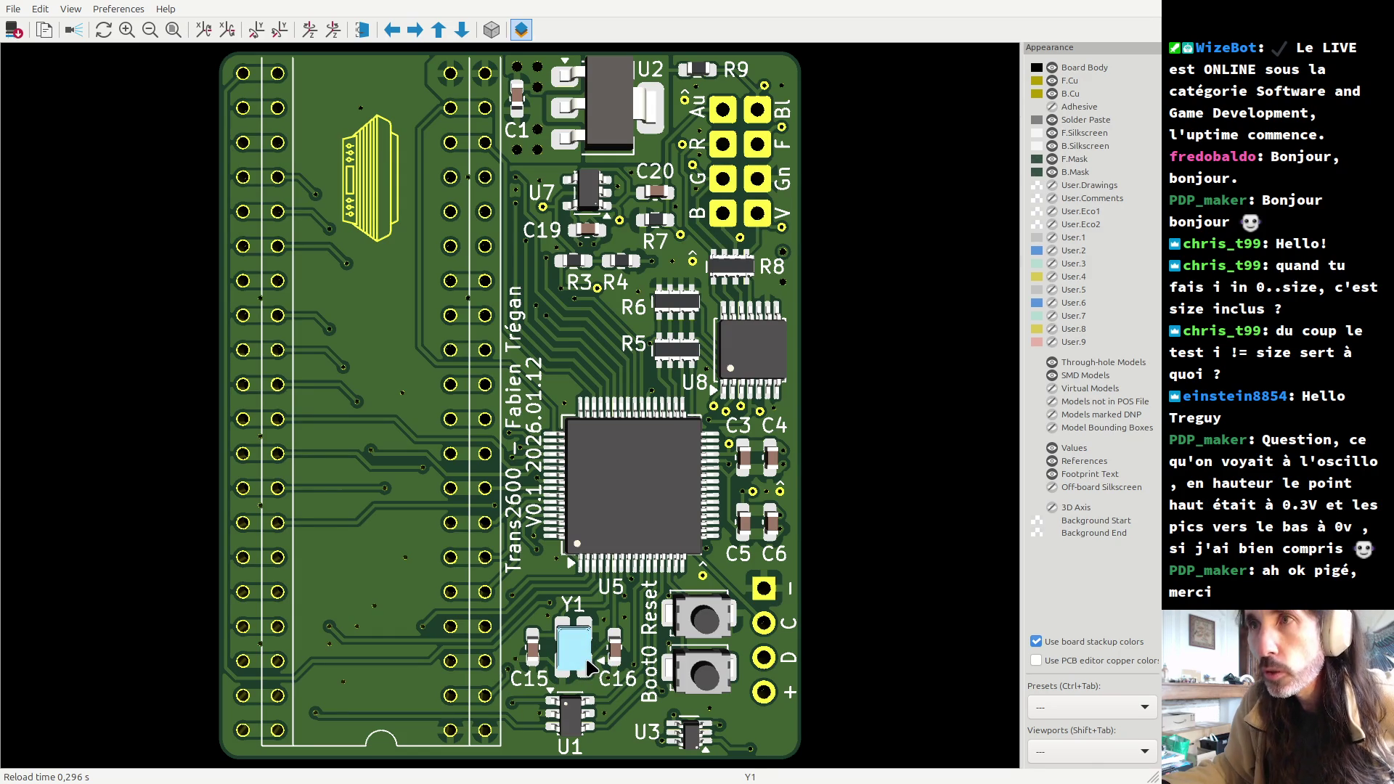
- Select crystal Y1 in the 3D view, centre on U5 and C3–C6, then return to the PCB Editor
click(587, 674)
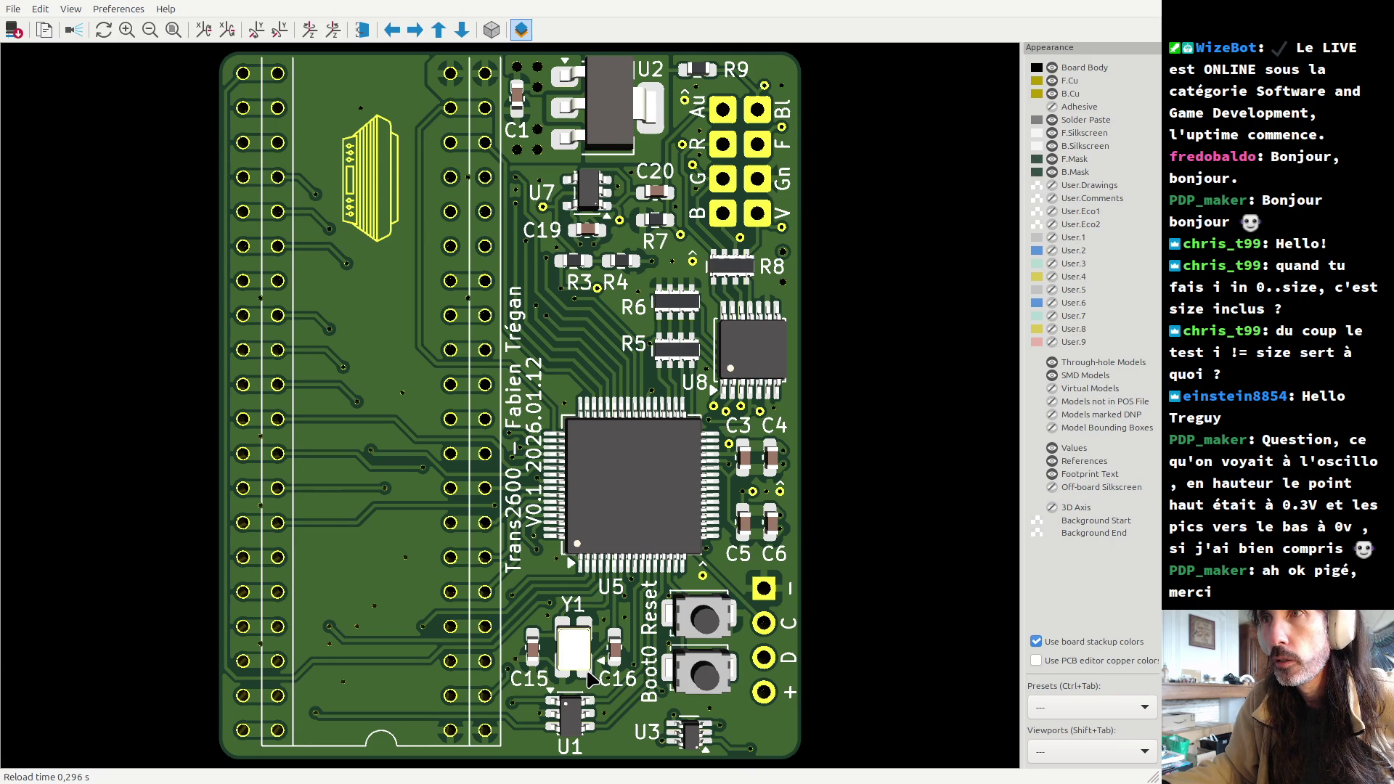
scroll(601, 677, up, 4)
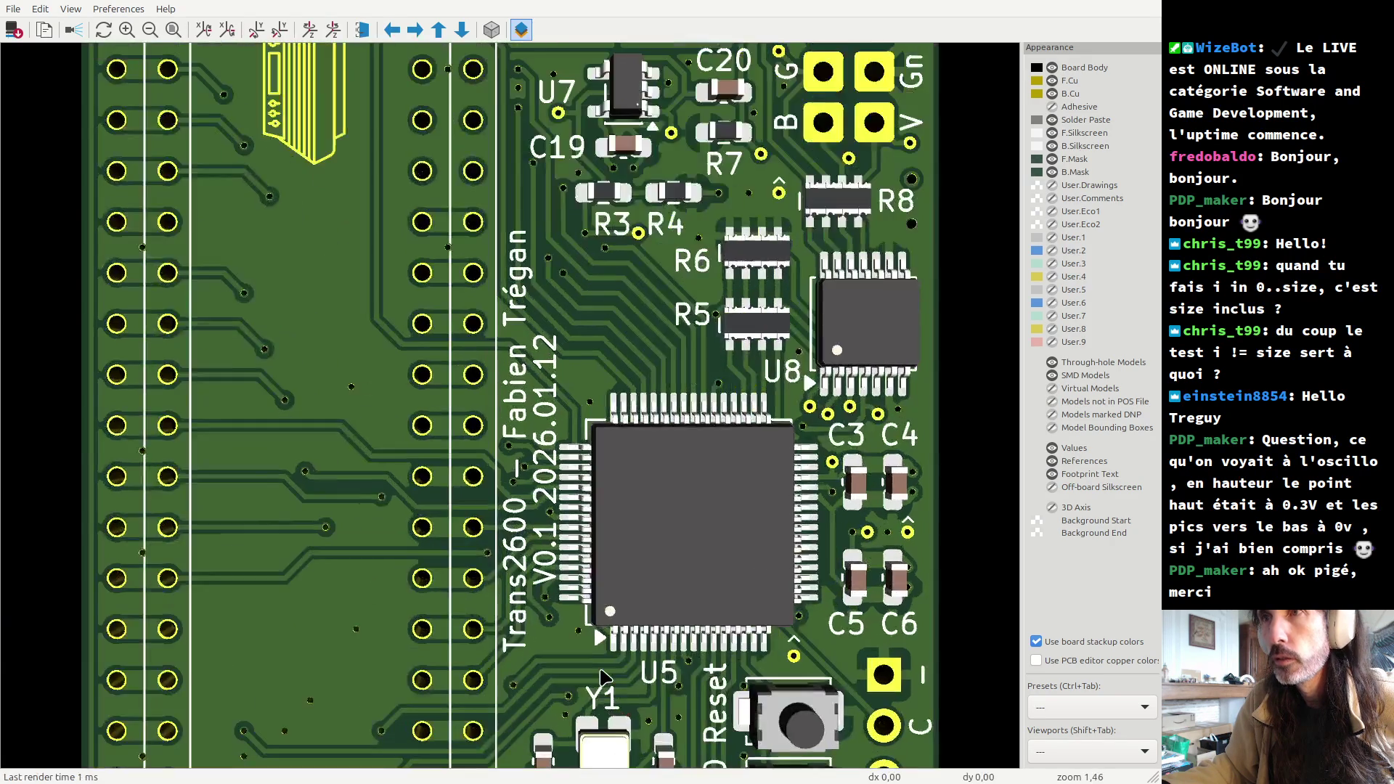
middle_drag(479, 653, 297, 470)
shift+scroll(294, 468, down, 3)
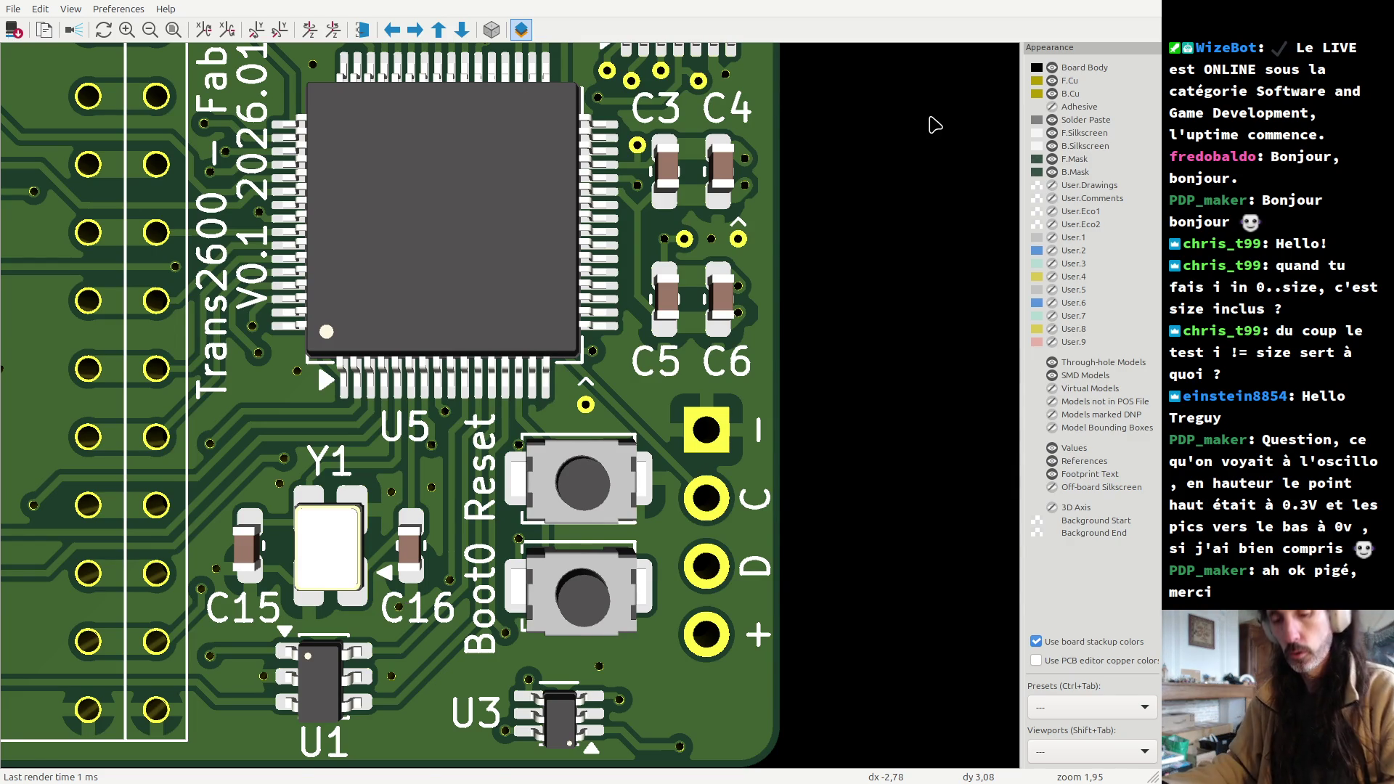
key(alt+Tab)
- Highlight the Net-(U5-PF1) wire on Y1 pin 1 and show the matching board area
key(alt+Tab)
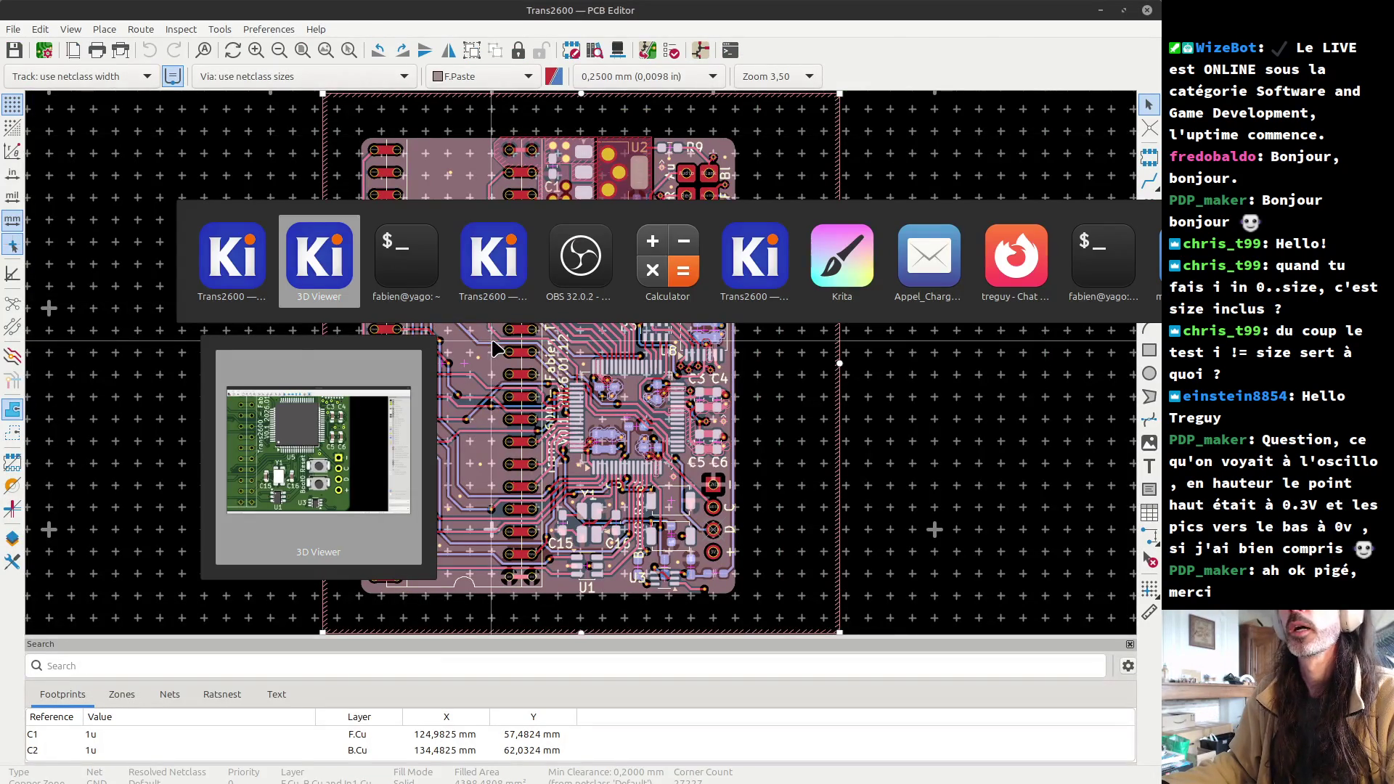
key(alt+Tab)
key(alt+Tab)
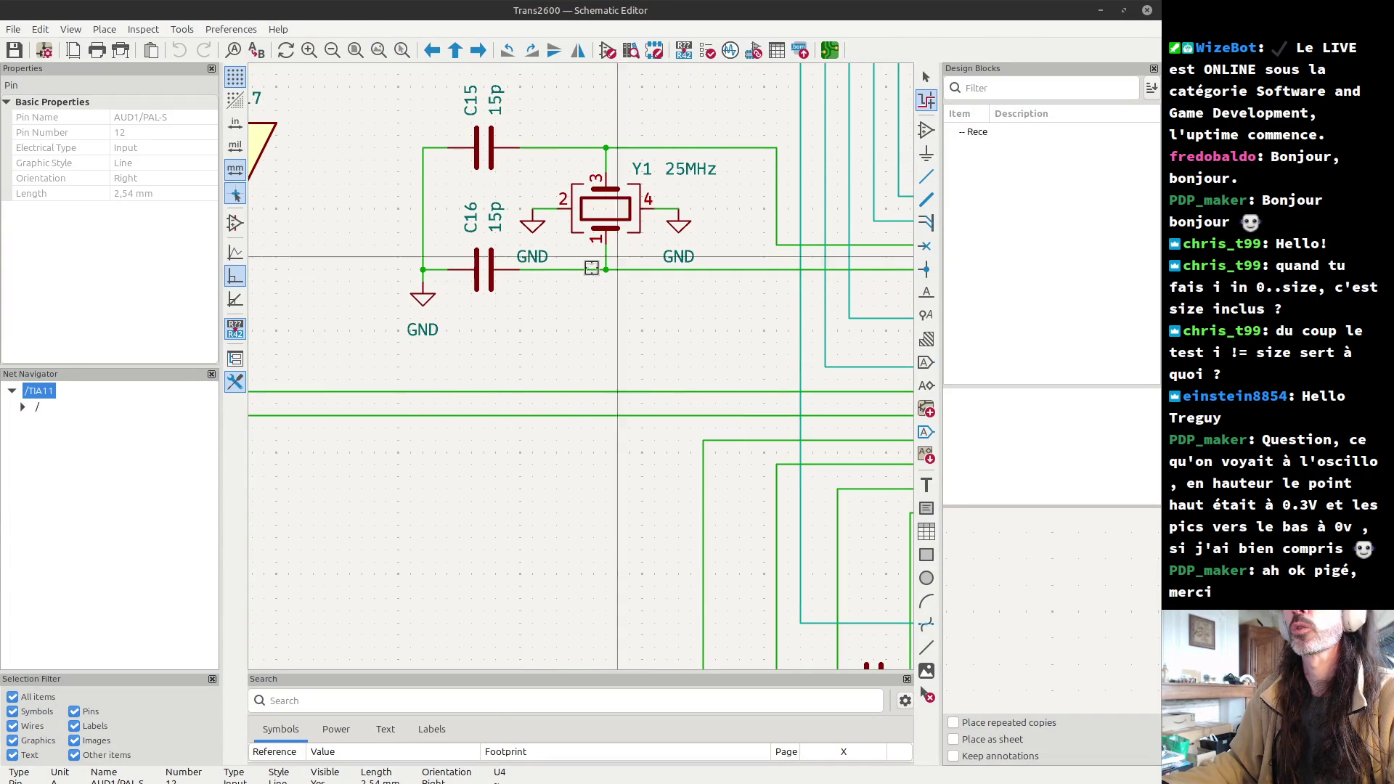
click(722, 270)
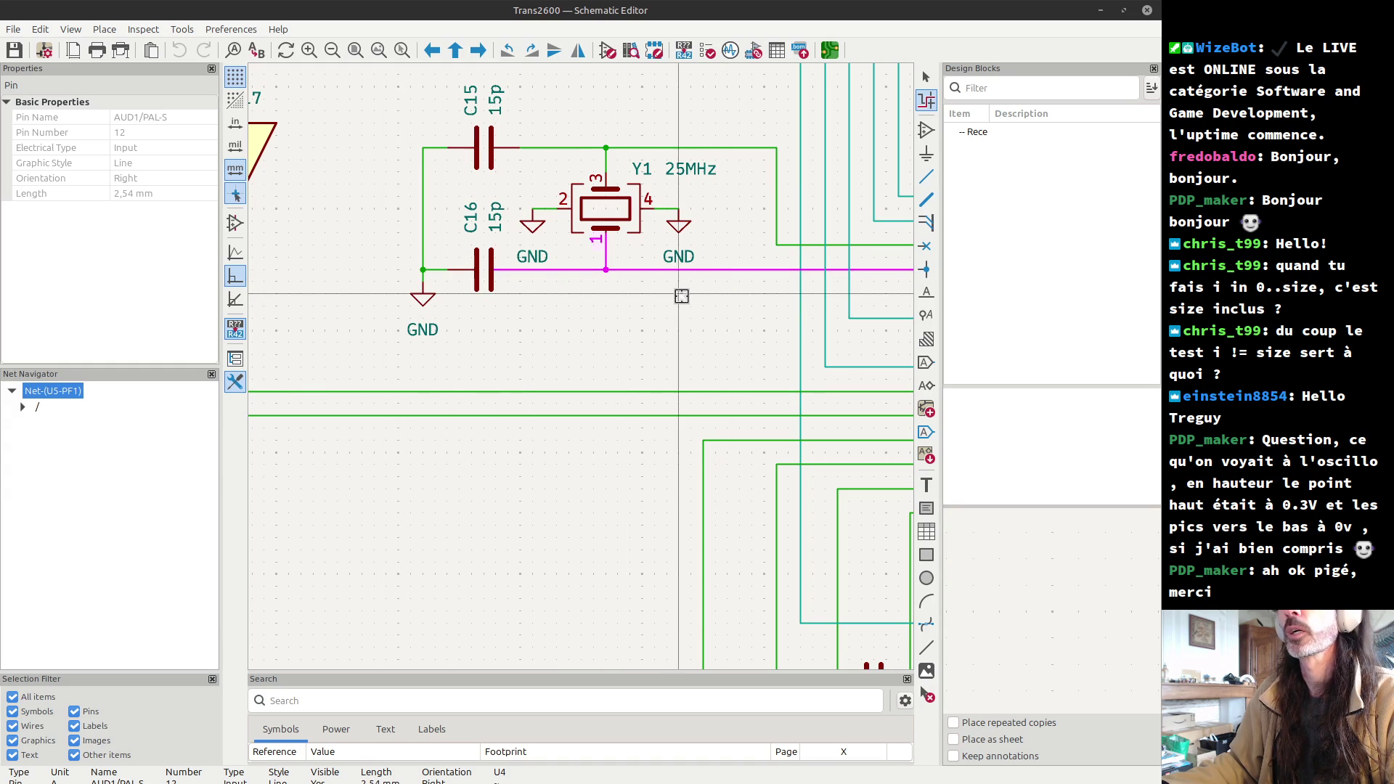
scroll(681, 296, down, 3)
scroll(626, 368, right, 2)
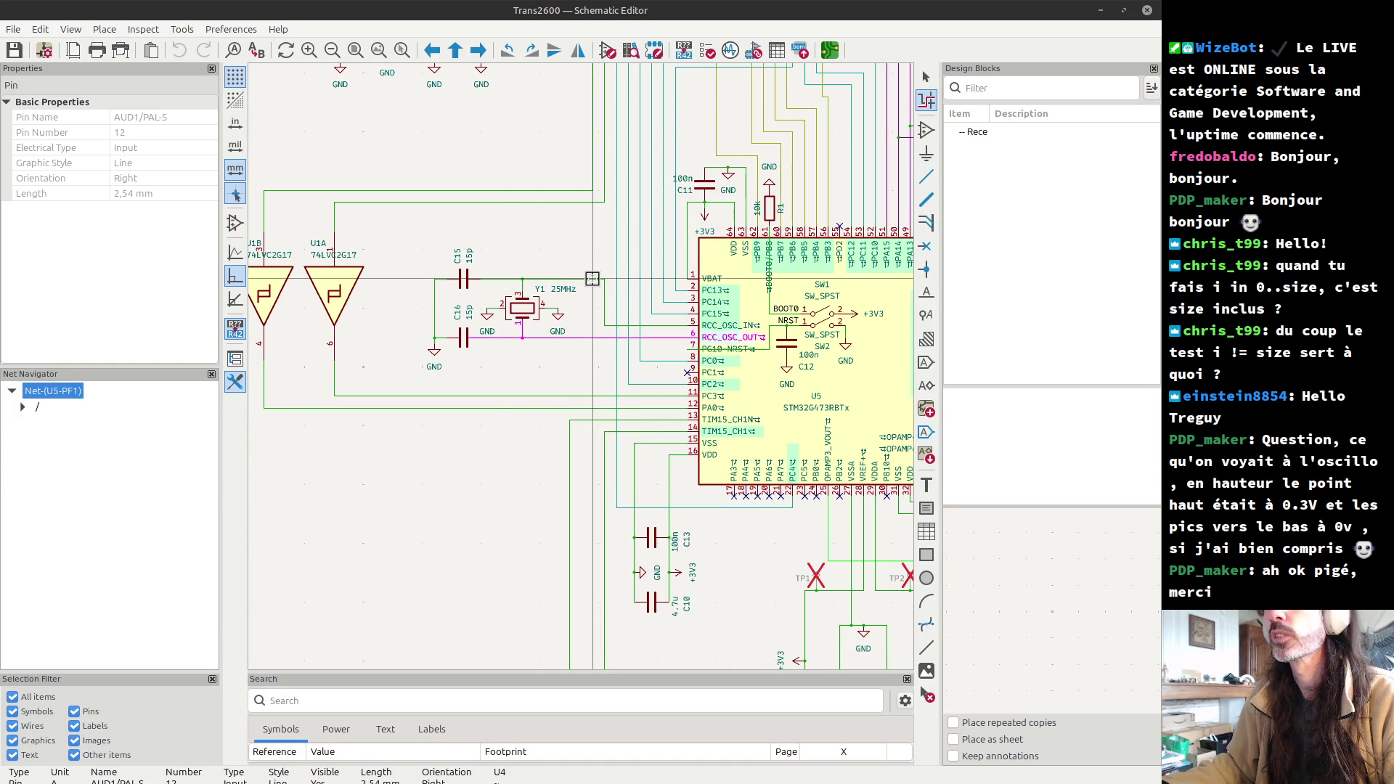
key(alt+Tab)
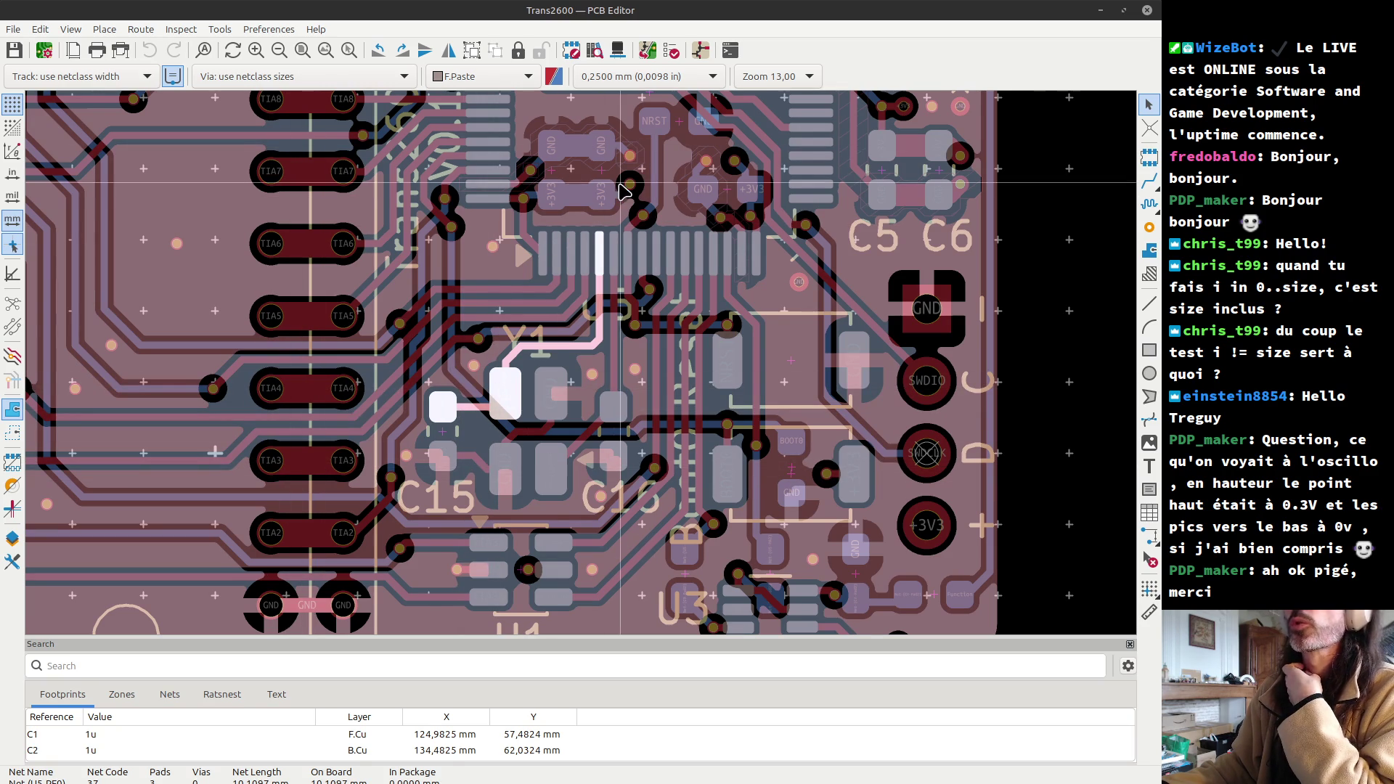
- Compare schematic and board around Y1, and select the wire from C16 to the crystal
key(alt+Tab)
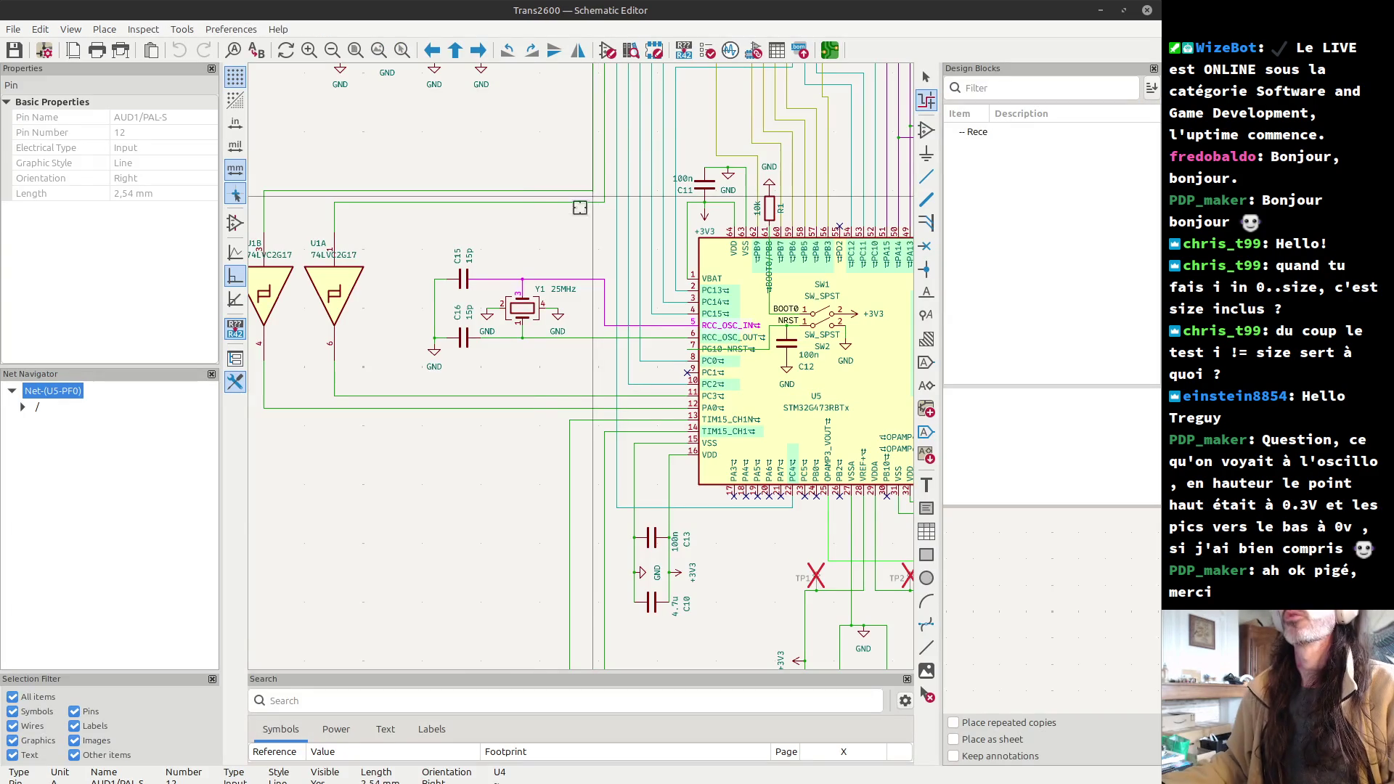
key(alt+Tab)
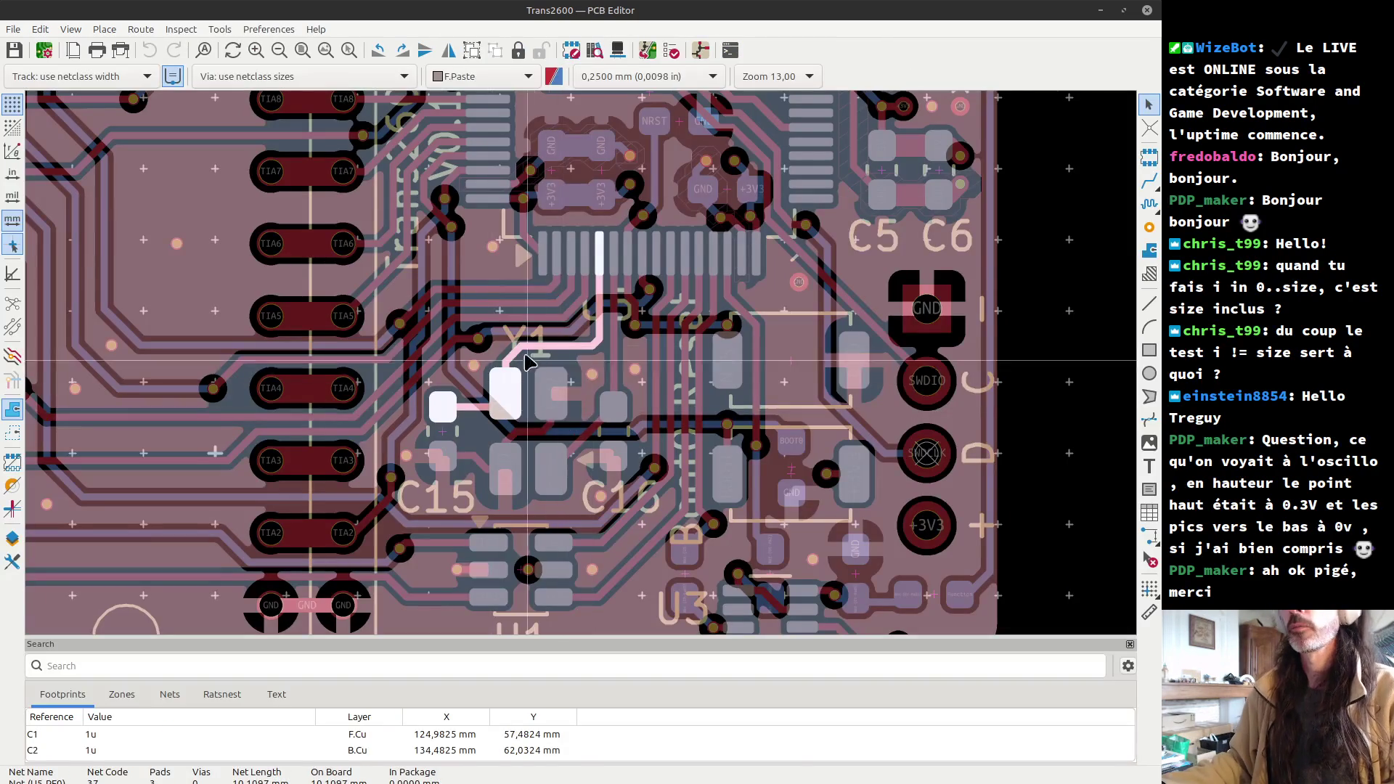
key(alt+Tab)
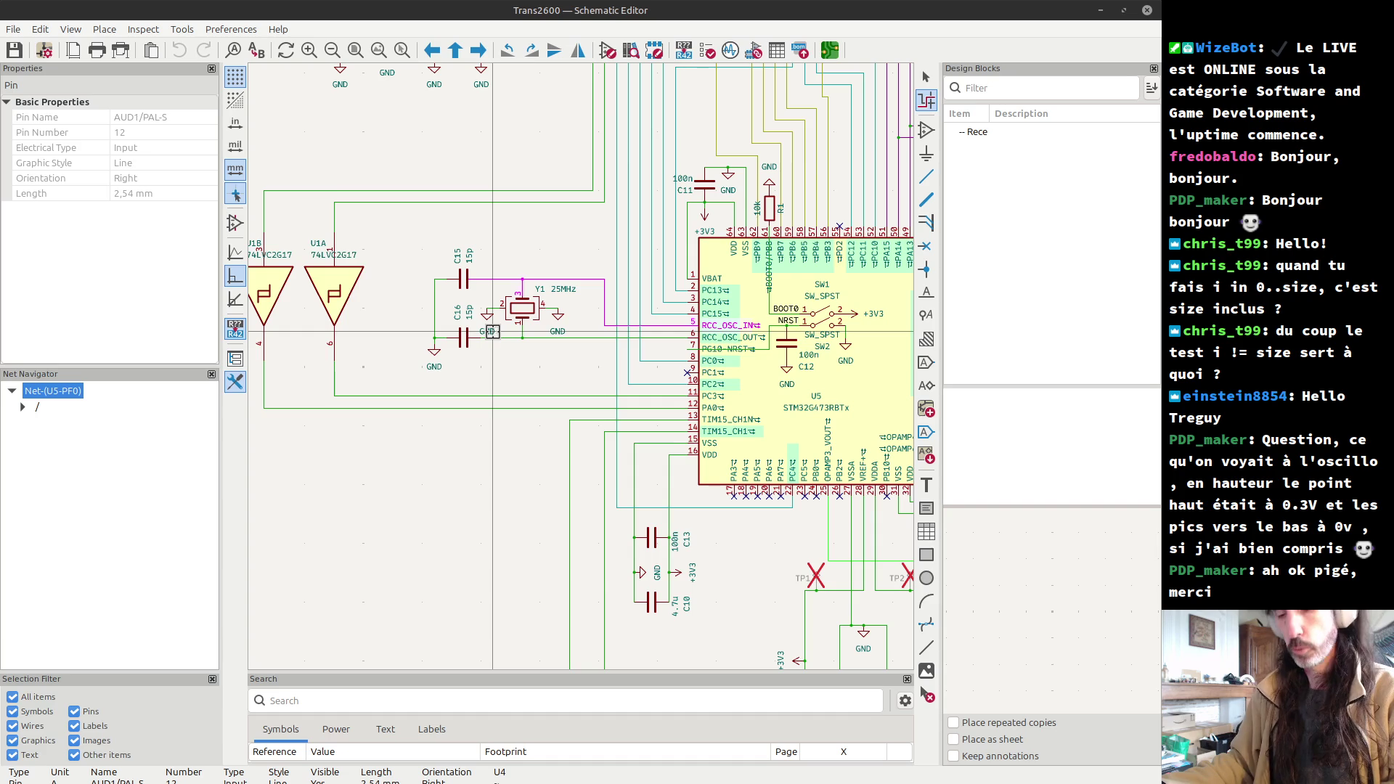
click(521, 337)
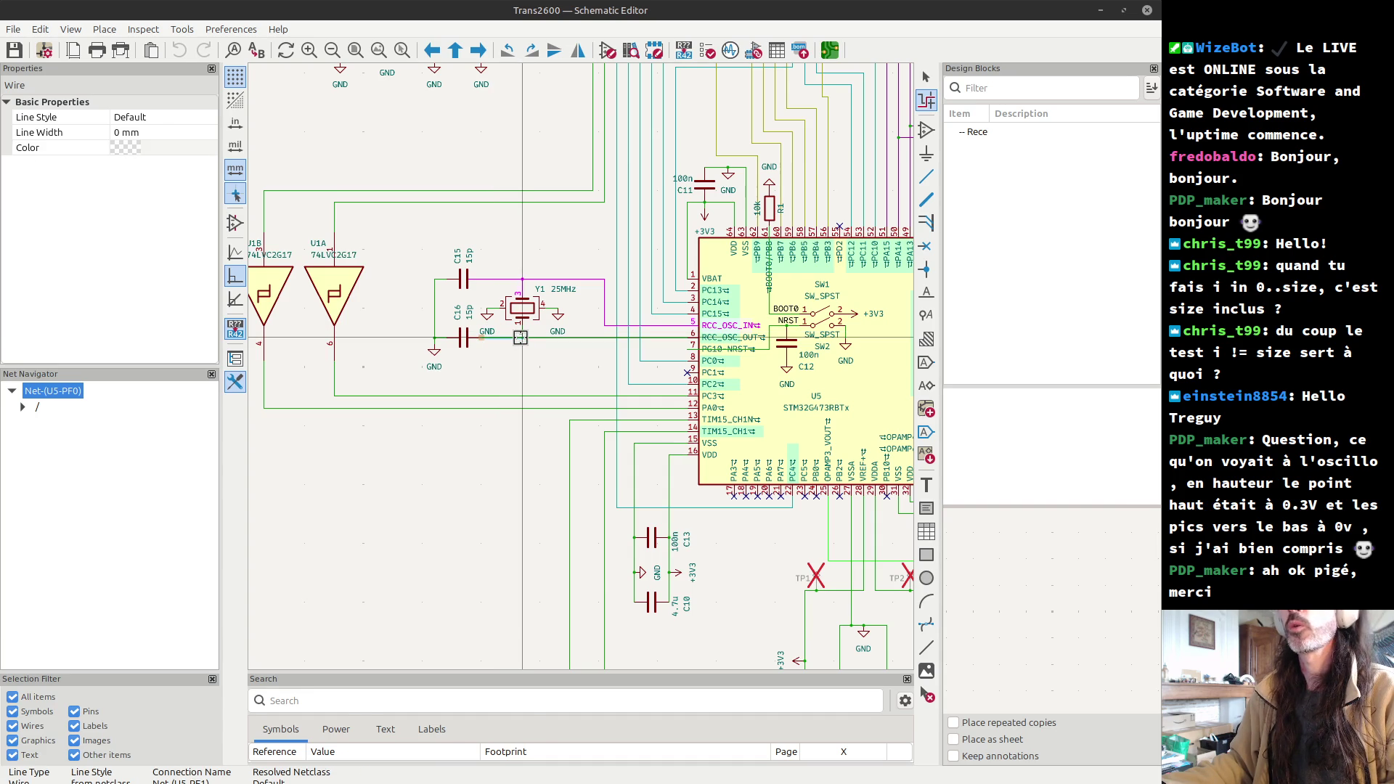
- View the Y1 area of the board in 3D, then return to the schematic
key(alt+Tab)
key(alt+3)
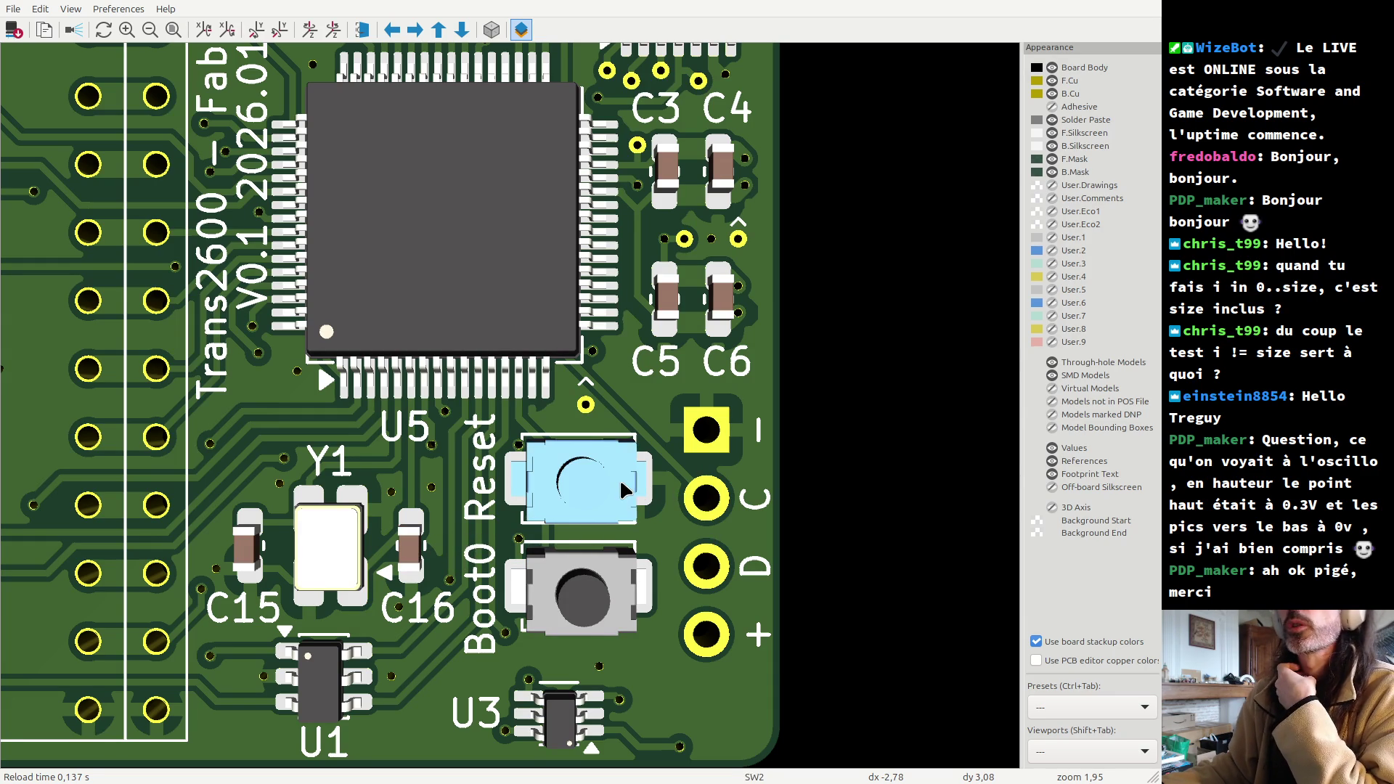
key(alt+Tab)
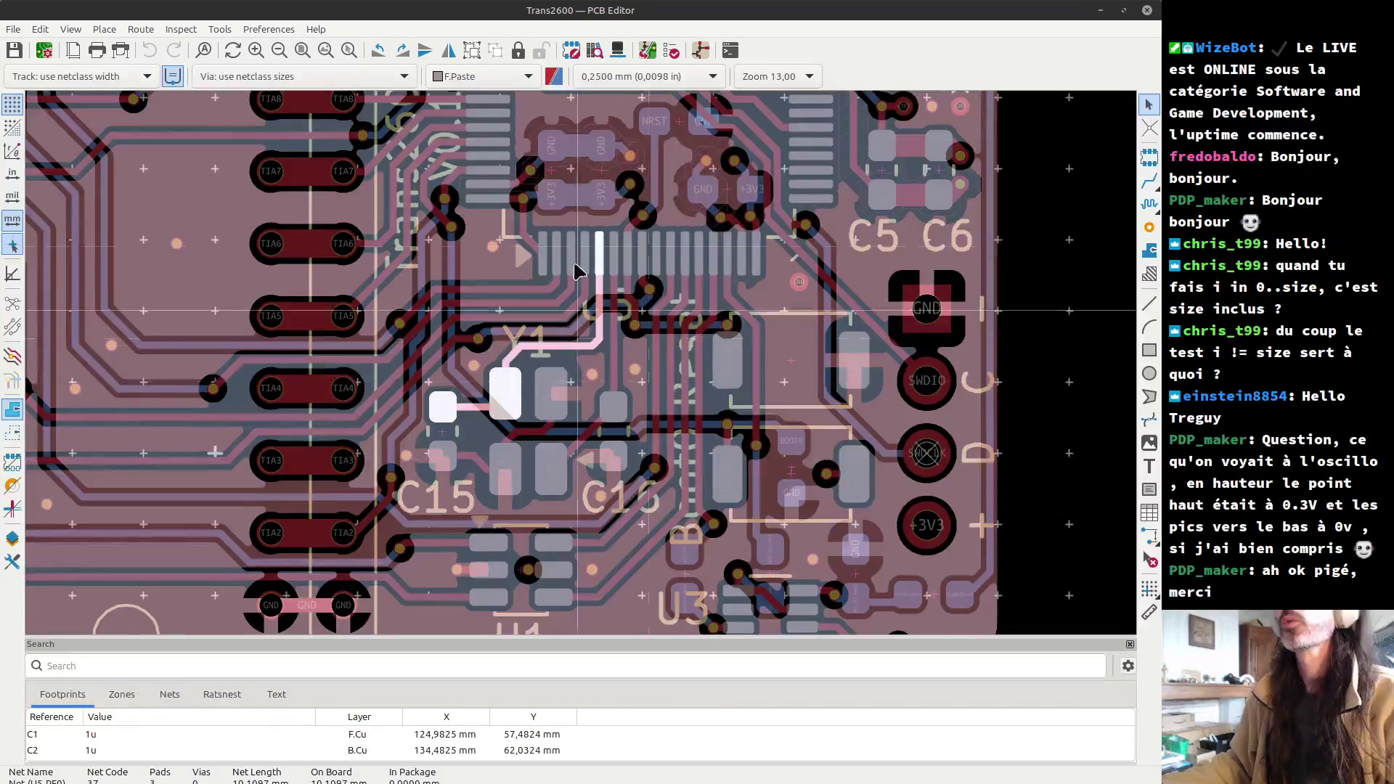
key(alt+Tab)
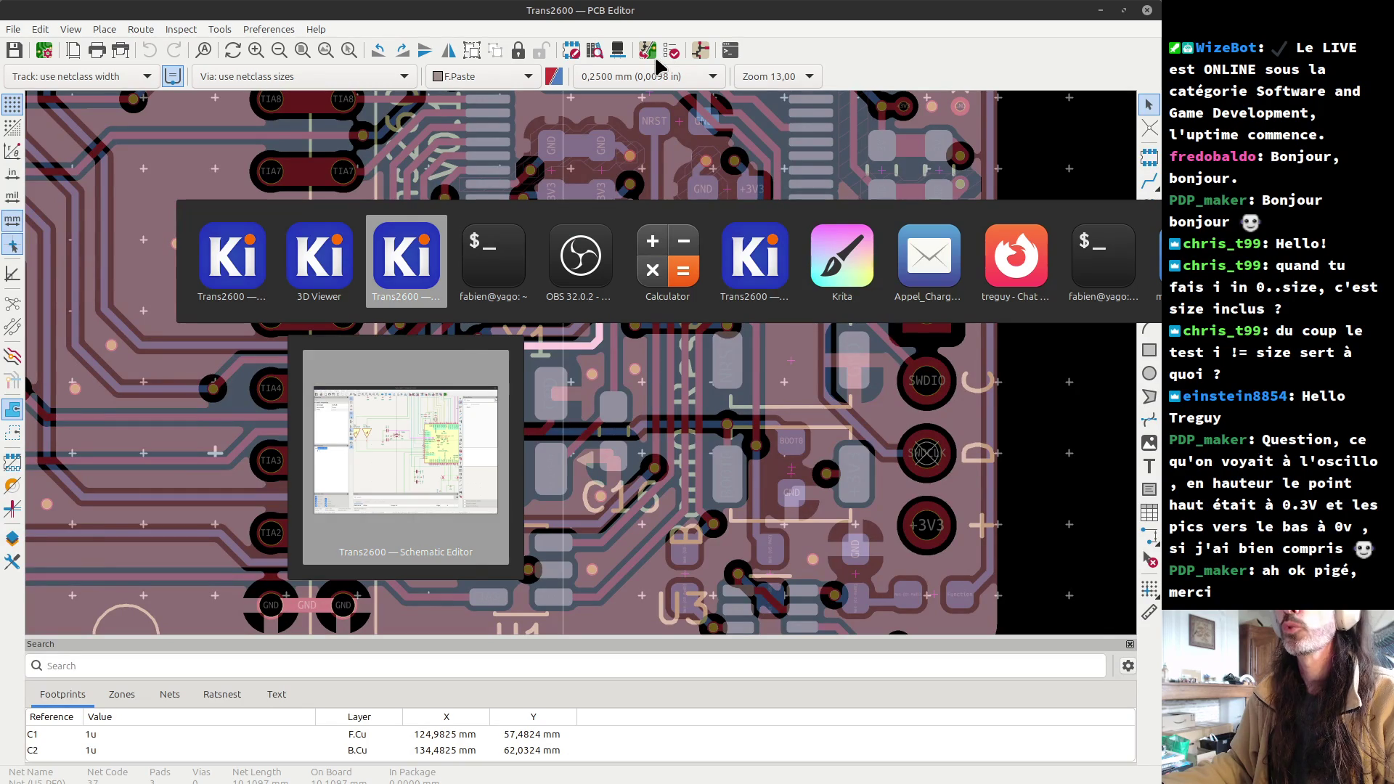
click(404, 261)
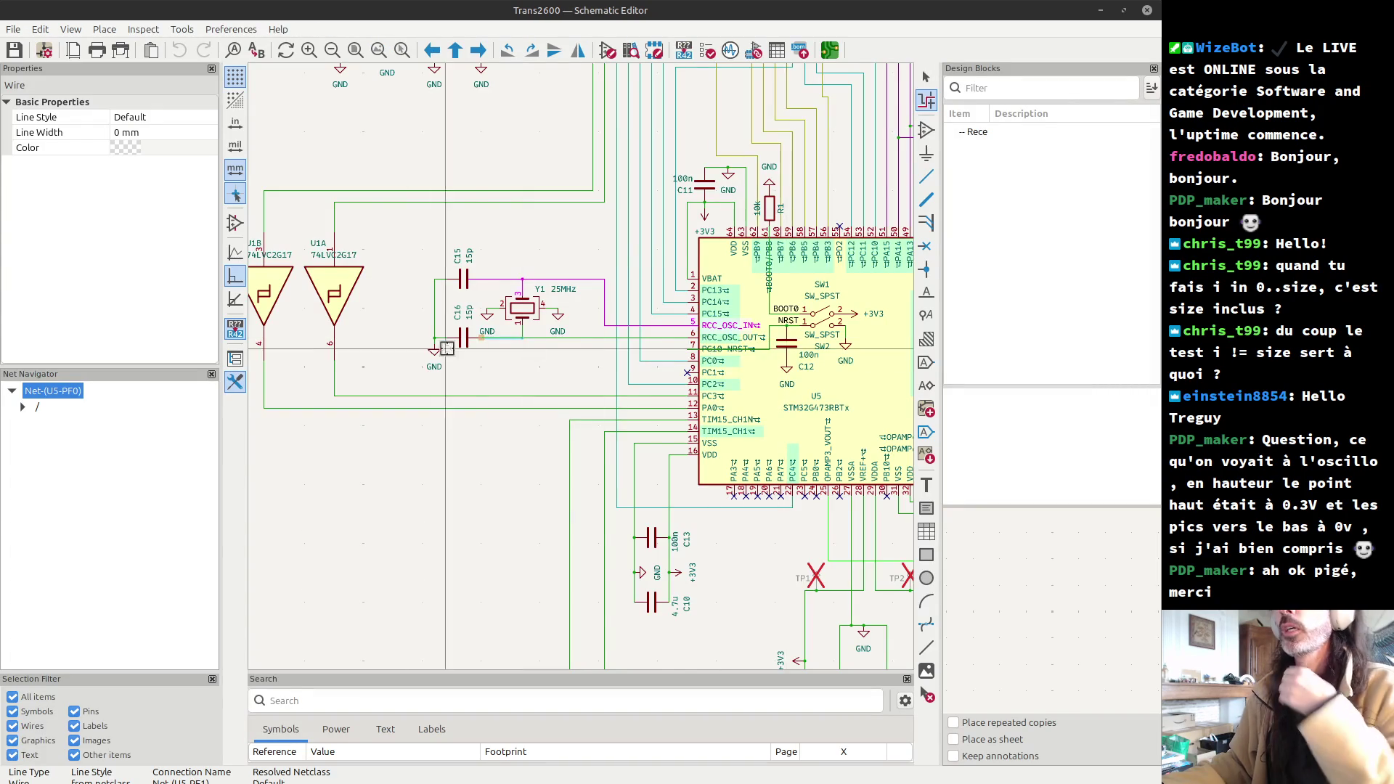
- Zoom in on the crossed-out U4 connector's TIA pins, then switch to main_loop.s in VS Code
scroll(620, 242, up, 2)
scroll(620, 242, up, 4)
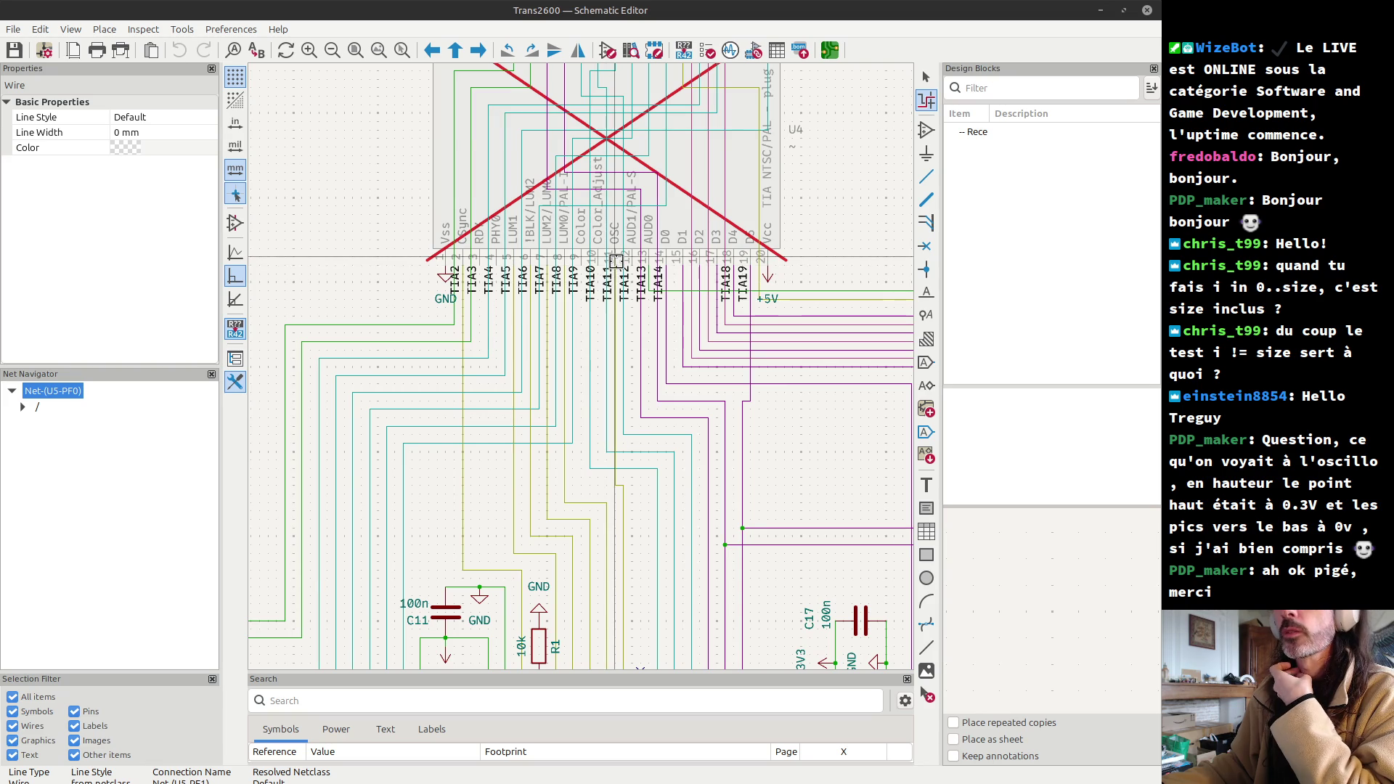
scroll(615, 257, down, 2)
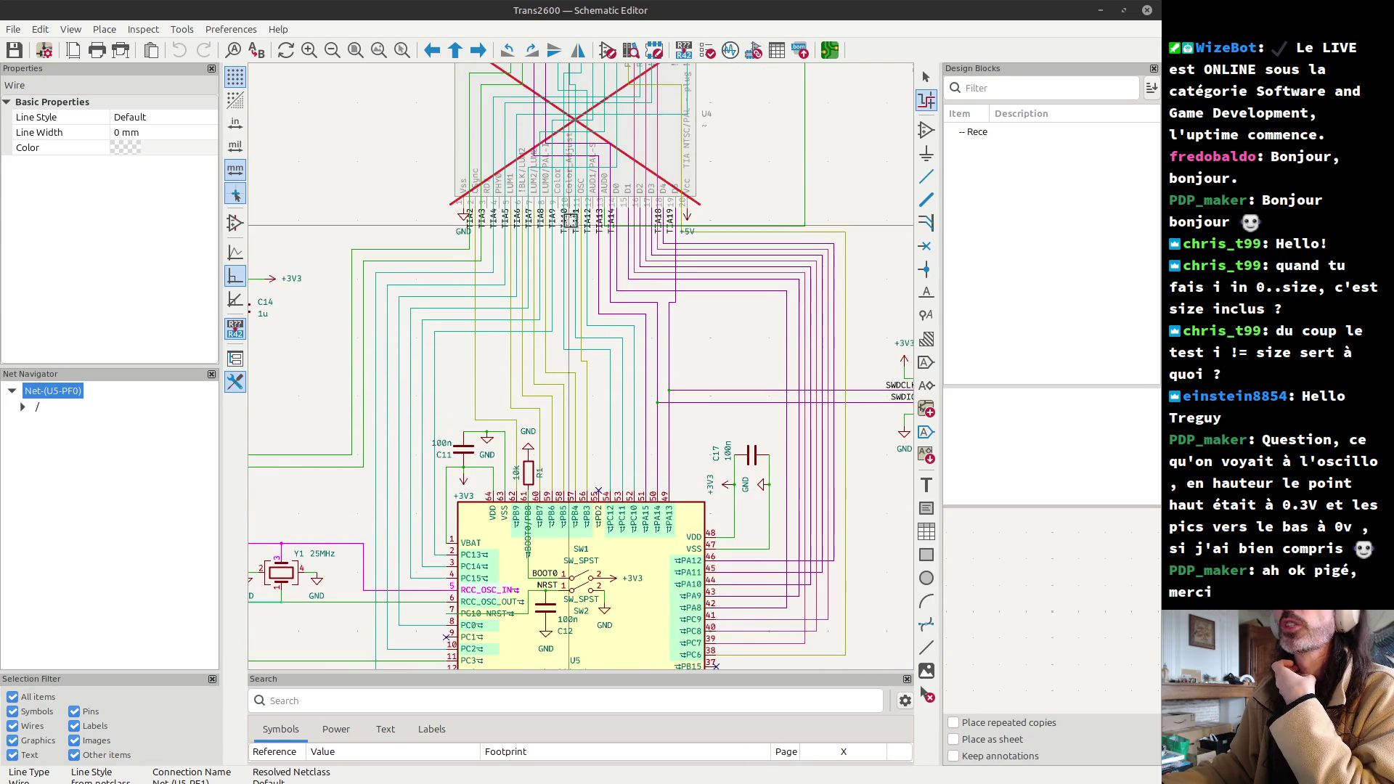
scroll(592, 174, up, 2)
scroll(582, 367, up, 2)
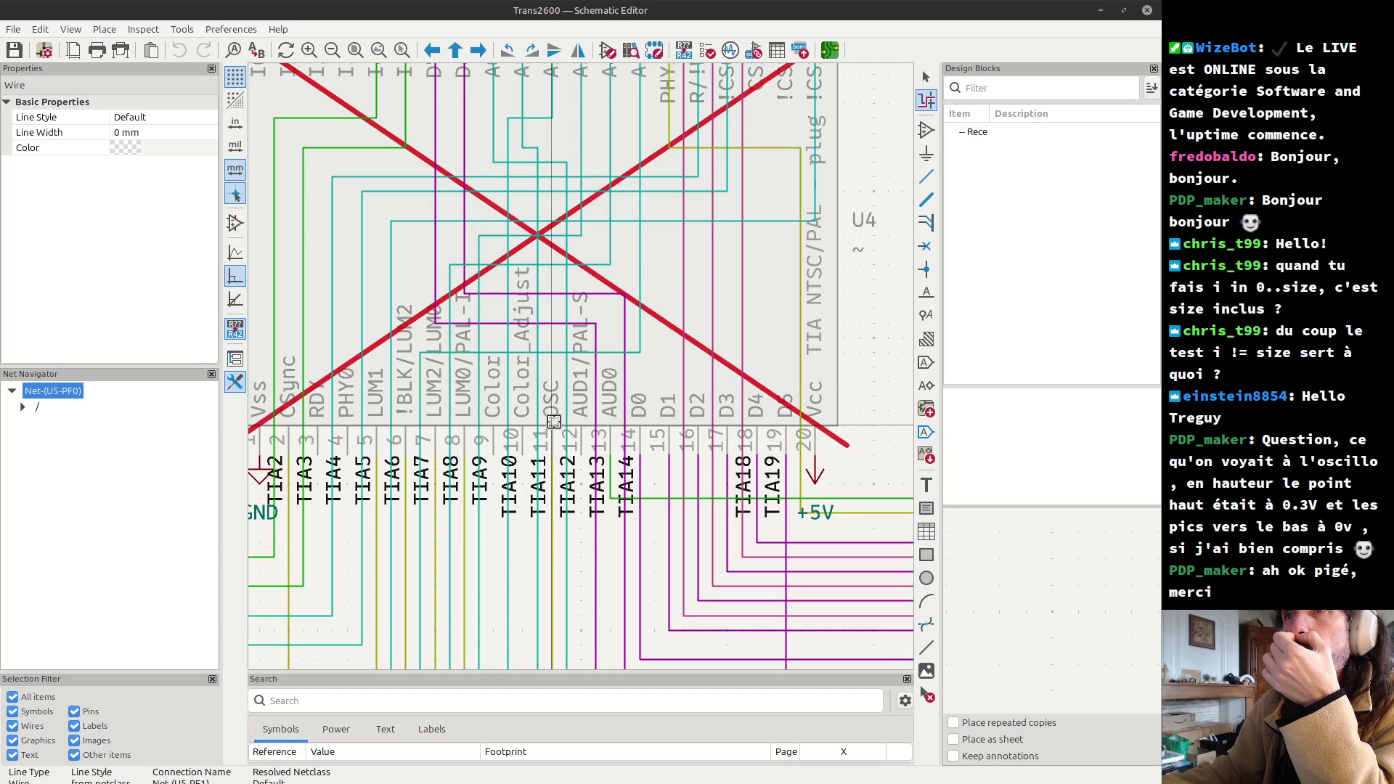
key(alt+Tab)
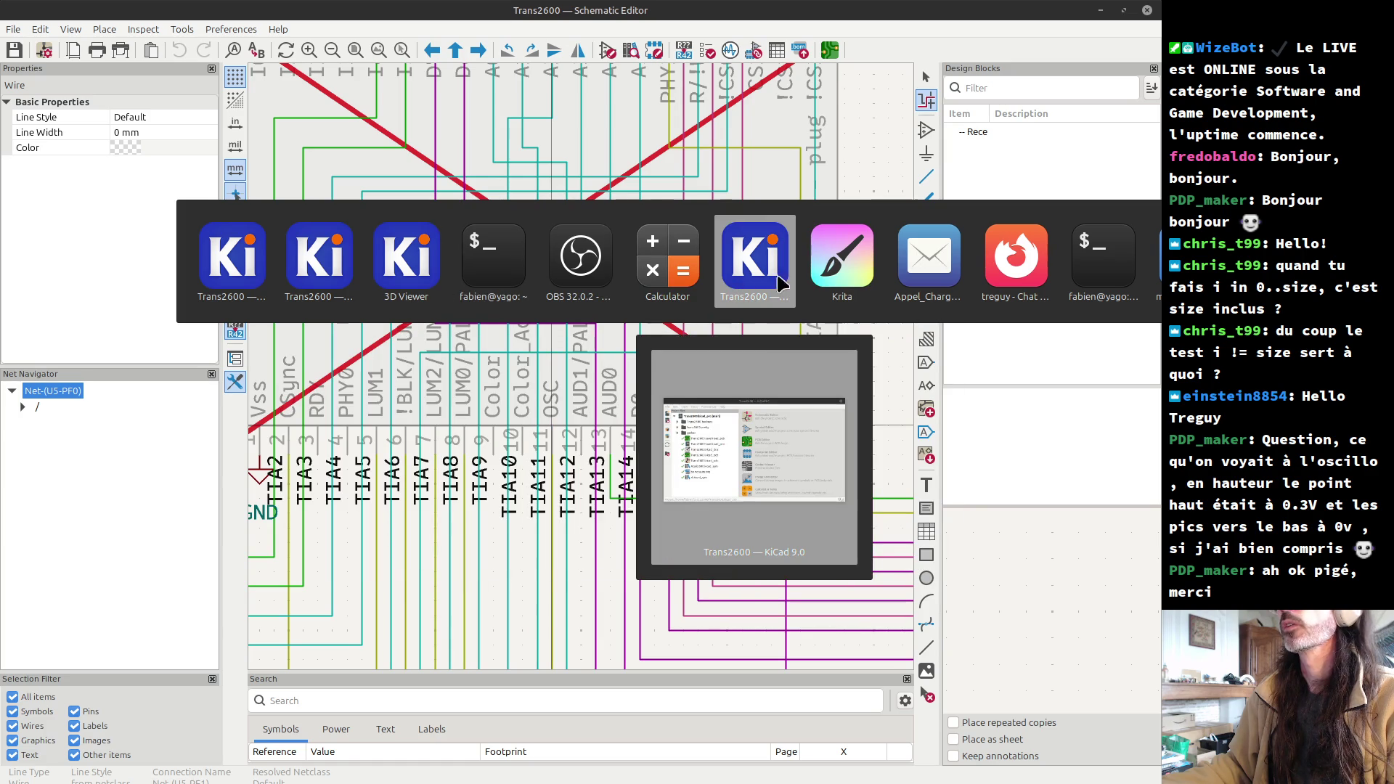
key(Tab)
key(Tab)
key(Tab)
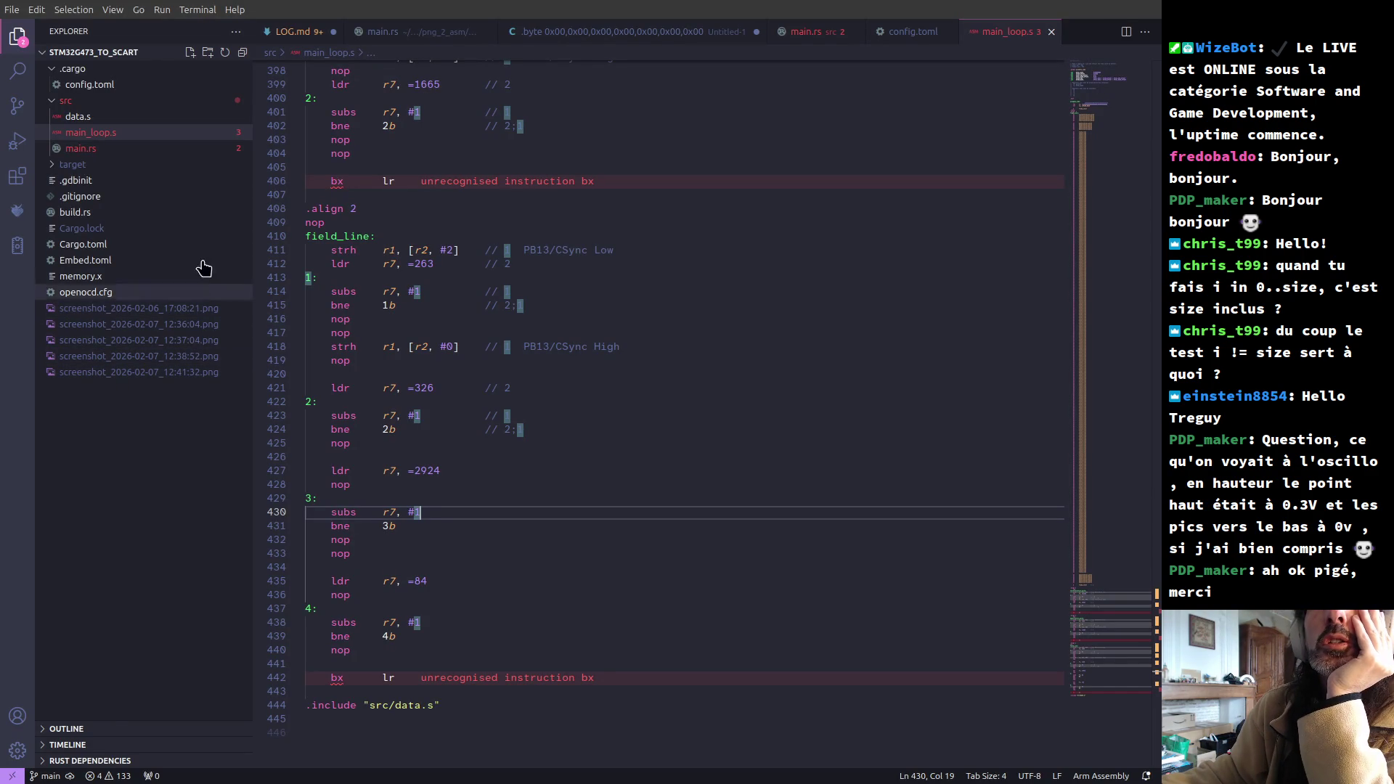
- Open LOG.md and enlarge its outline panel to list more headings
click(294, 33)
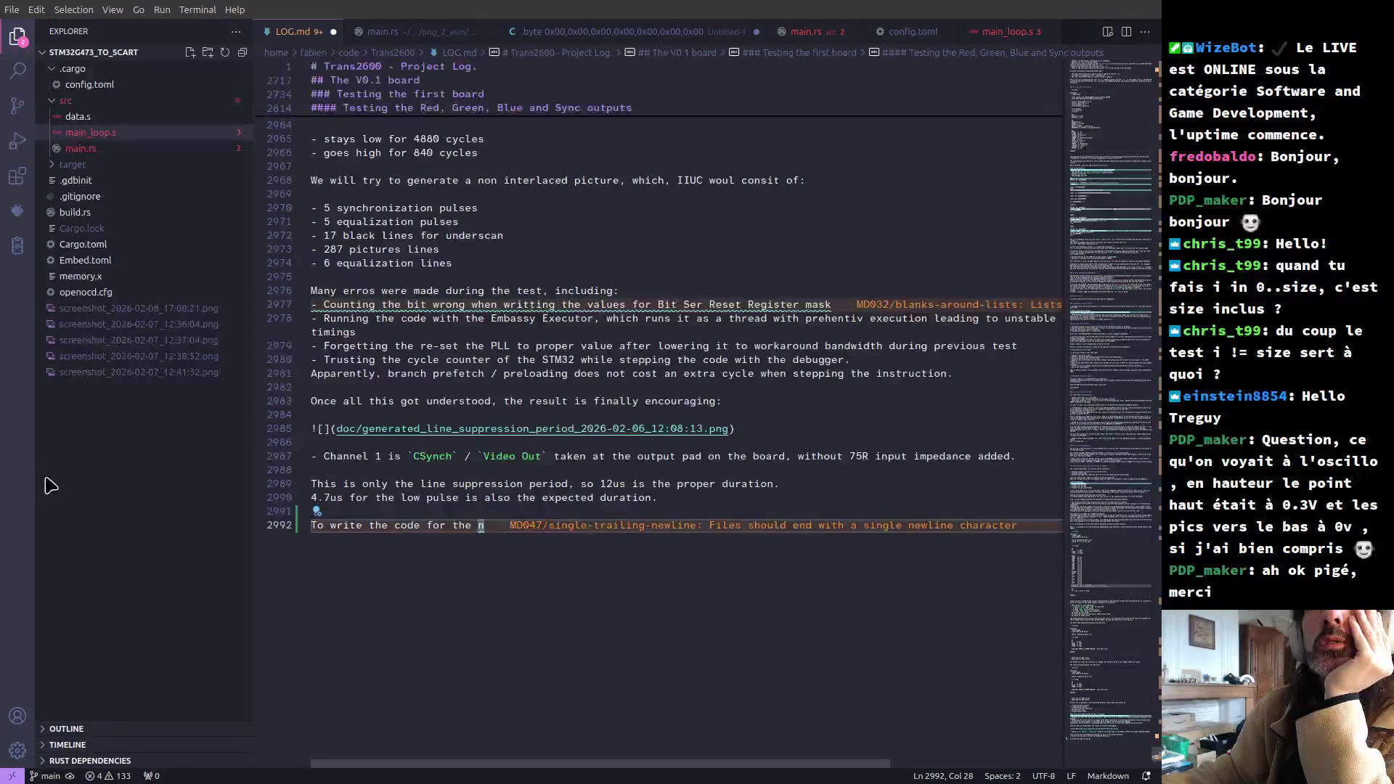
click(81, 732)
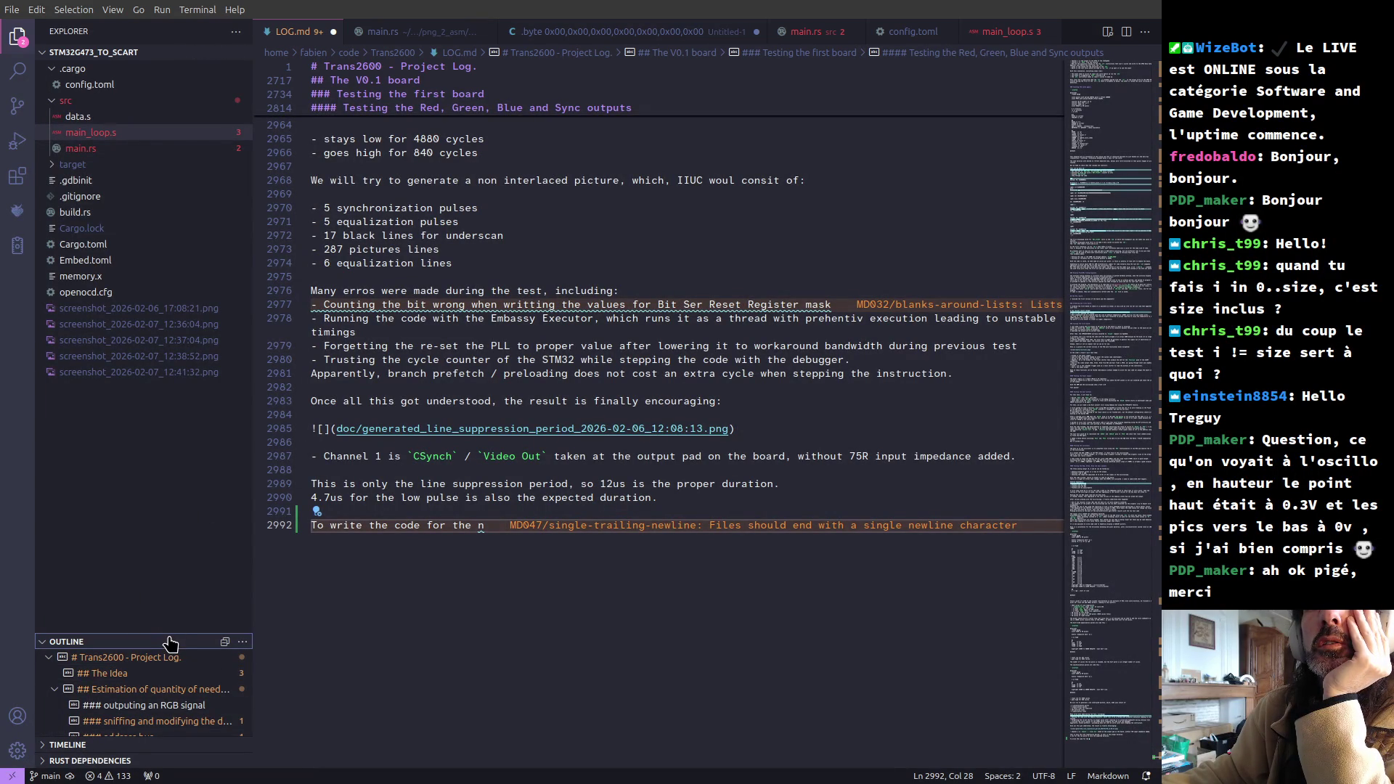
drag(170, 640, 174, 336)
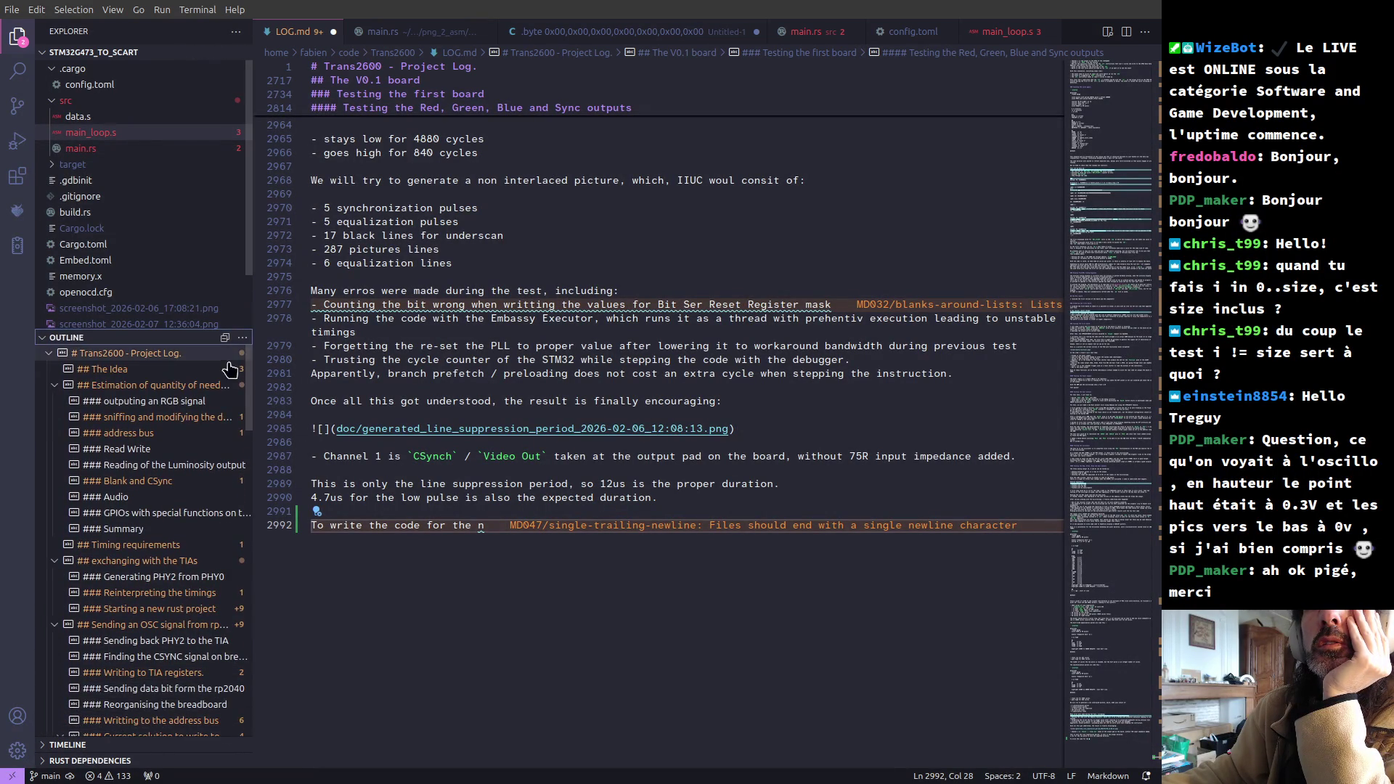
drag(249, 378, 249, 721)
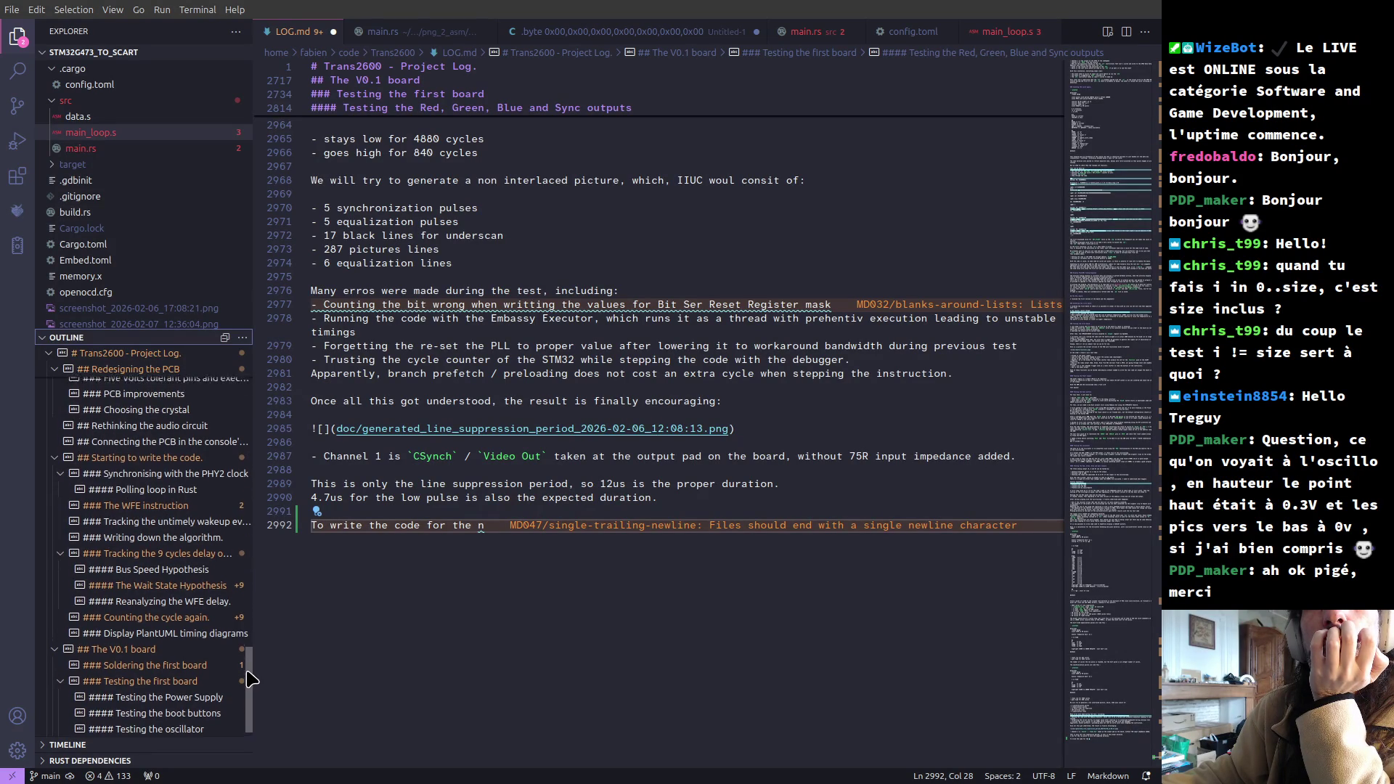
drag(249, 686, 249, 652)
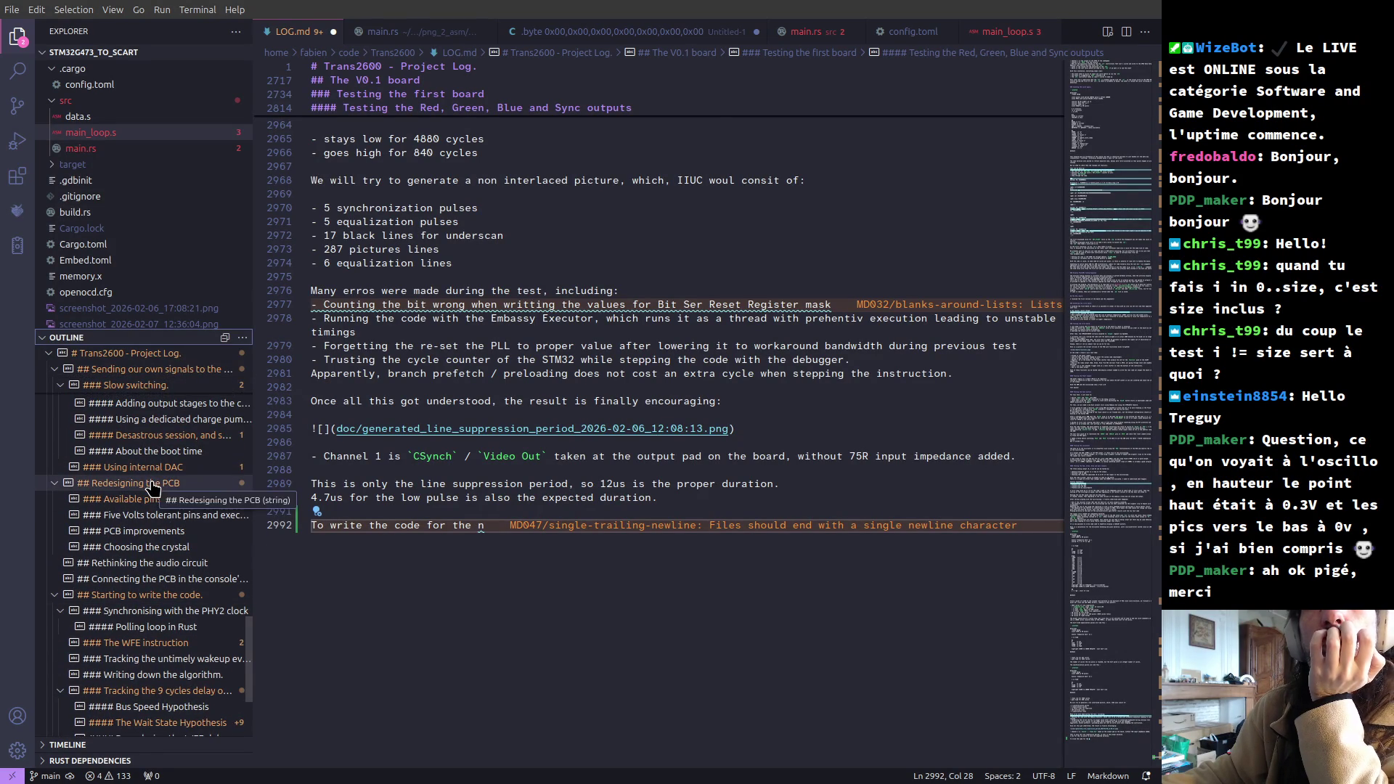
- Jump through the Redesigning the PCB, PCB improvements and IC socket sections of the log
click(152, 483)
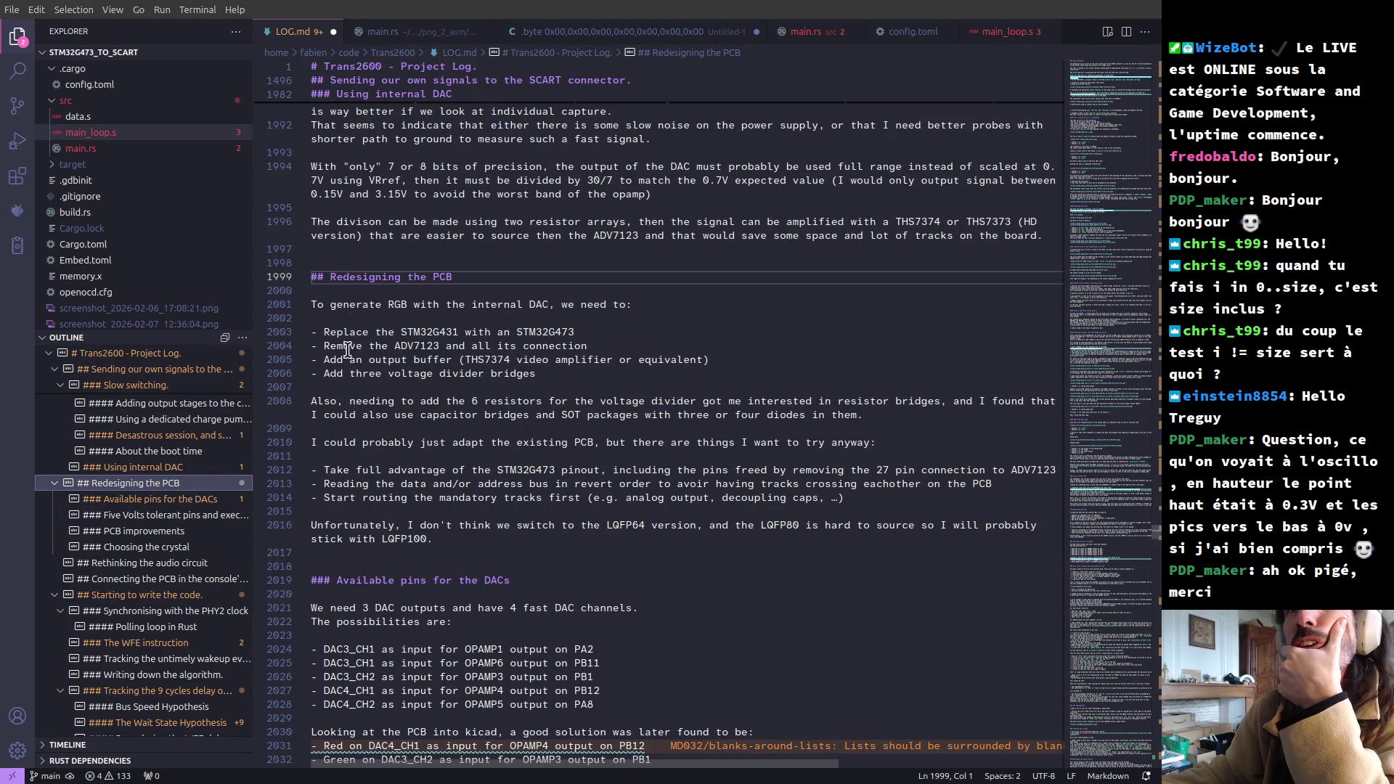
scroll(365, 428, down, 2)
scroll(365, 428, down, 3)
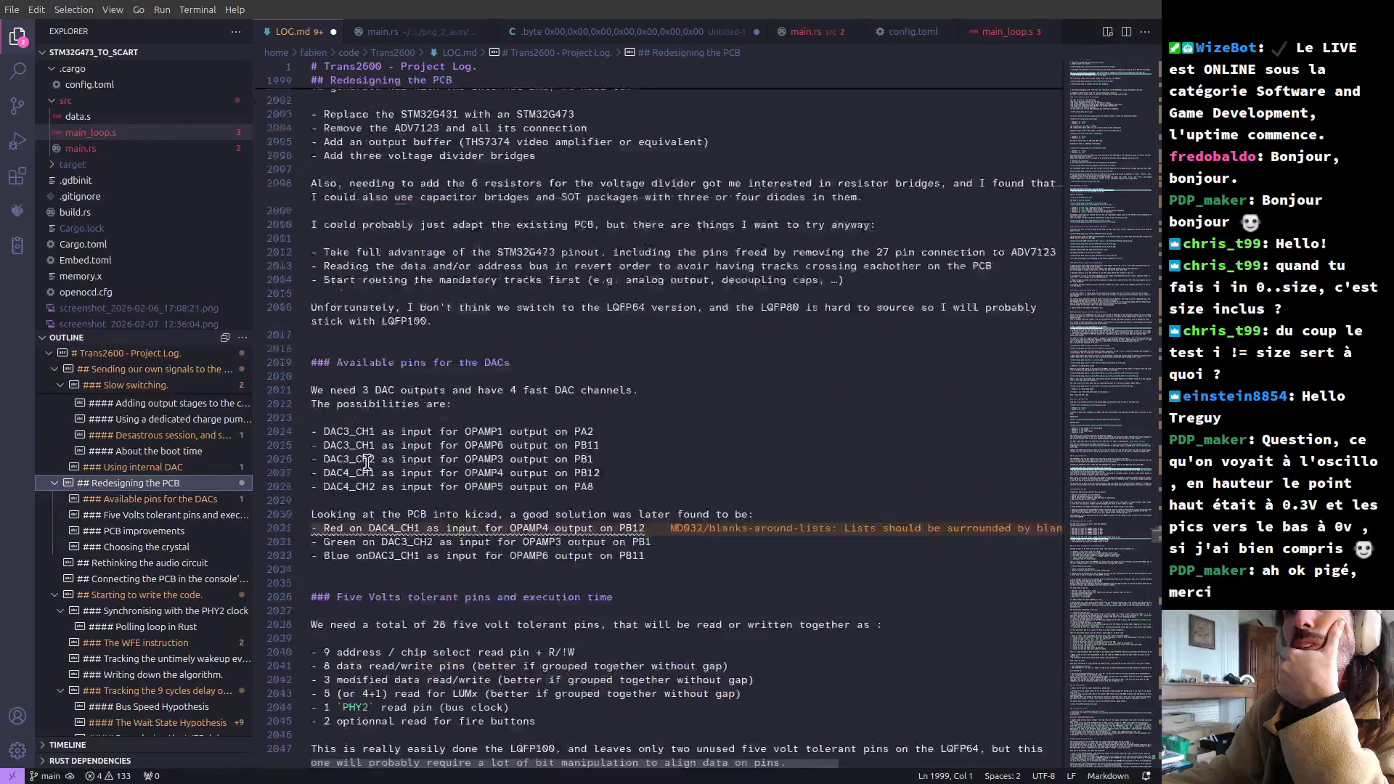
scroll(364, 428, down, 5)
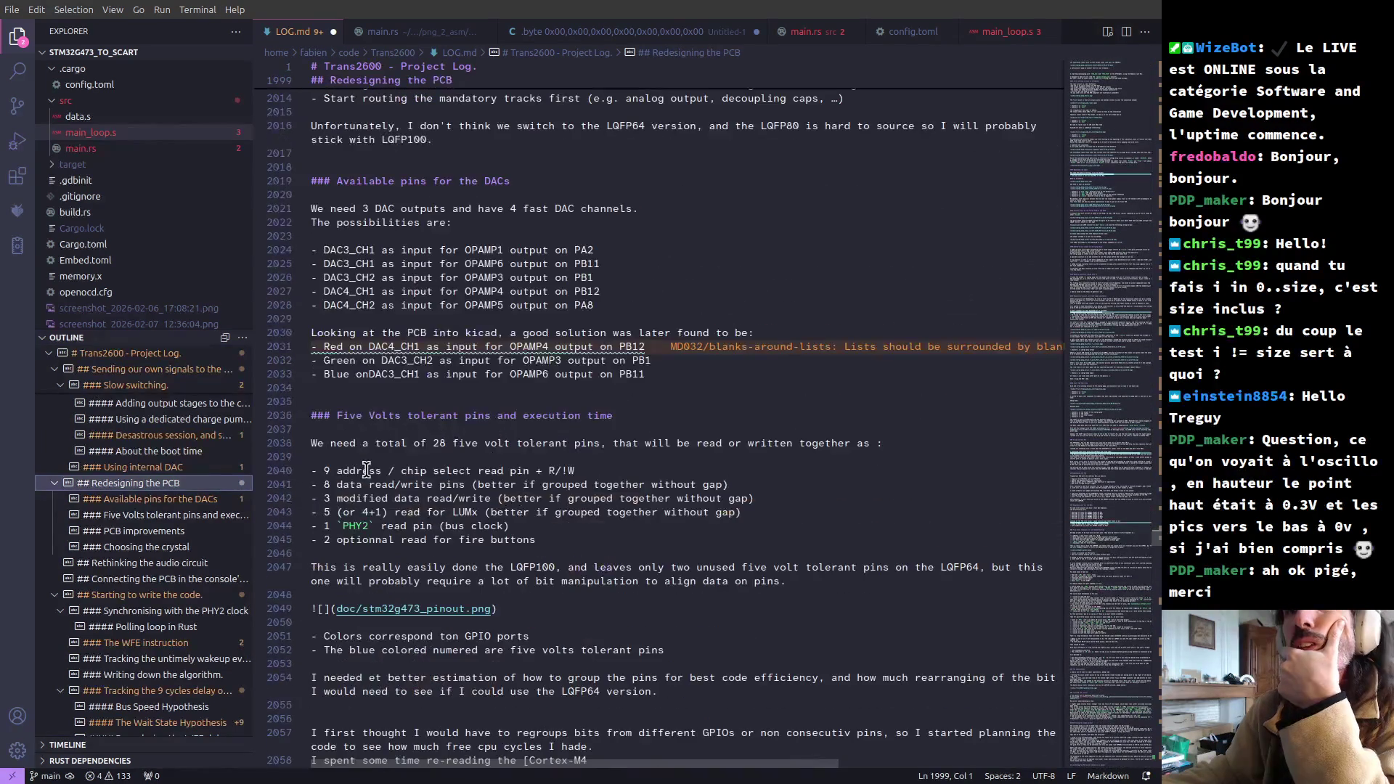
click(166, 532)
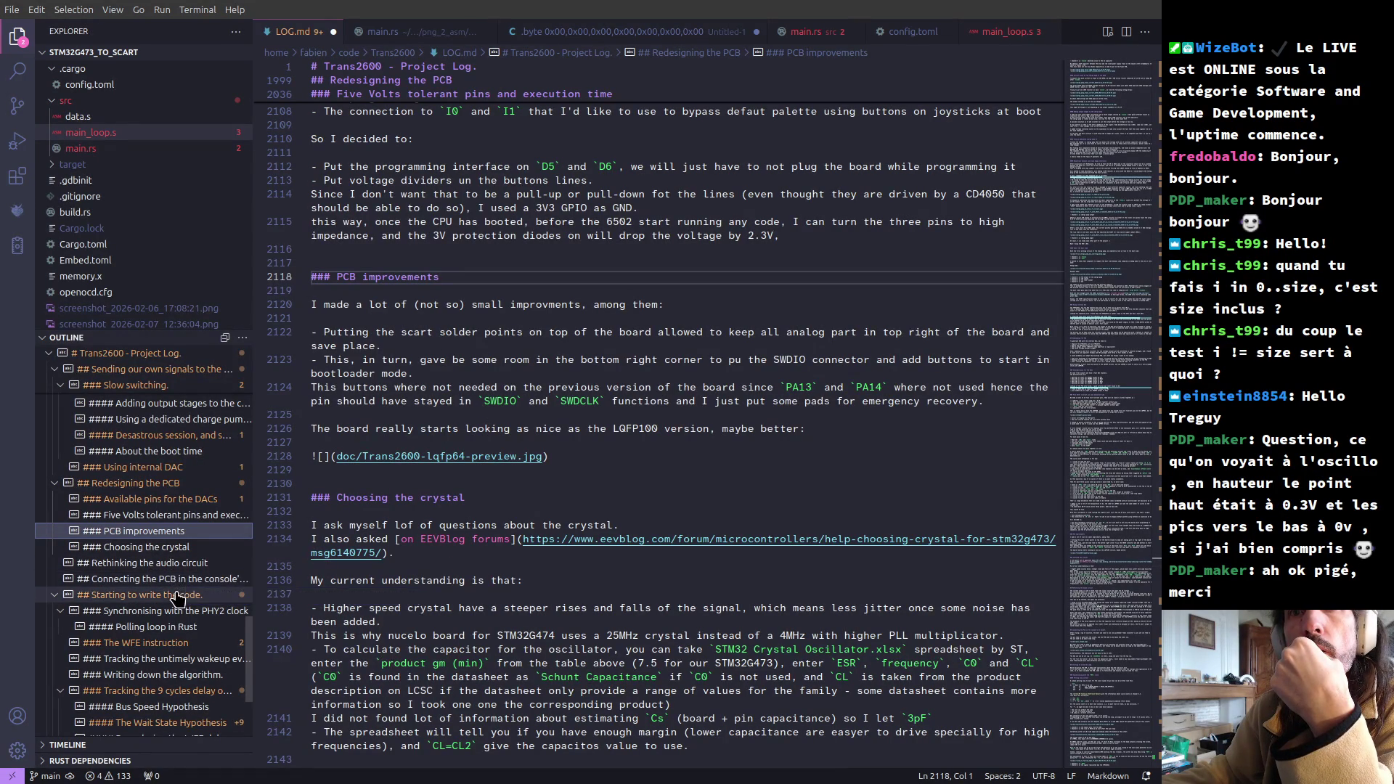
click(194, 580)
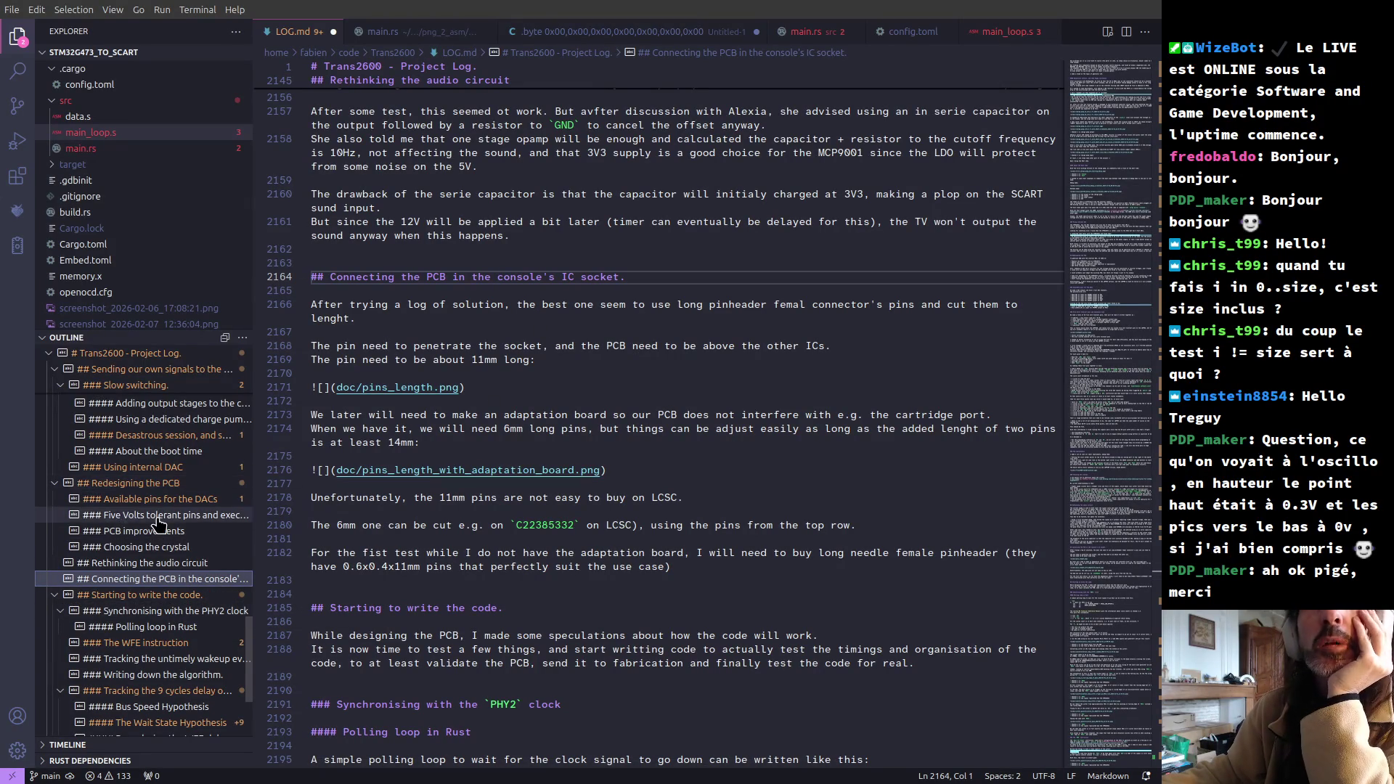
scroll(153, 521, up, 2)
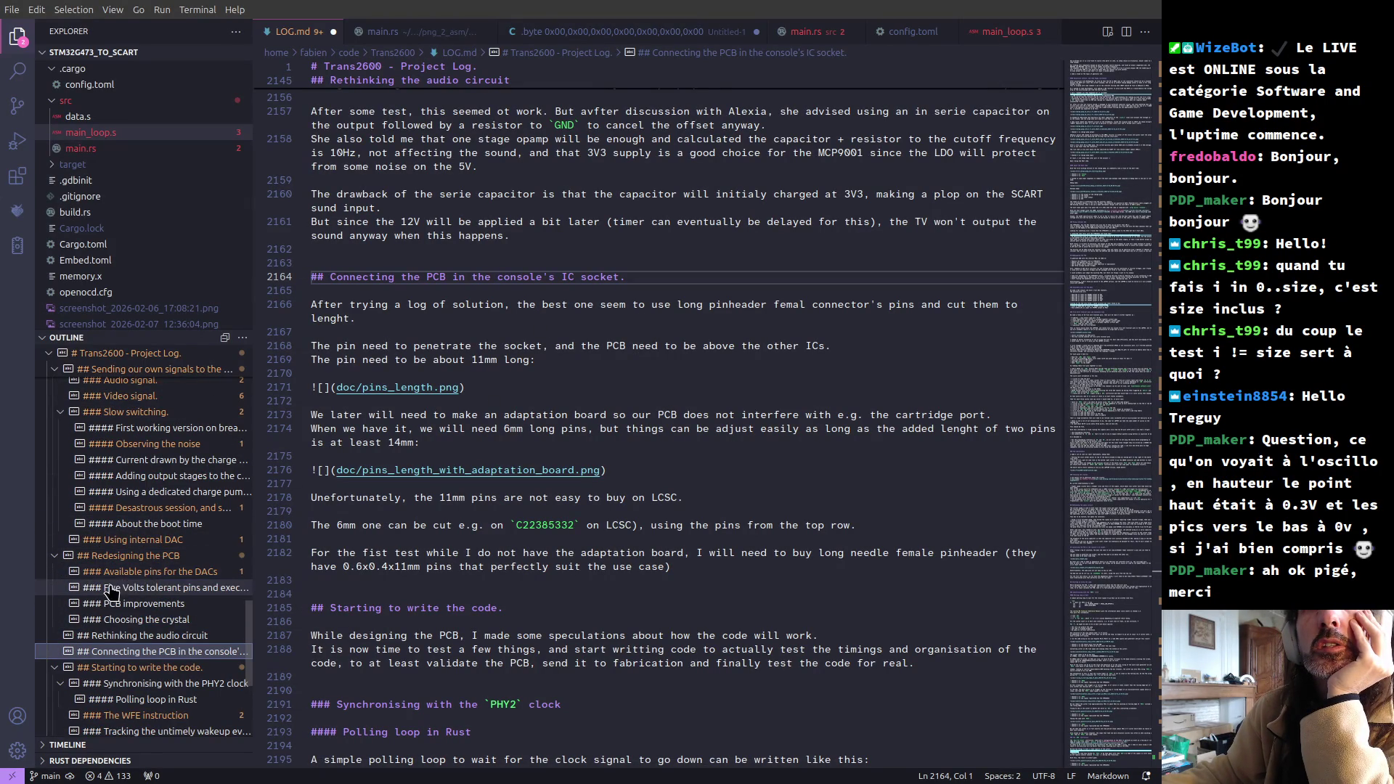
drag(247, 633, 259, 596)
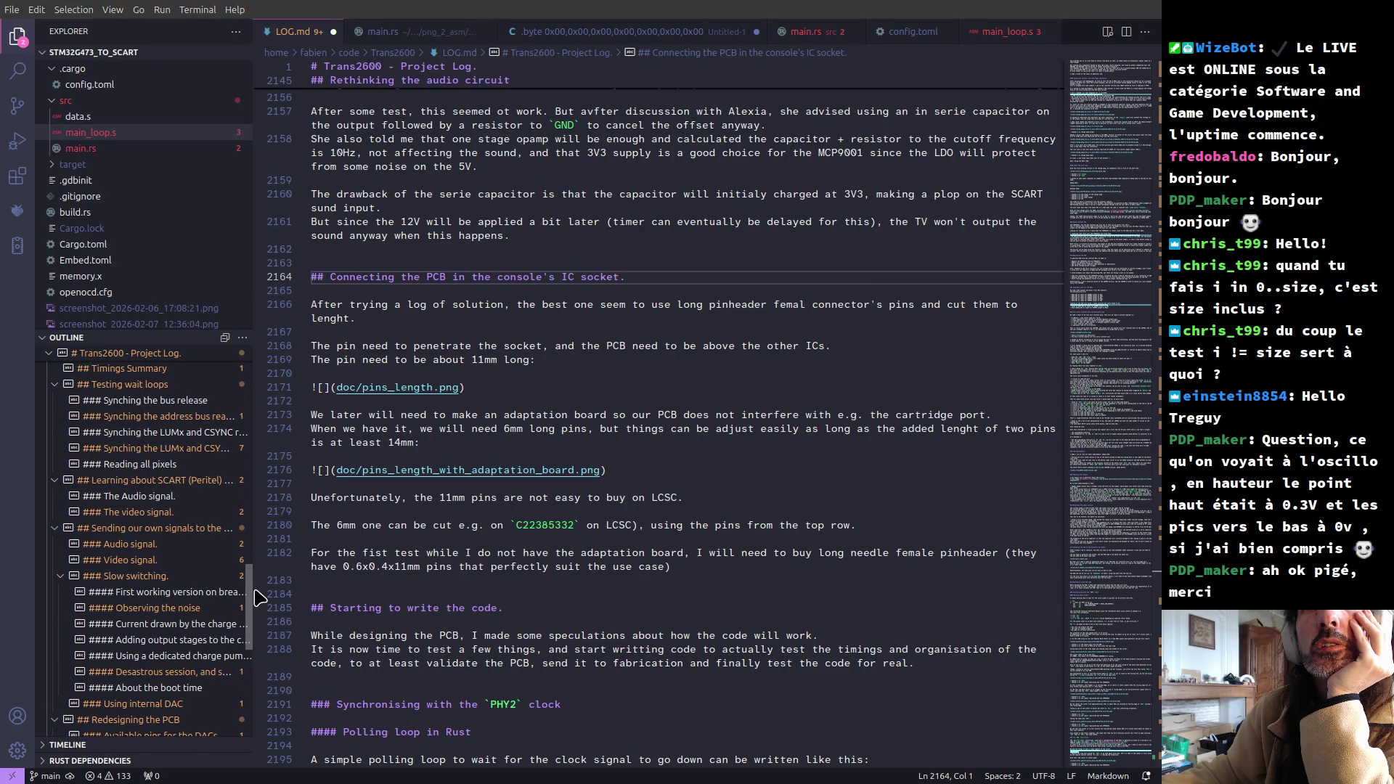
drag(255, 593, 263, 549)
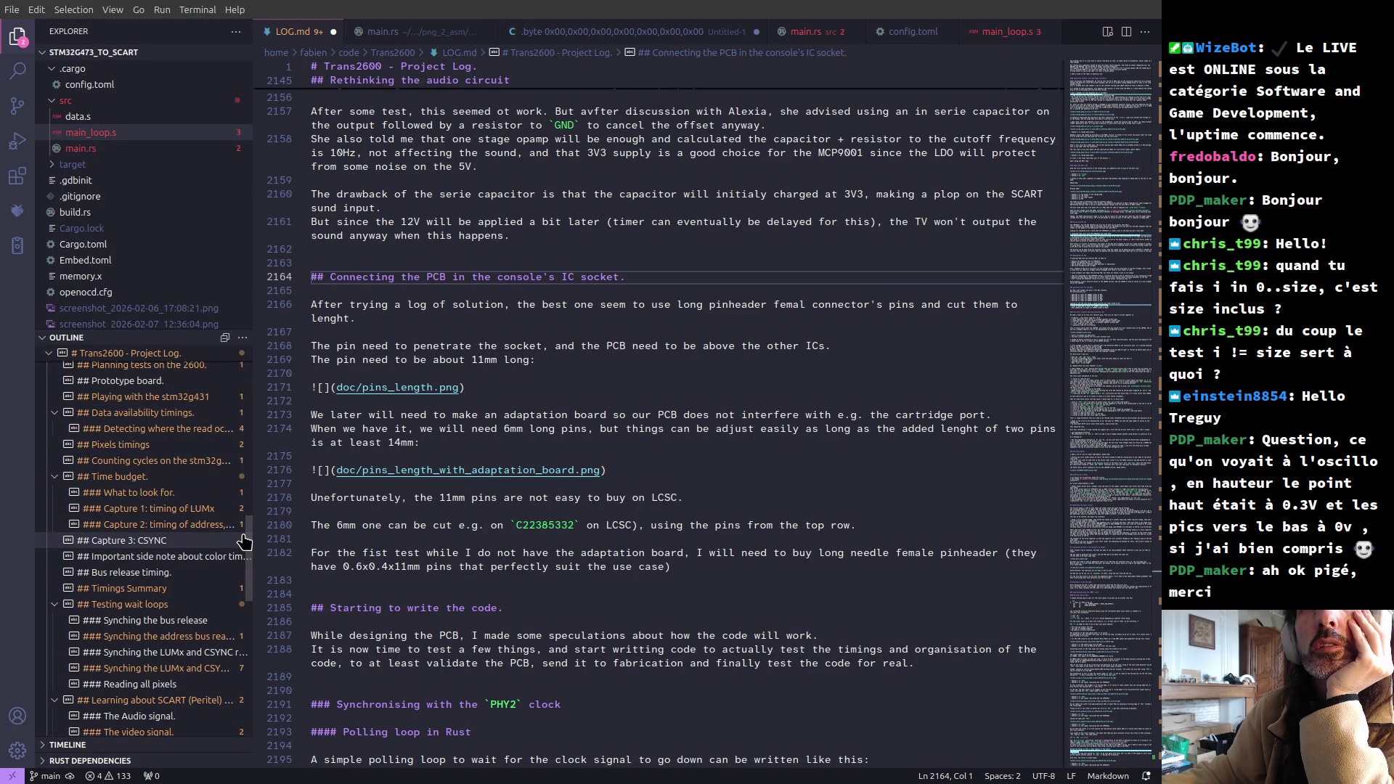
drag(247, 540, 278, 348)
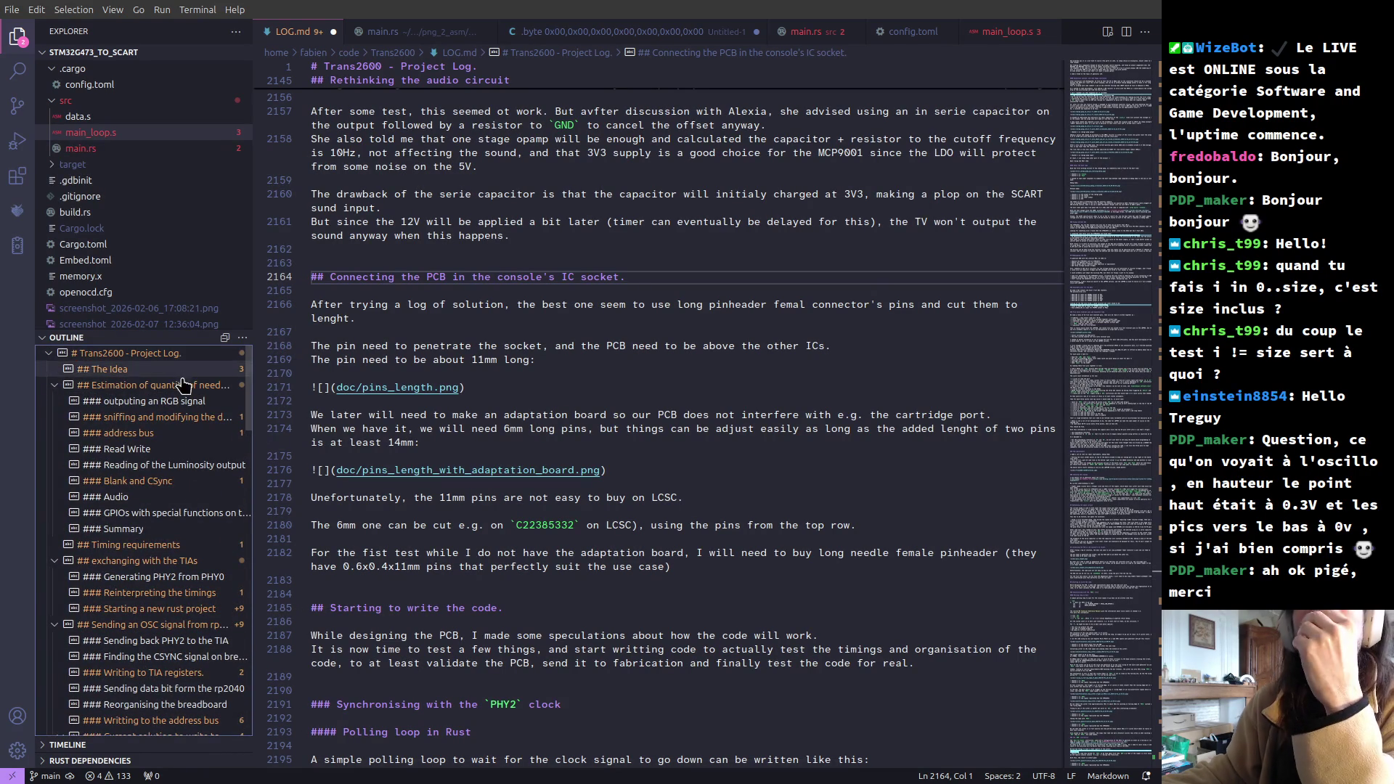
- Visit the Estimation of quantity of needed pins section, scroll to the top, and return to KiCad
click(152, 385)
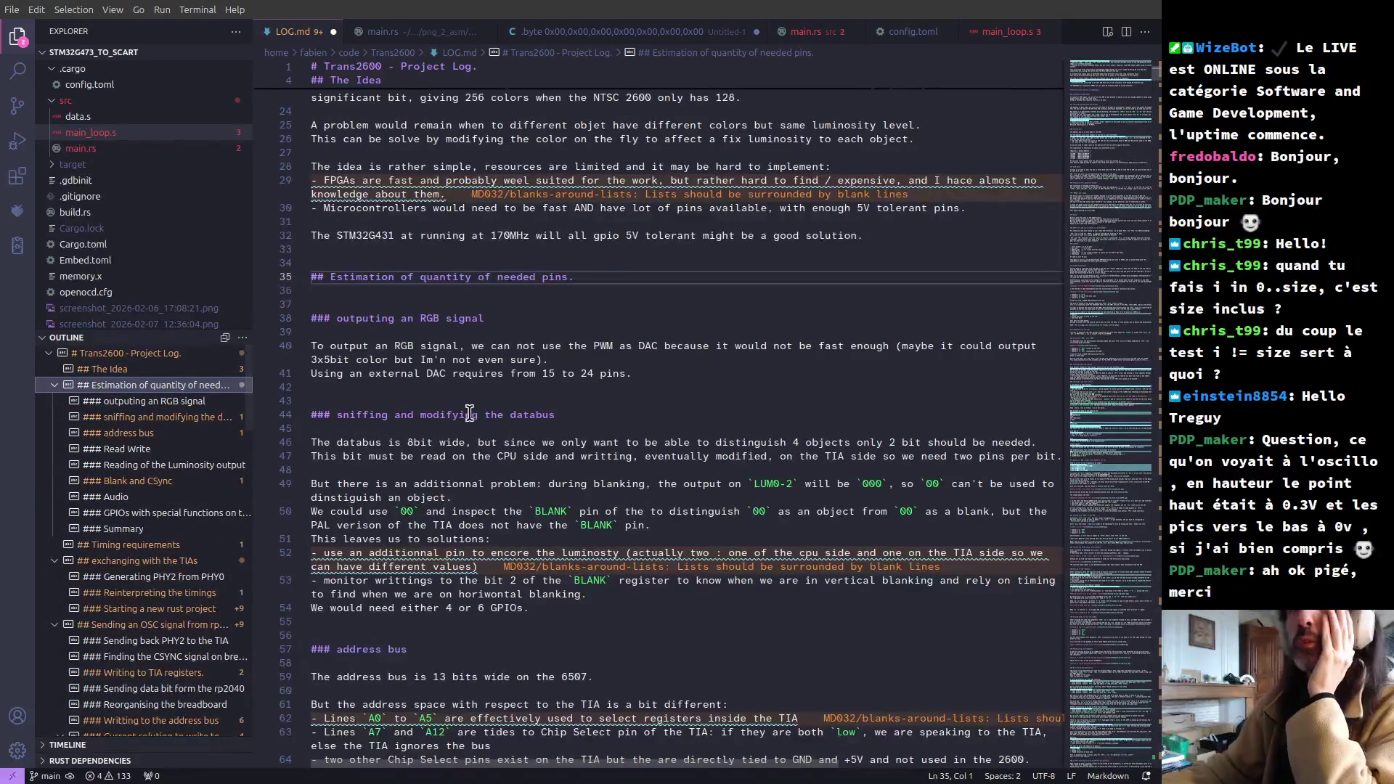
scroll(378, 338, down, 2)
scroll(392, 320, up, 6)
scroll(417, 218, up, 5)
scroll(422, 215, up, 1)
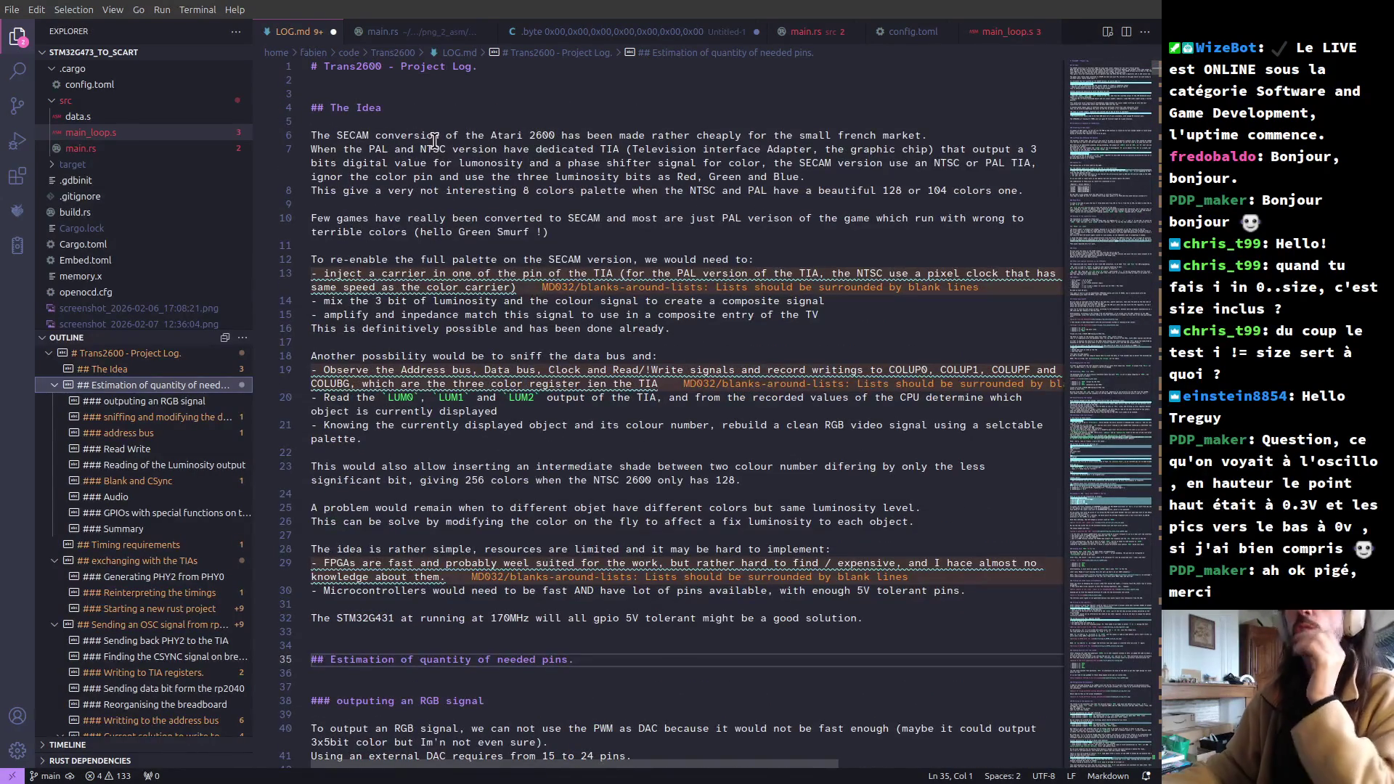
key(alt+Tab)
key(alt+Tab)
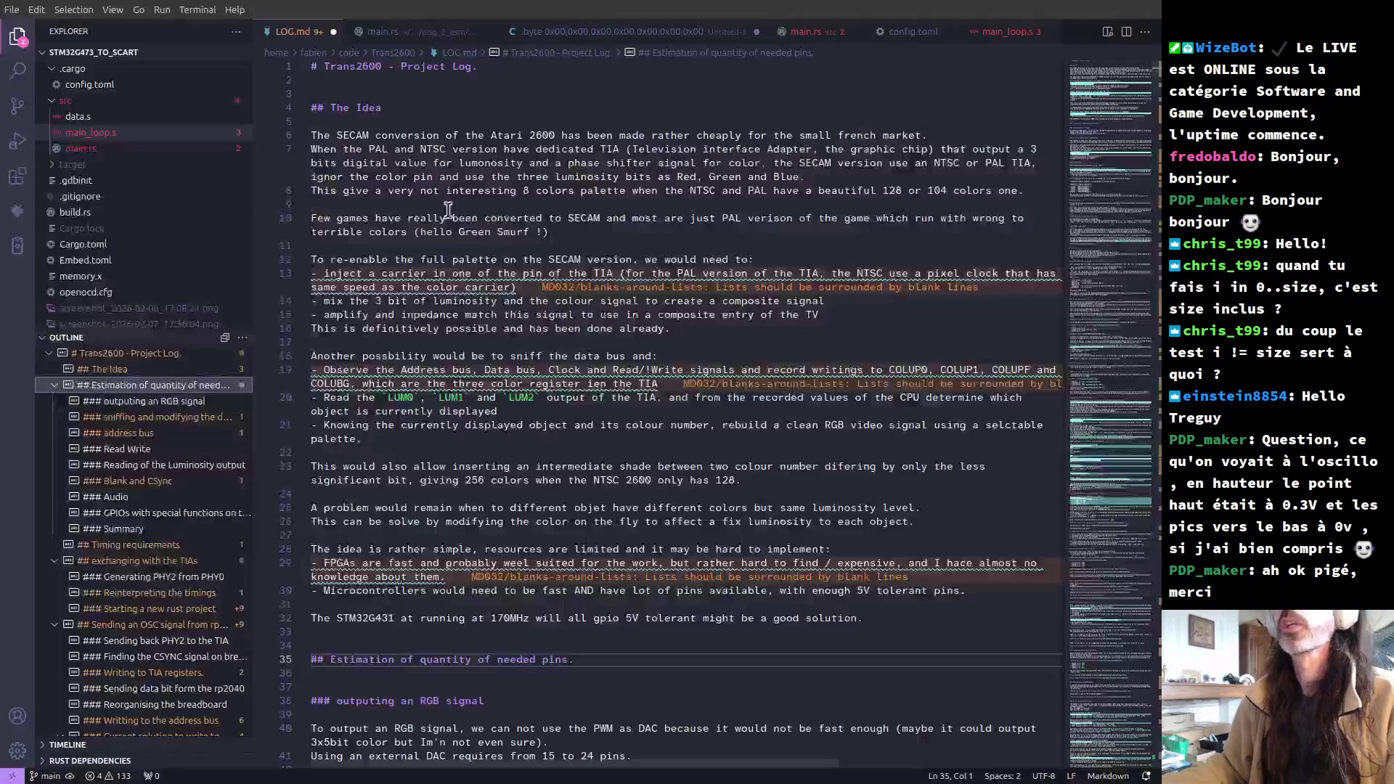
key(alt+Tab)
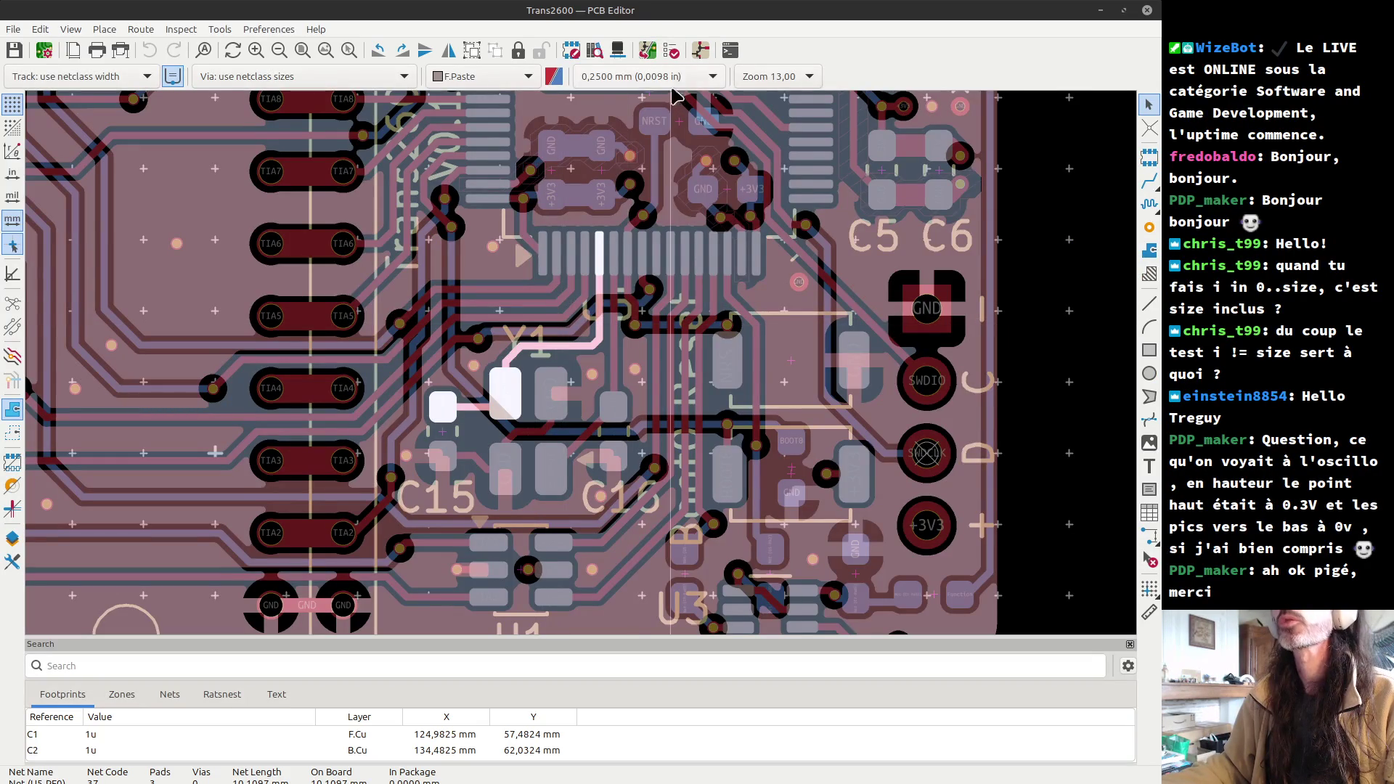
- Bring up the Trans2600 schematic, zoom around the TIA socket, then go back to LOG.md
key(alt+Tab)
key(alt+Tab)
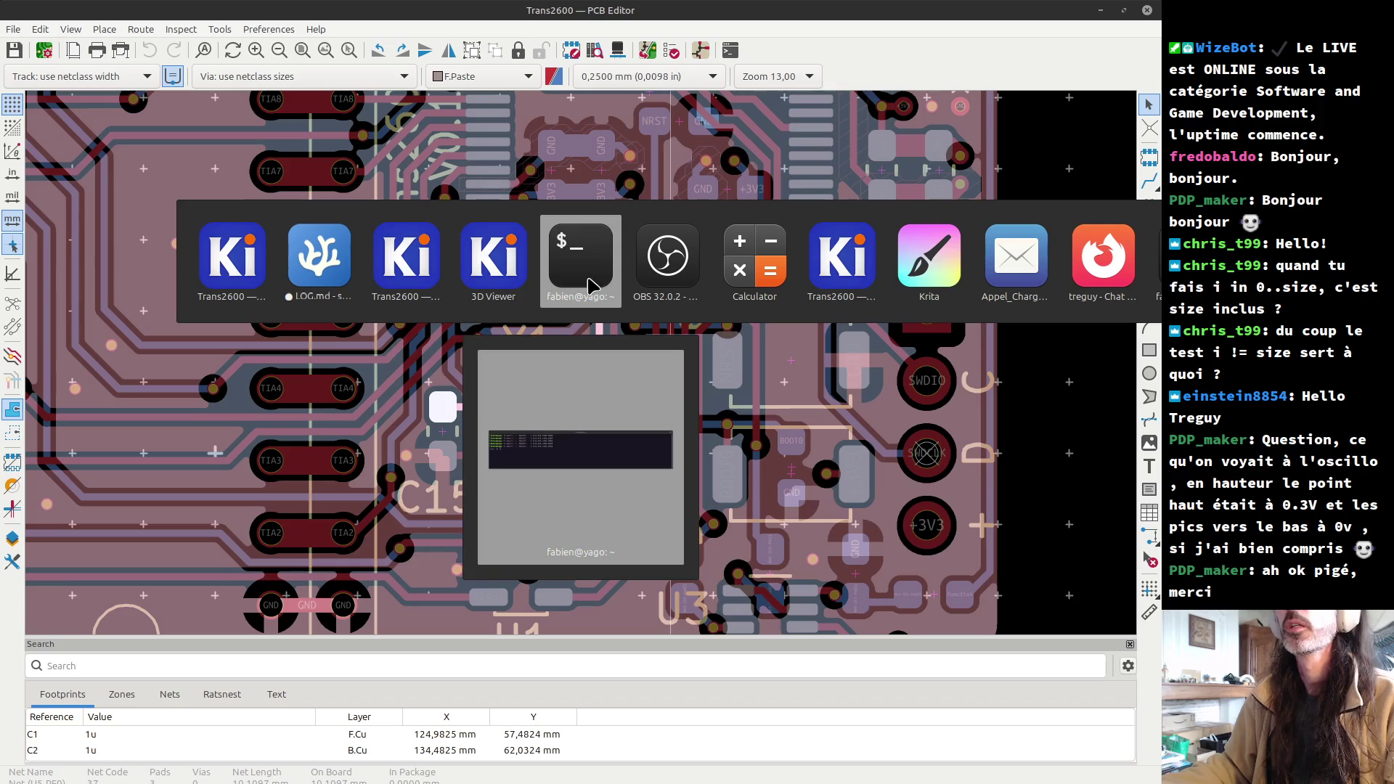
click(405, 285)
scroll(506, 438, down, 2)
scroll(506, 438, down, 1)
scroll(506, 437, up, 2)
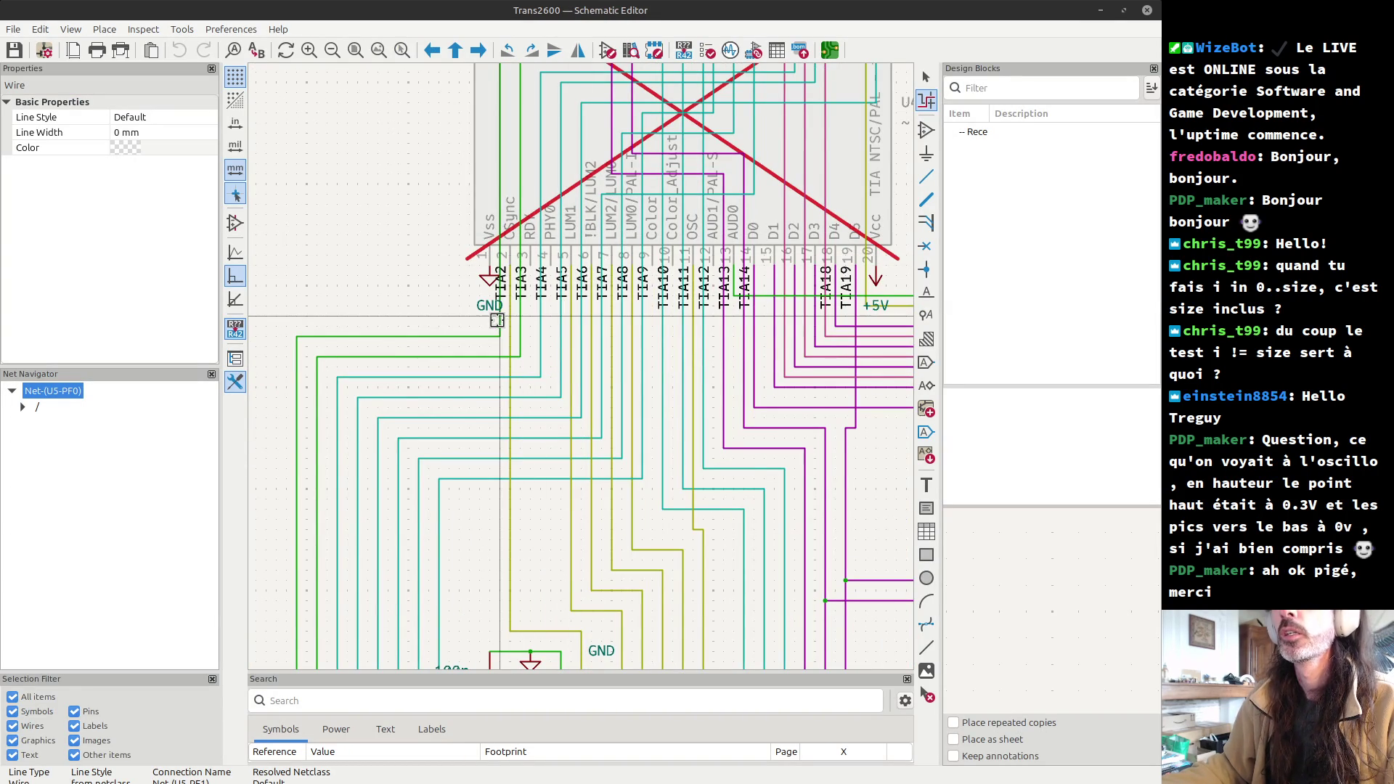
scroll(497, 320, down, 2)
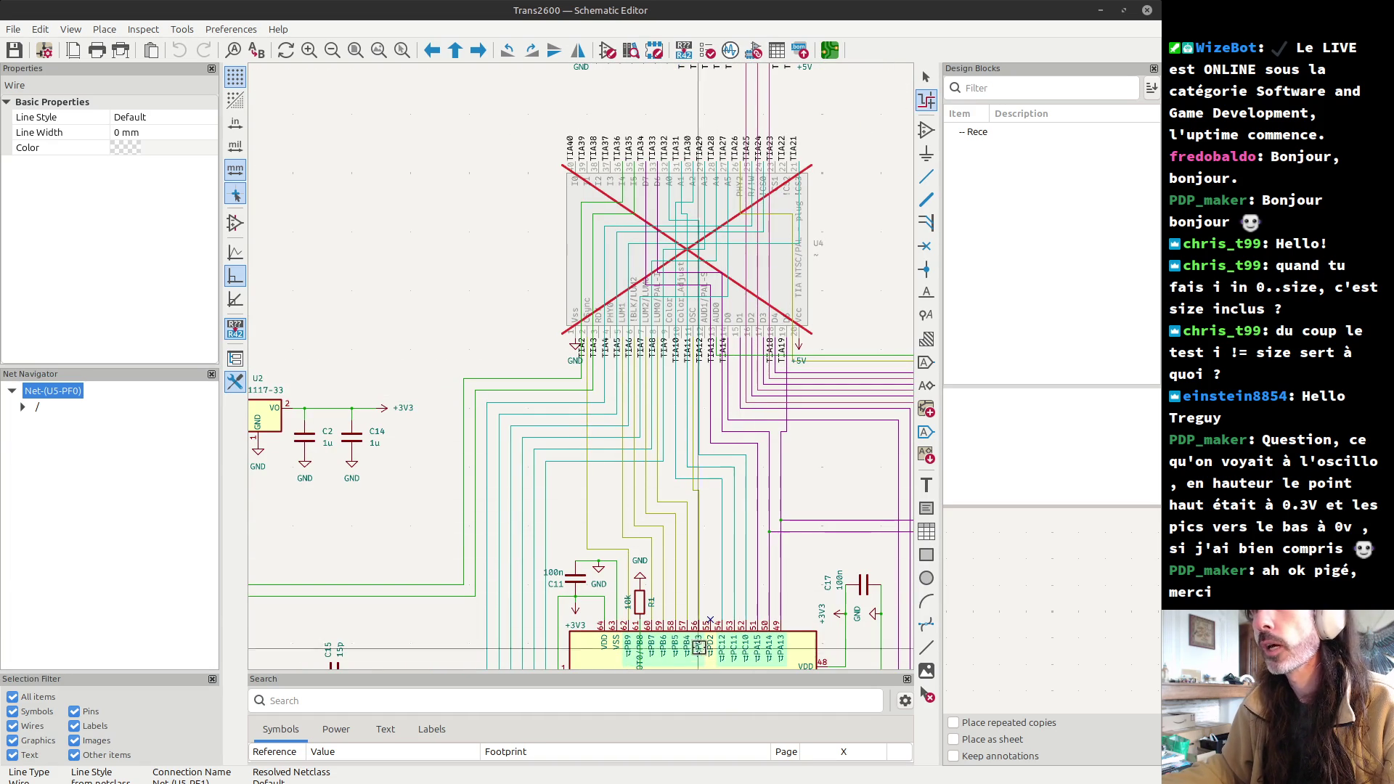
key(alt+Tab)
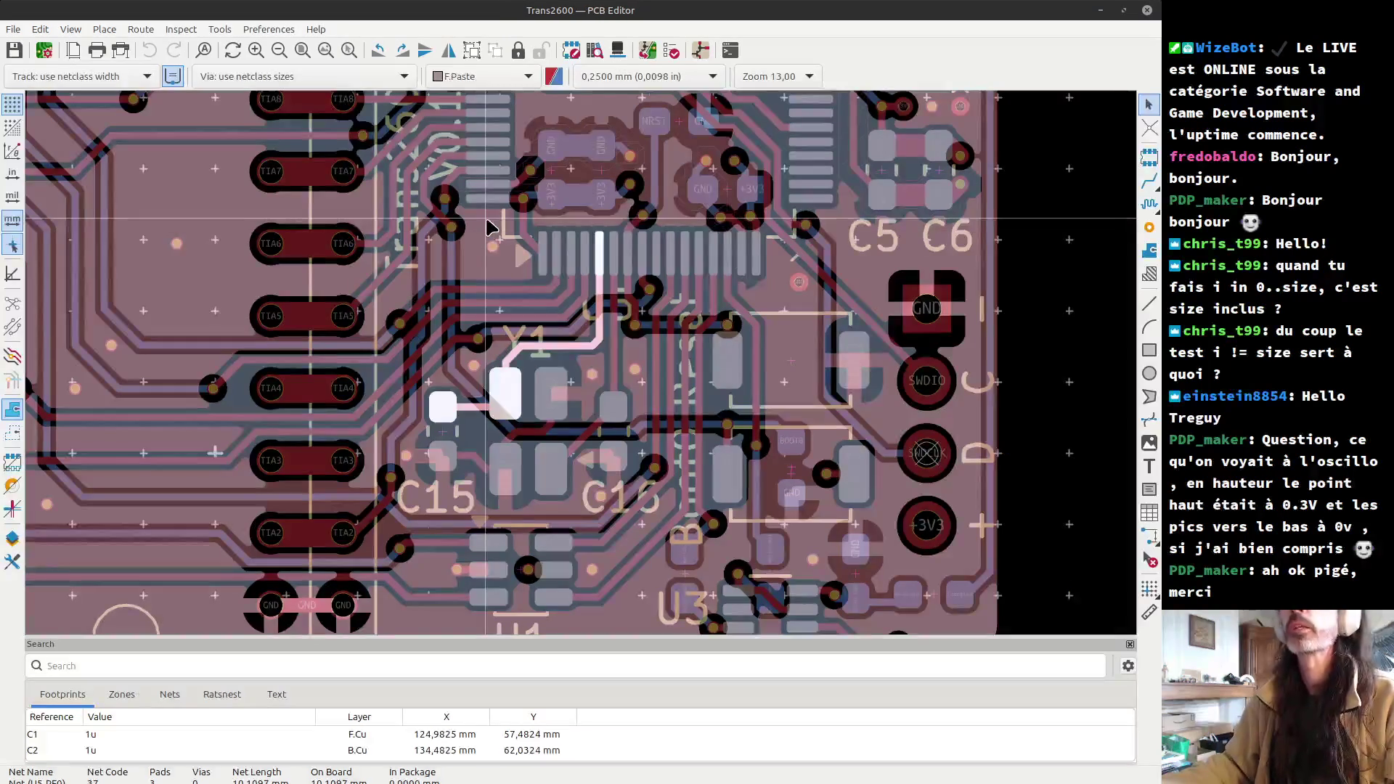
key(alt+Tab)
key(alt+Tab)
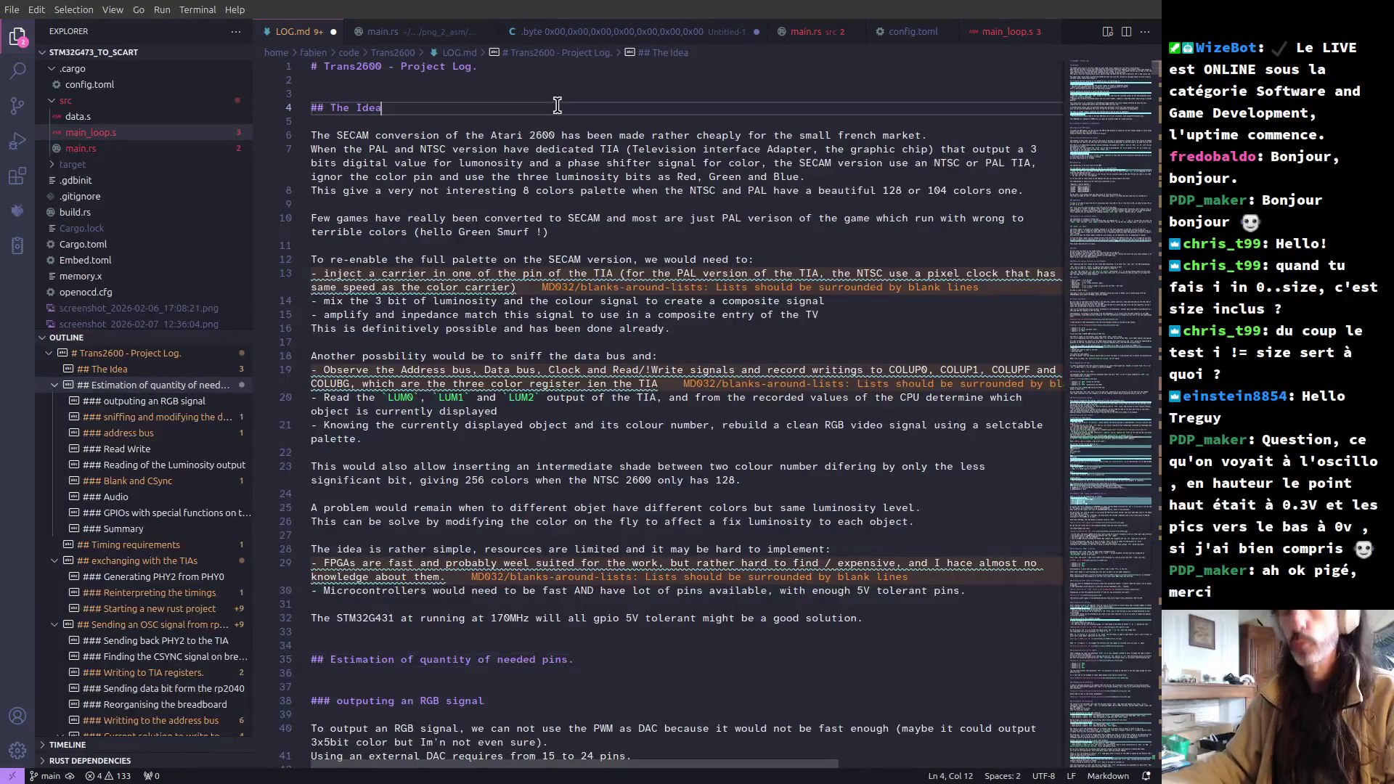
- Search the log for pb9, then return to the top of the file
key(ctrl+f)
text(pb3)
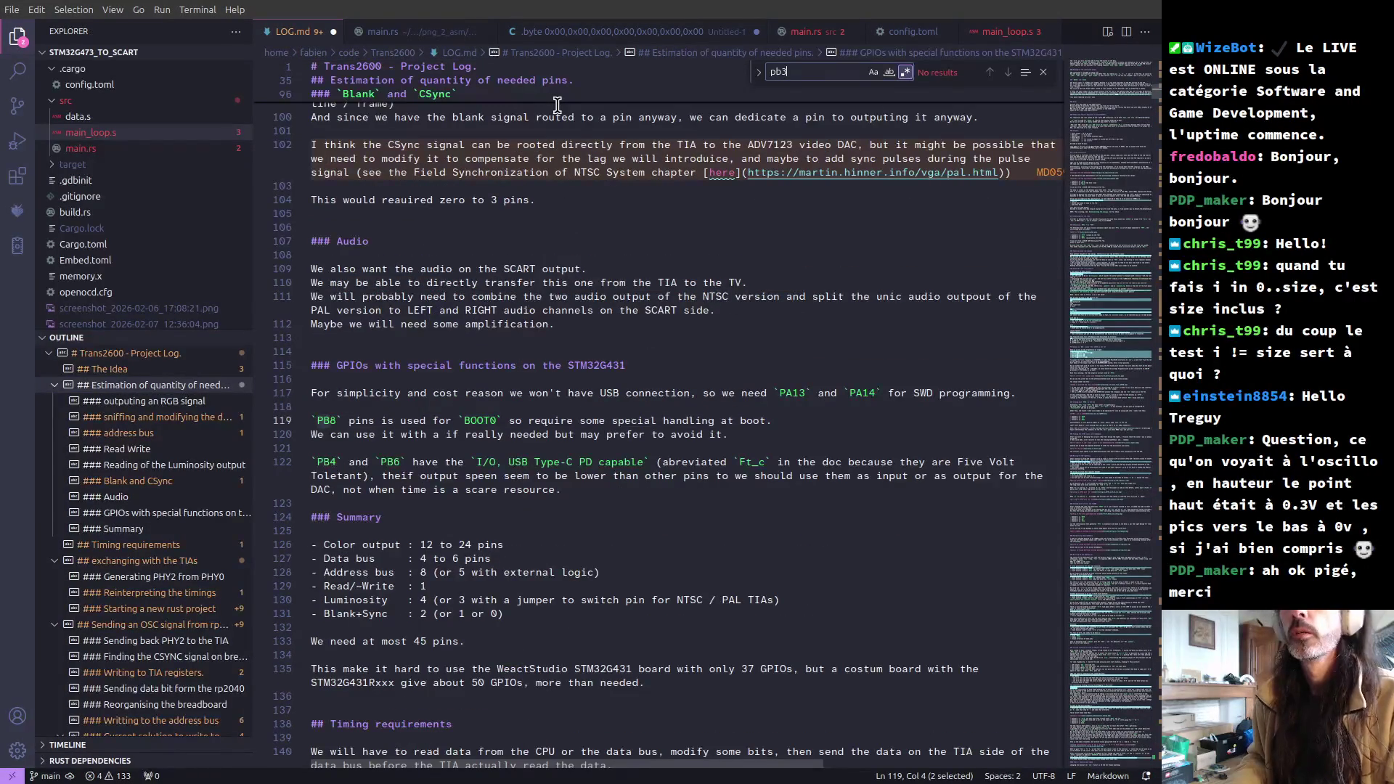
key(BackSpace)
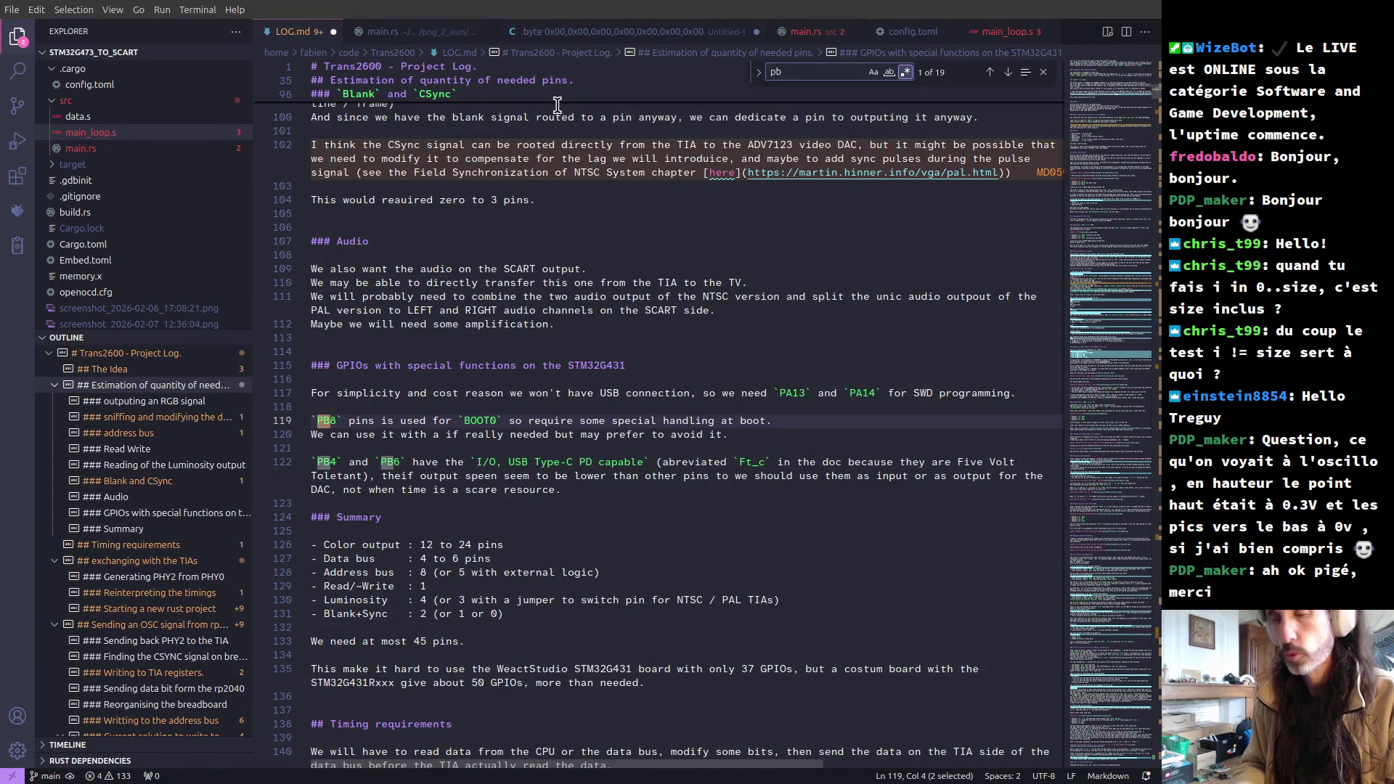
text(9)
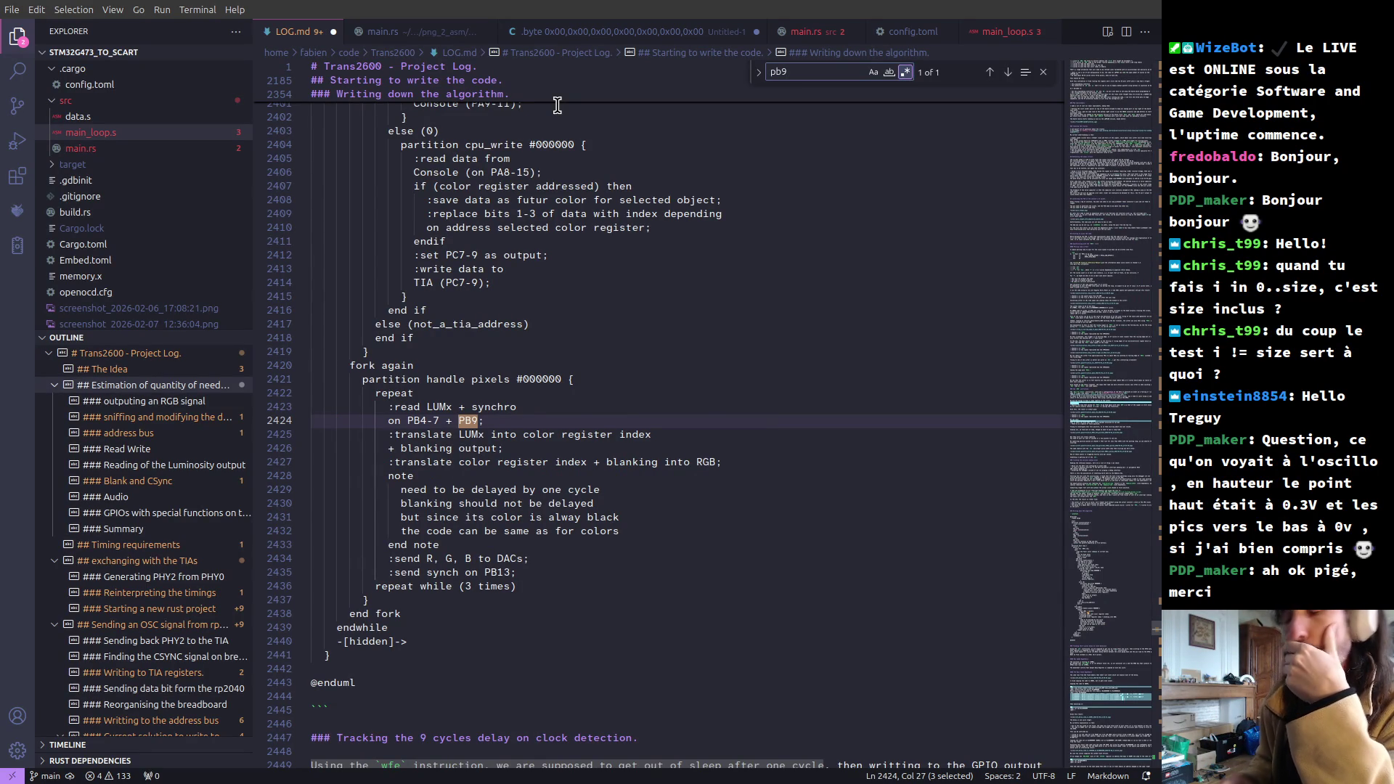
click(997, 214)
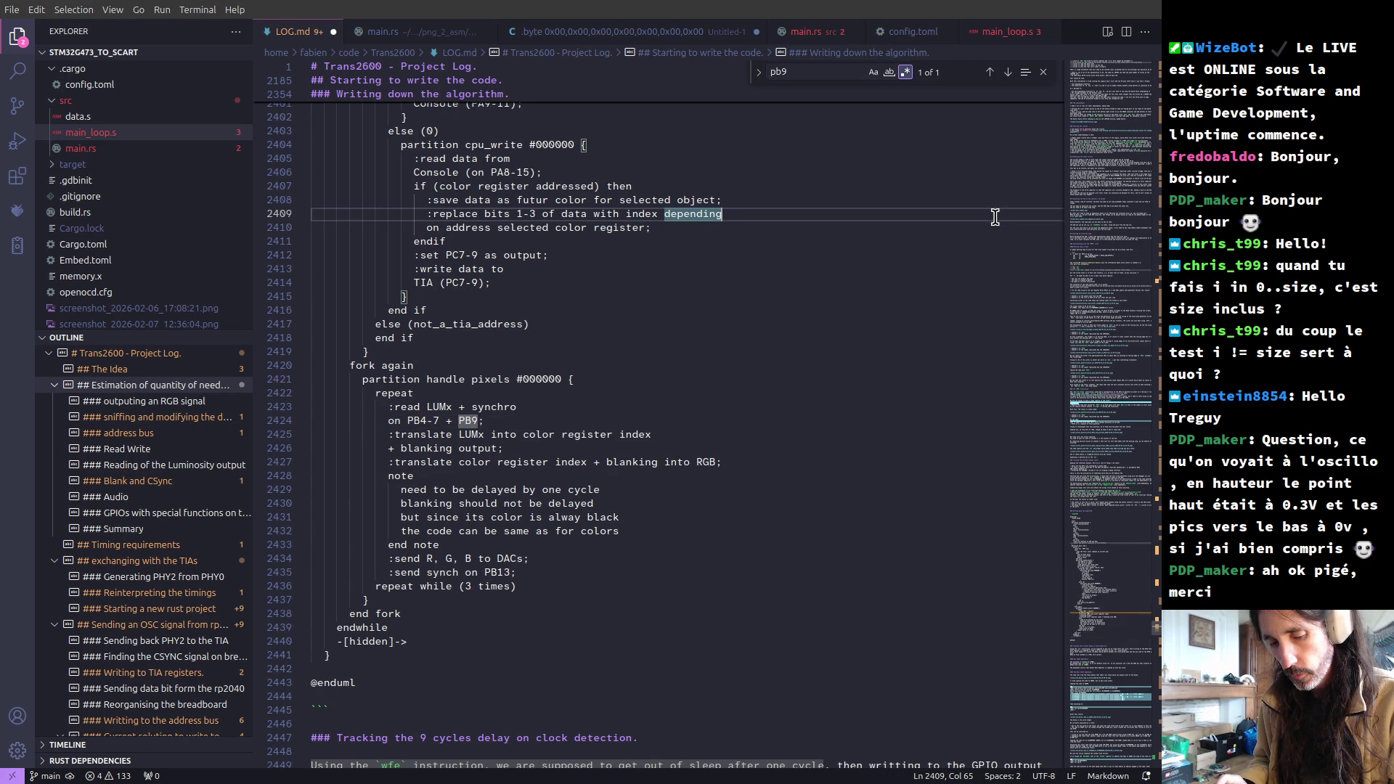
key(ctrl+Home)
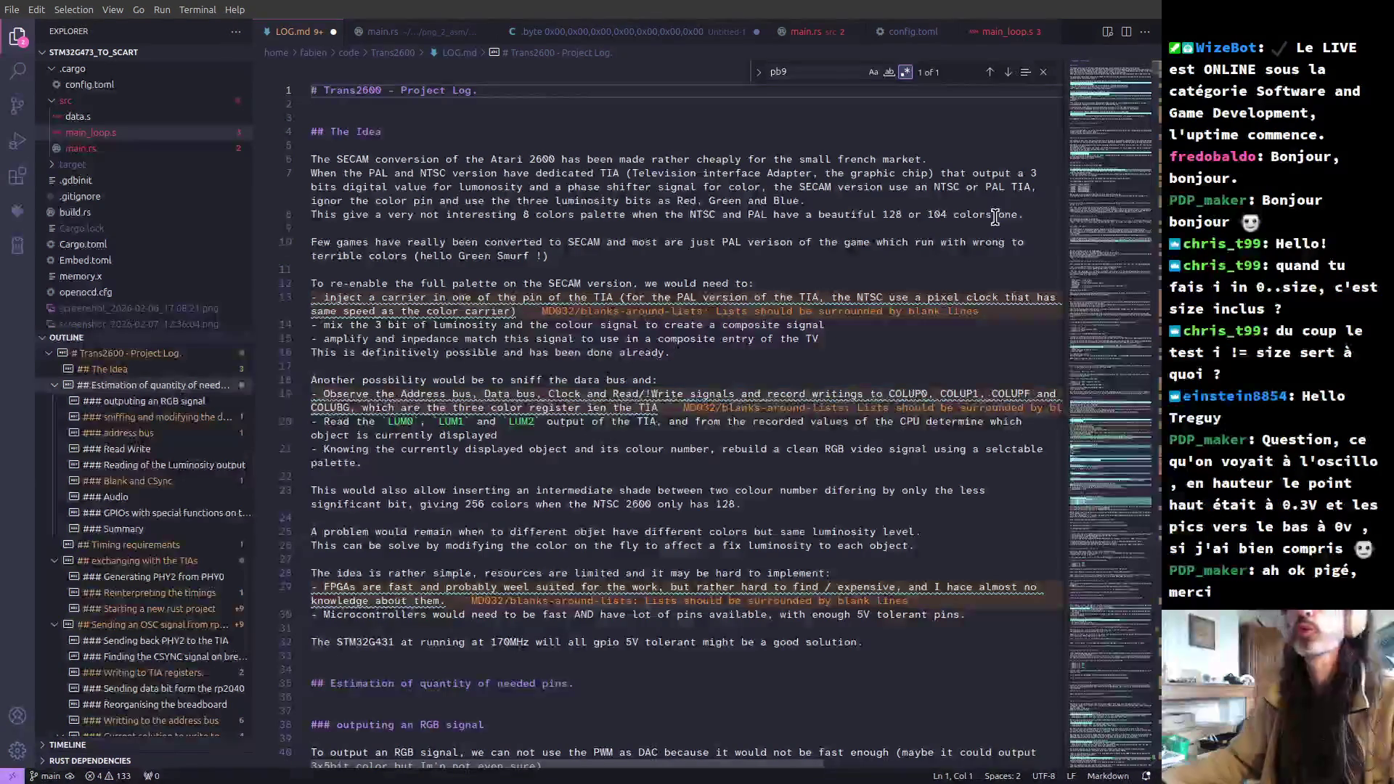
- Search the log for osc, stepping through its matches, then switch to the PCB Editor
key(ctrl+f)
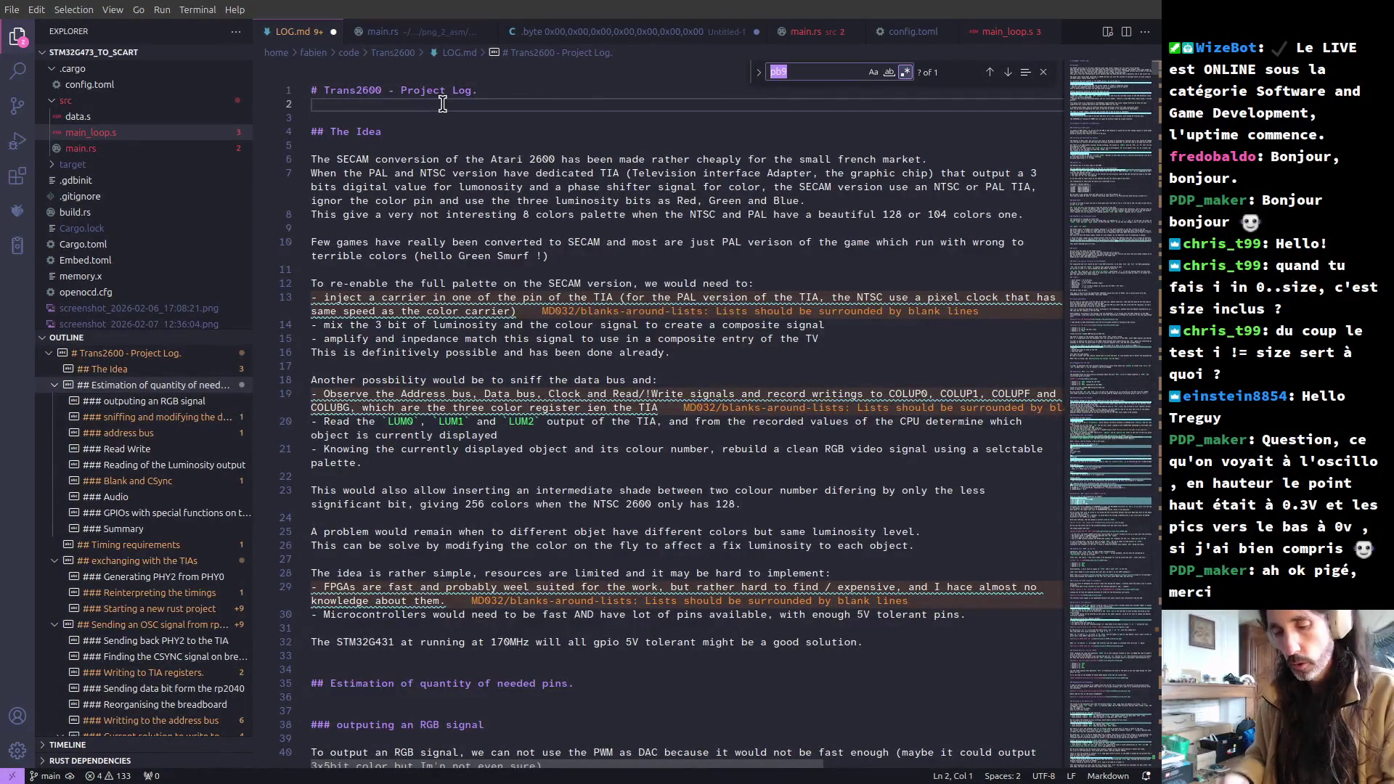
text(osc)
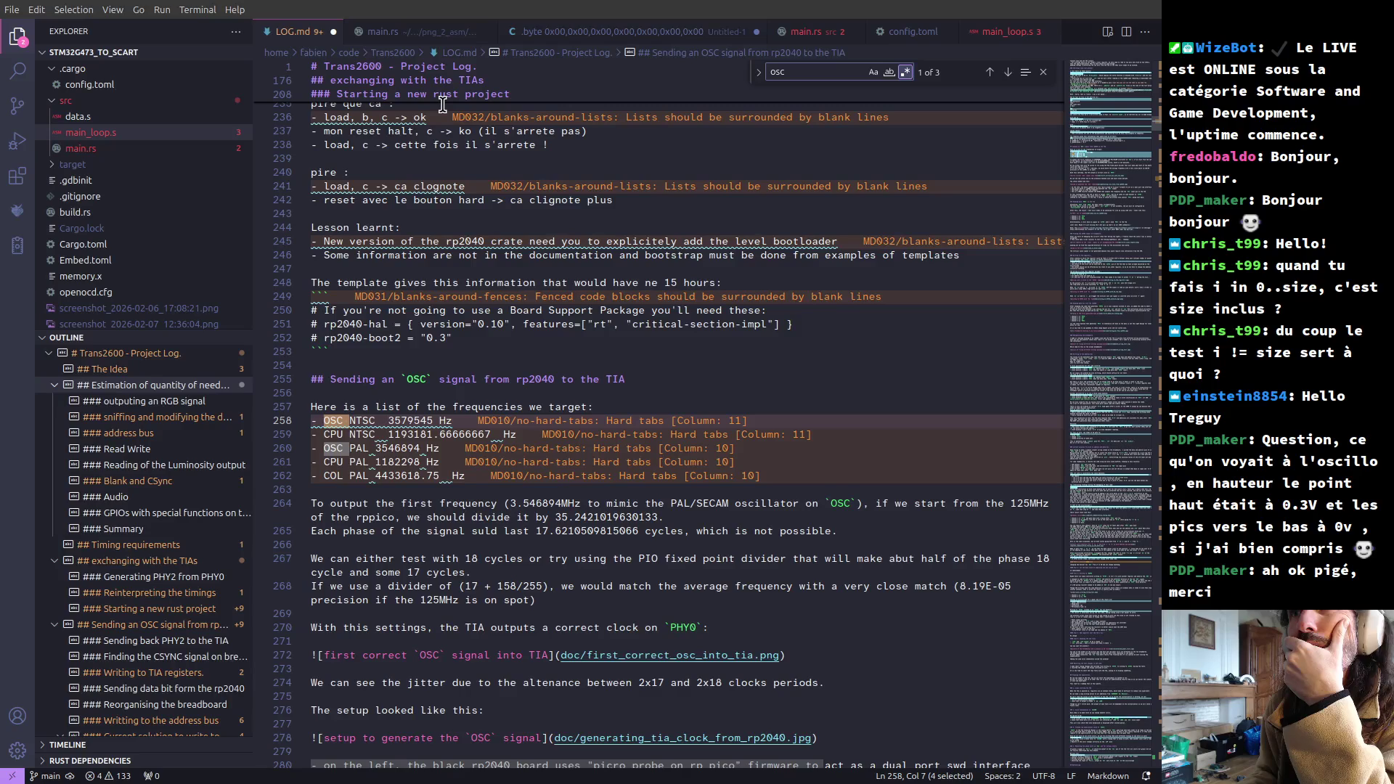
key(Return)
key(Return)
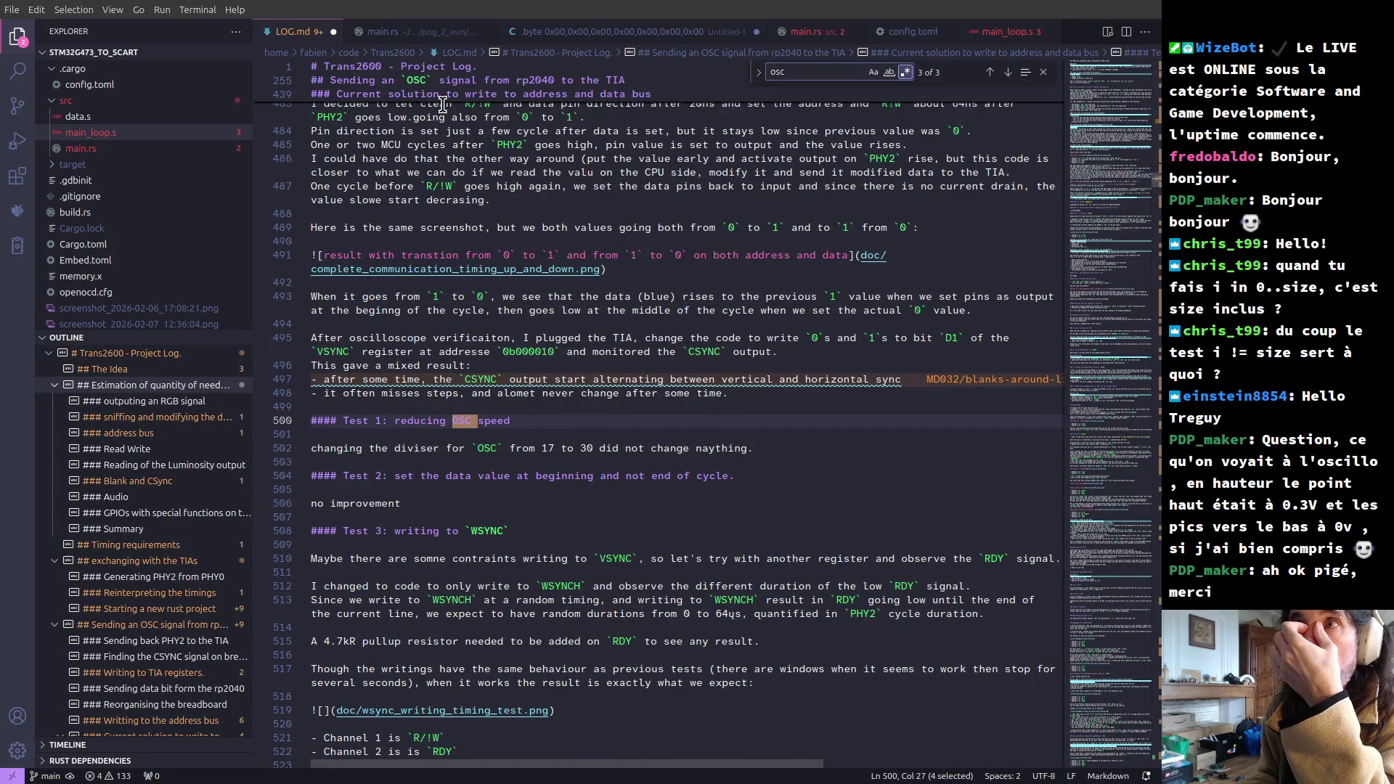
key(Return)
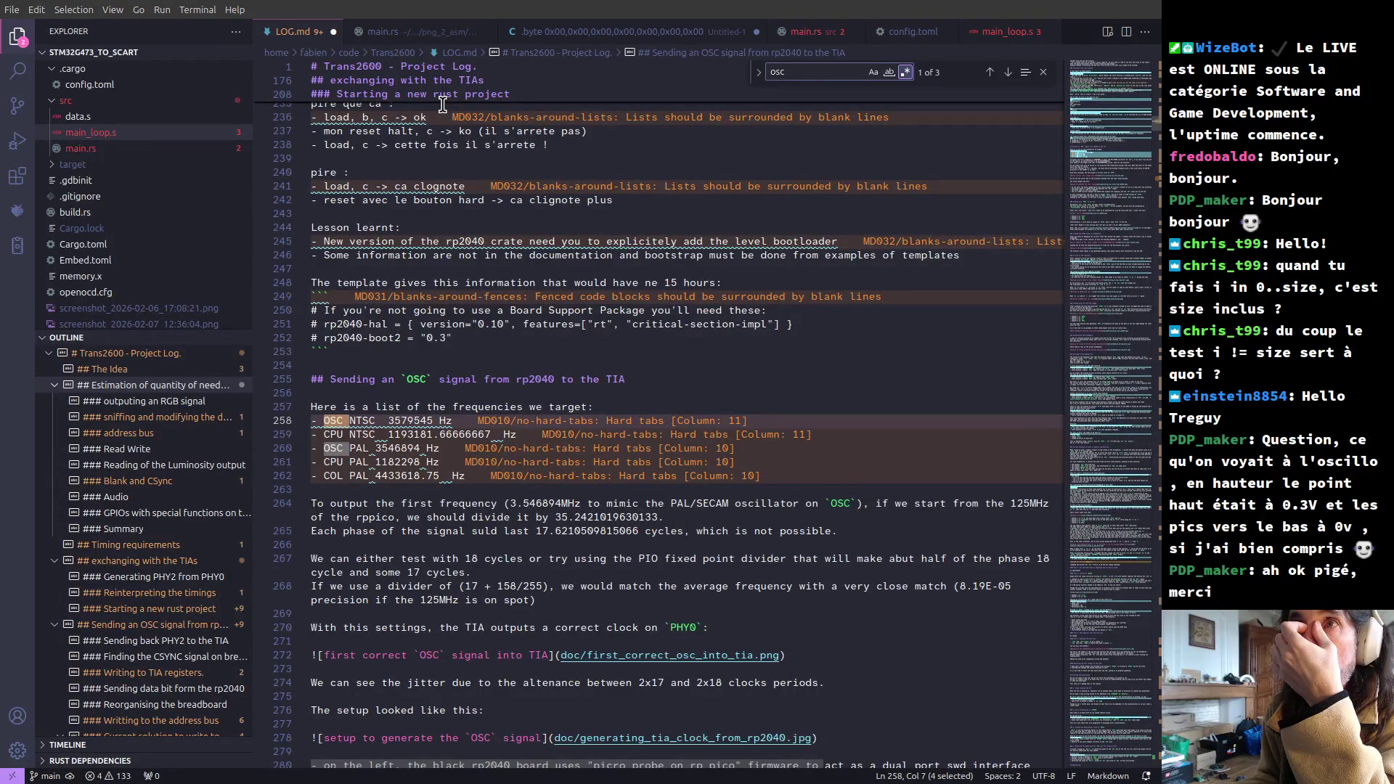
key(Return)
key(Return)
key(Return)
key(Return)
key(Return)
key(Return)
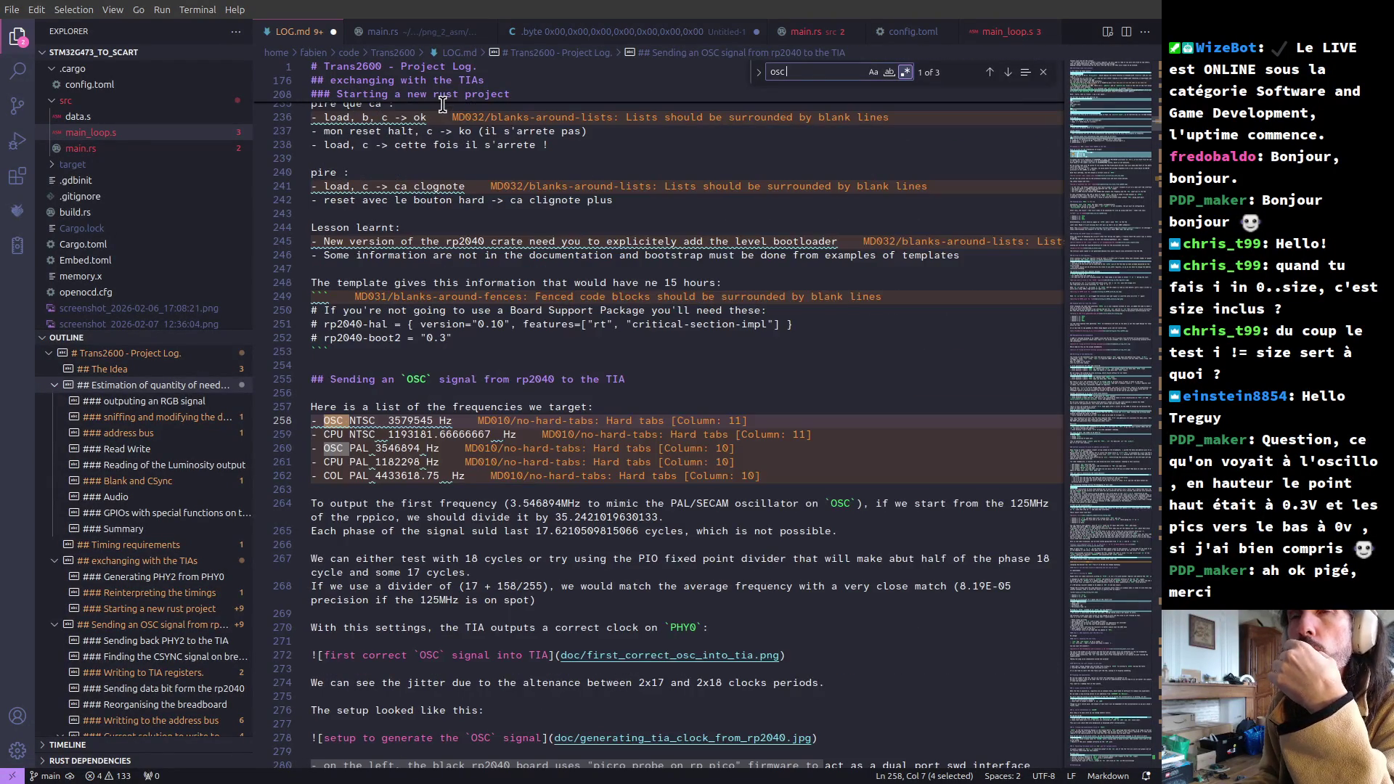
key(alt+Tab)
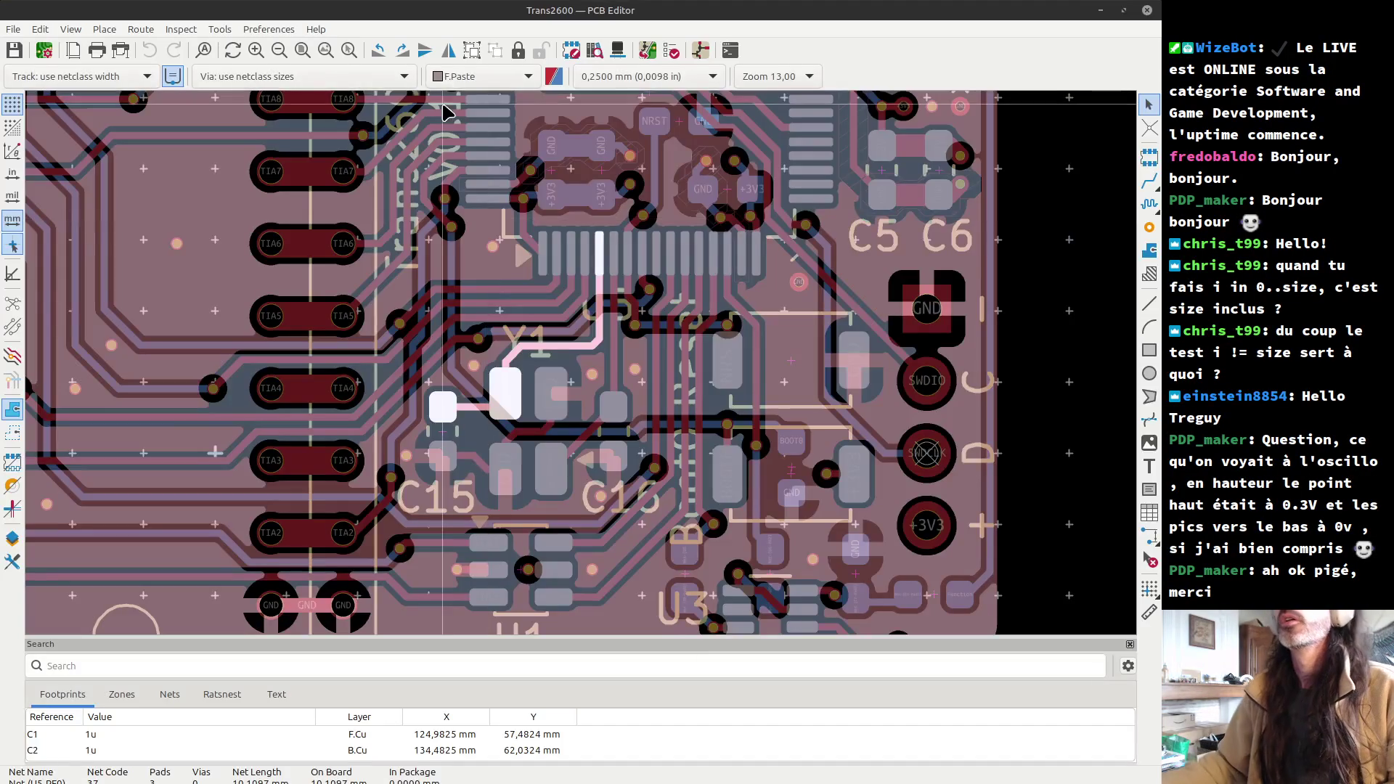
- Cycle through the open windows to bring the Trans2600 schematic to the front at the U4 socket
key(alt+Tab)
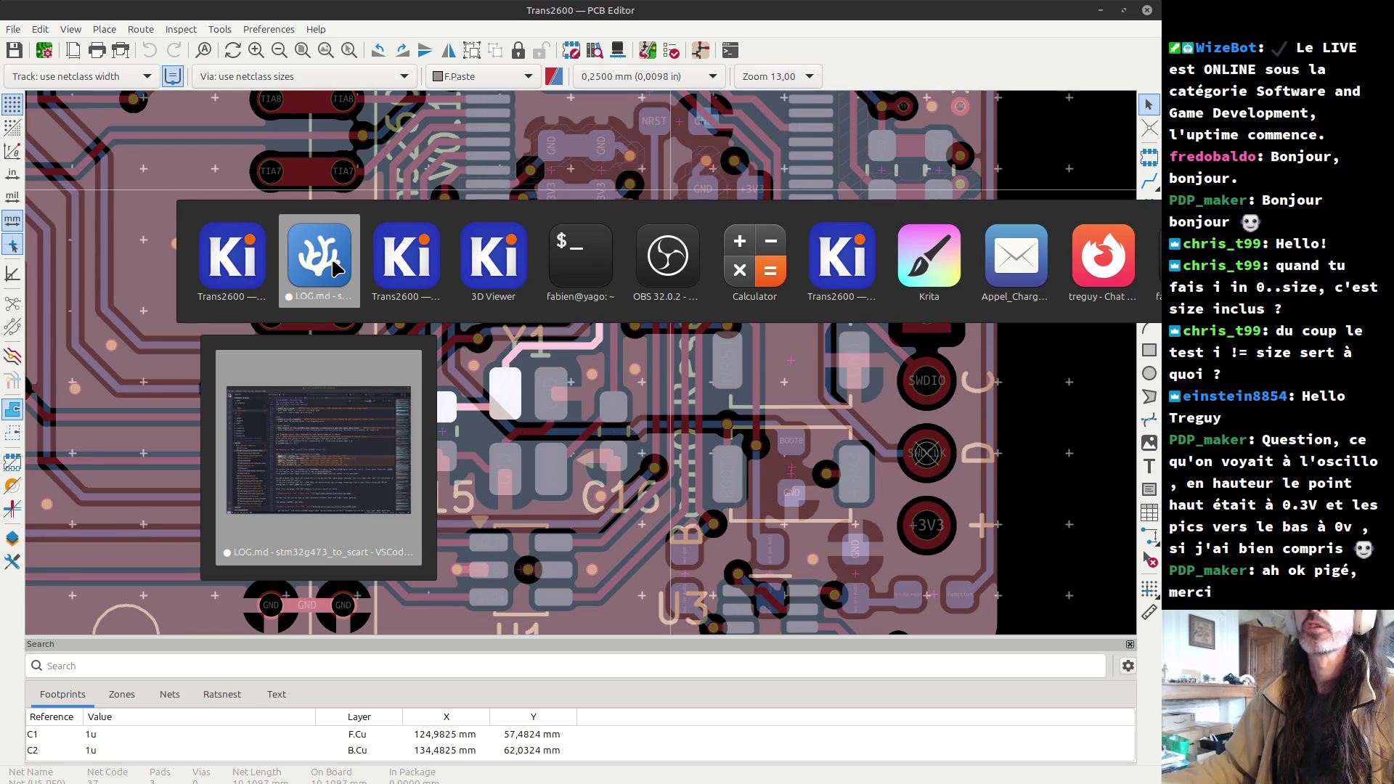
click(333, 262)
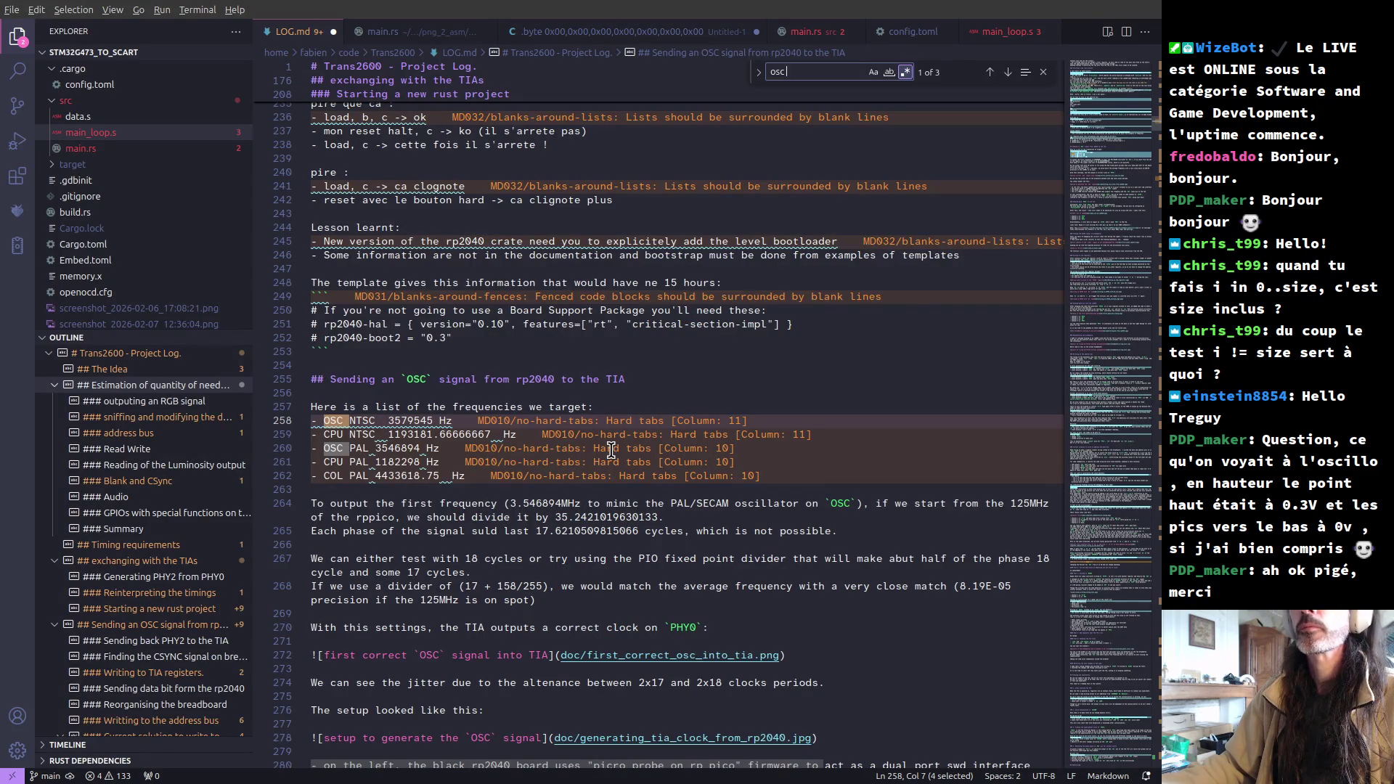
key(alt+Tab)
key(alt+Tab)
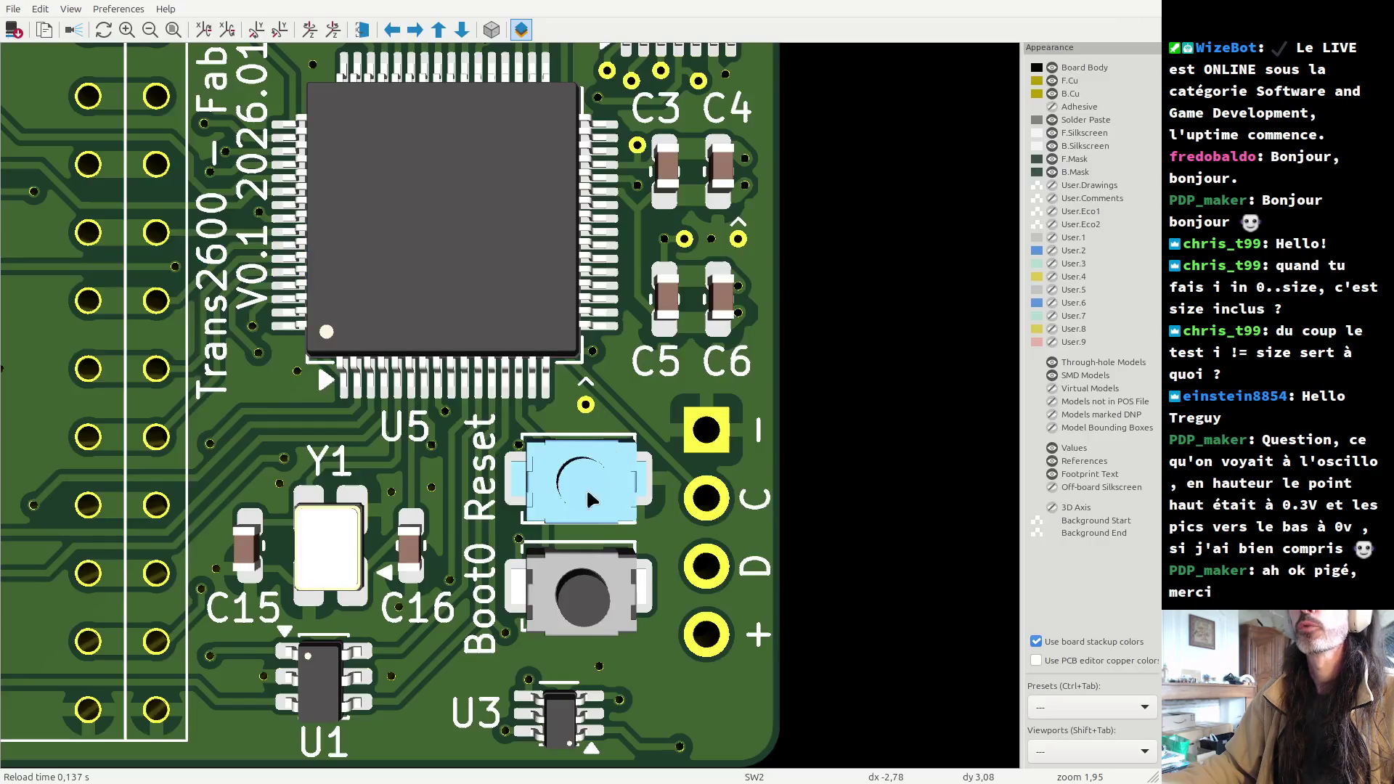
key(alt+Tab)
key(alt+Tab)
key(alt+Tab)
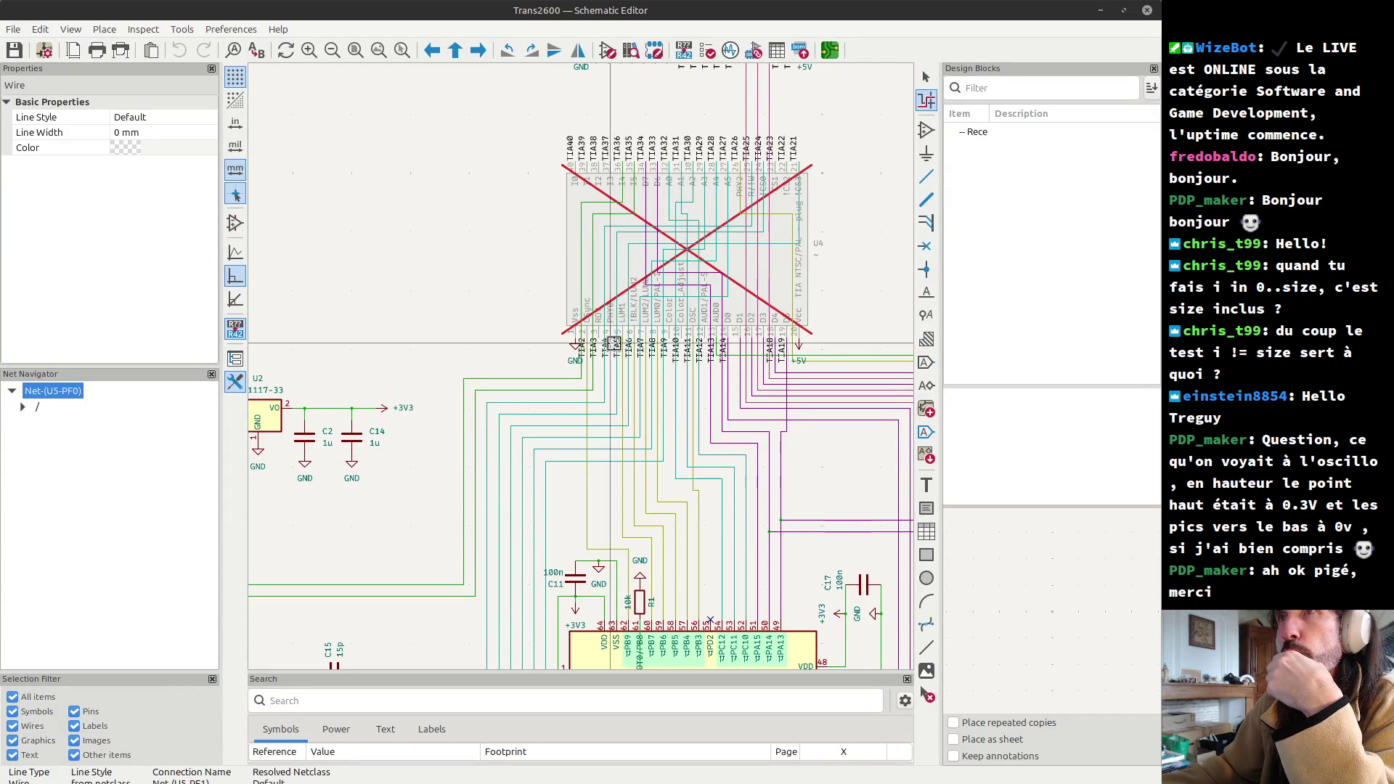
middle_drag(747, 599, 612, 404)
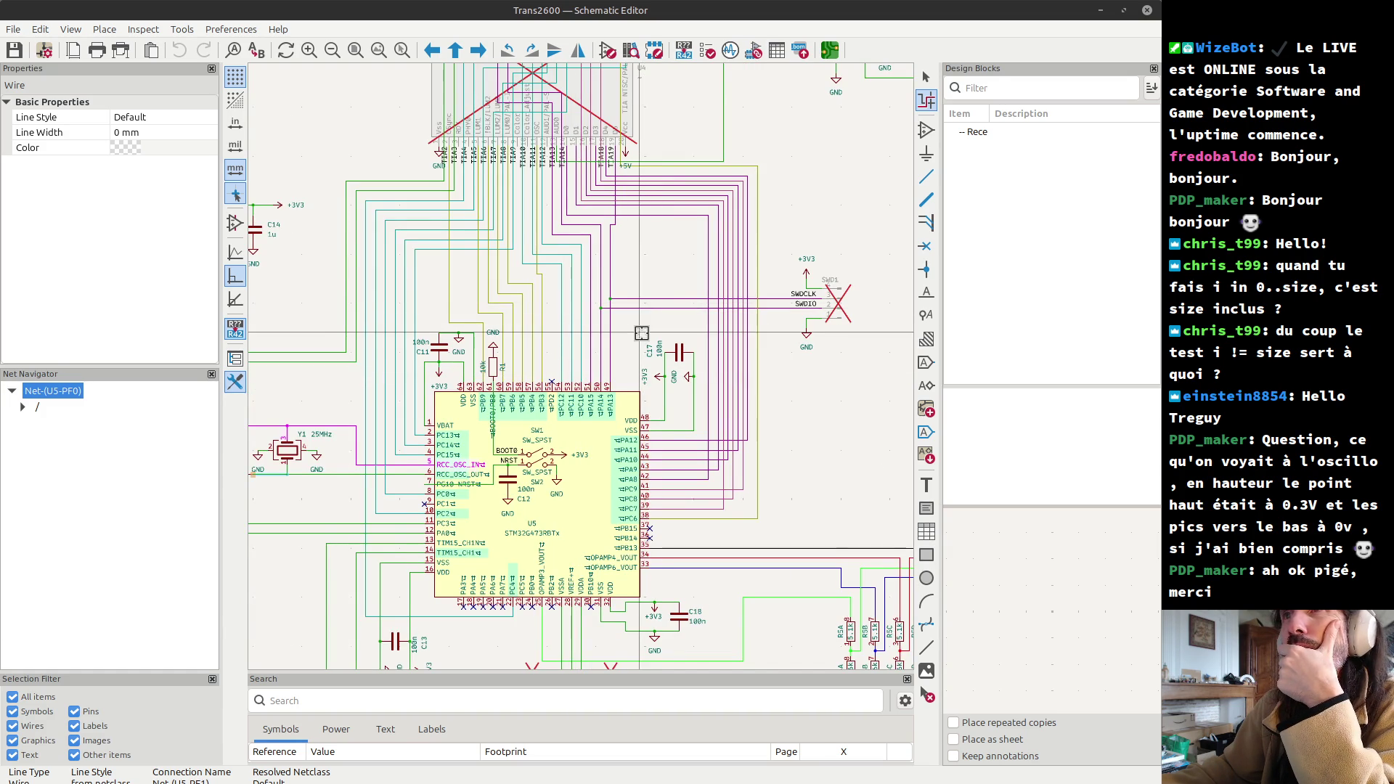
middle_drag(642, 333, 684, 463)
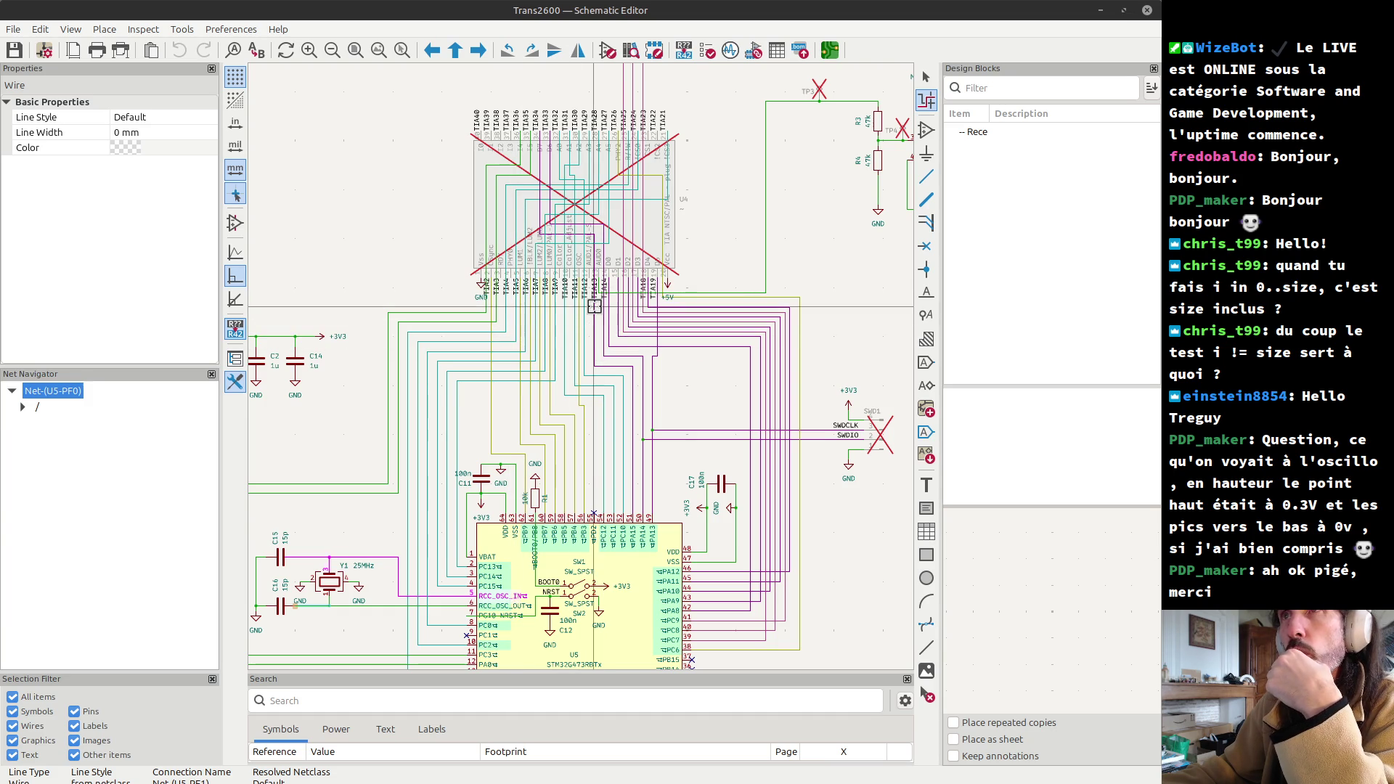
scroll(594, 307, up, 2)
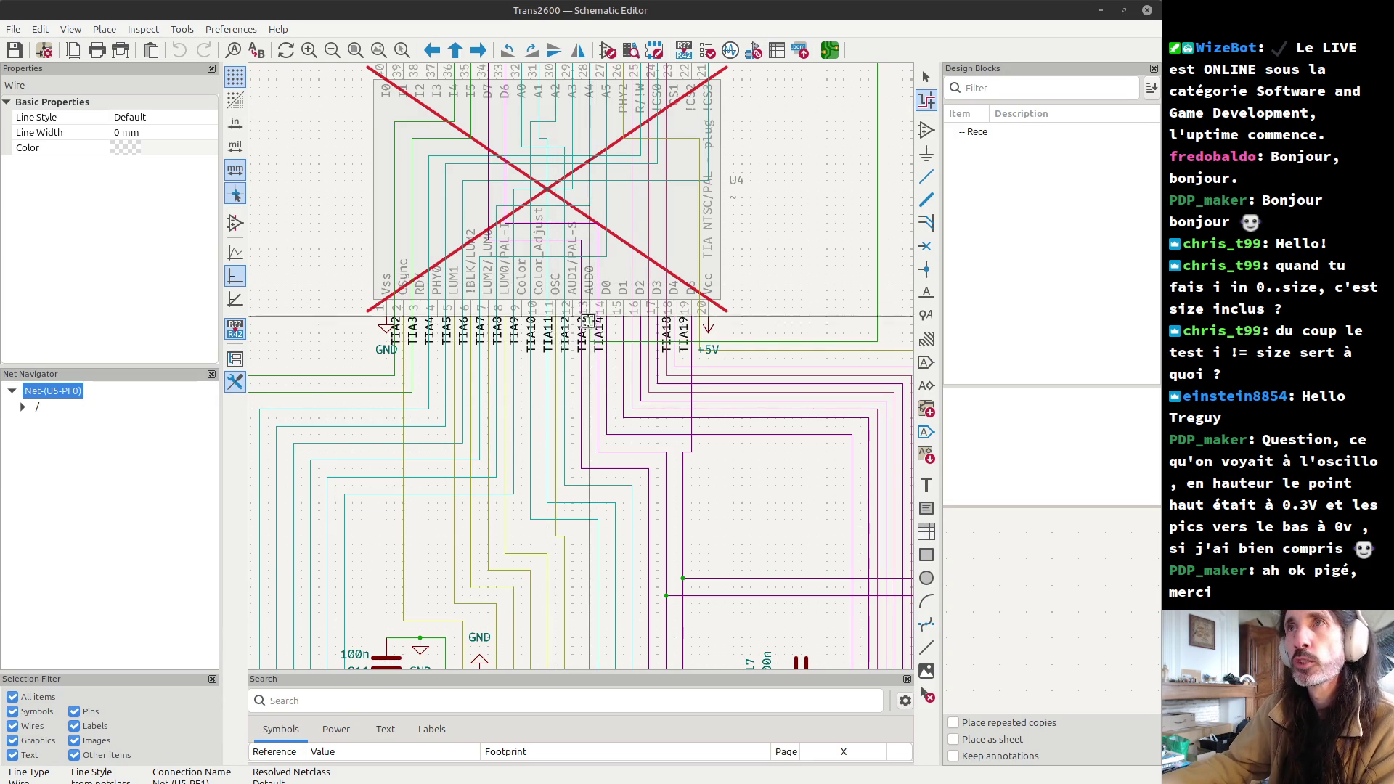
scroll(600, 410, down, 2)
scroll(724, 297, up, 1)
shift+scroll(724, 296, down, 3)
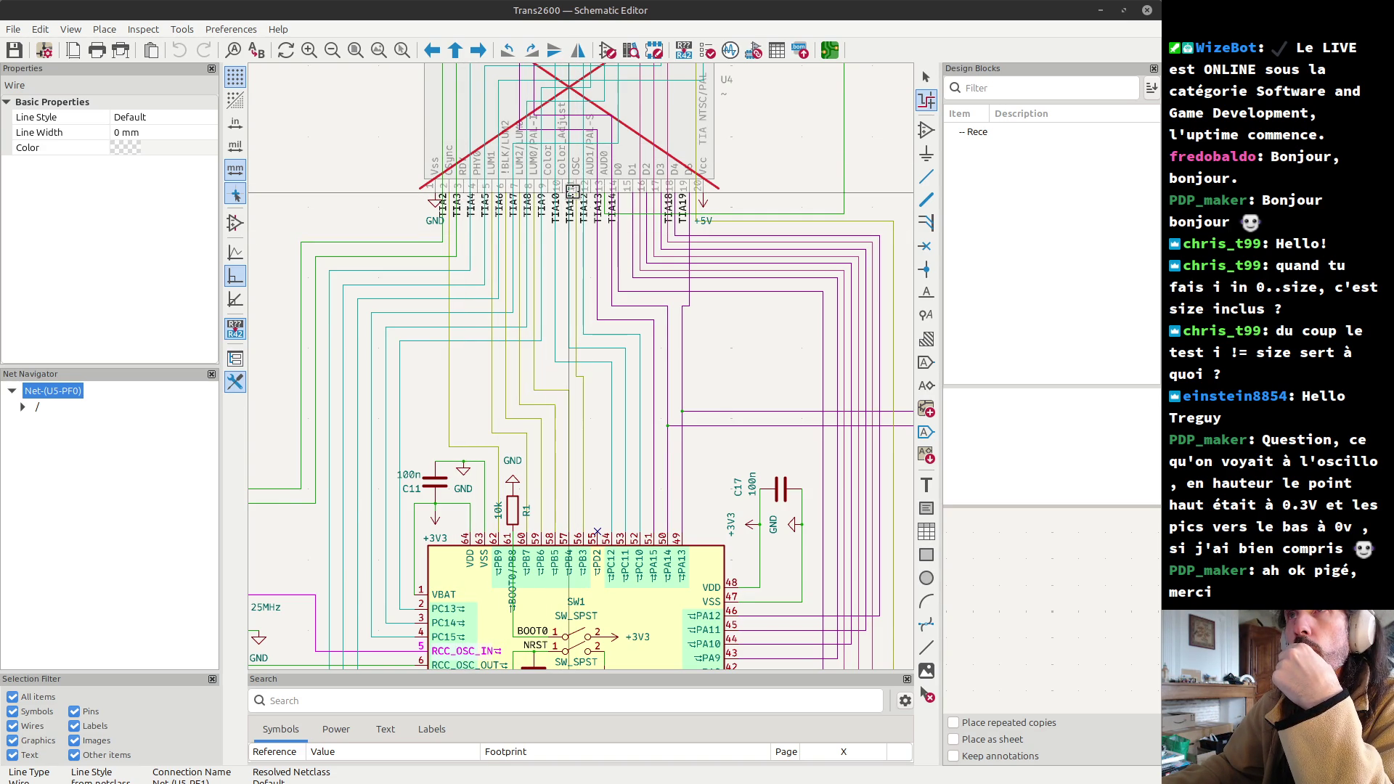
scroll(572, 191, up, 3)
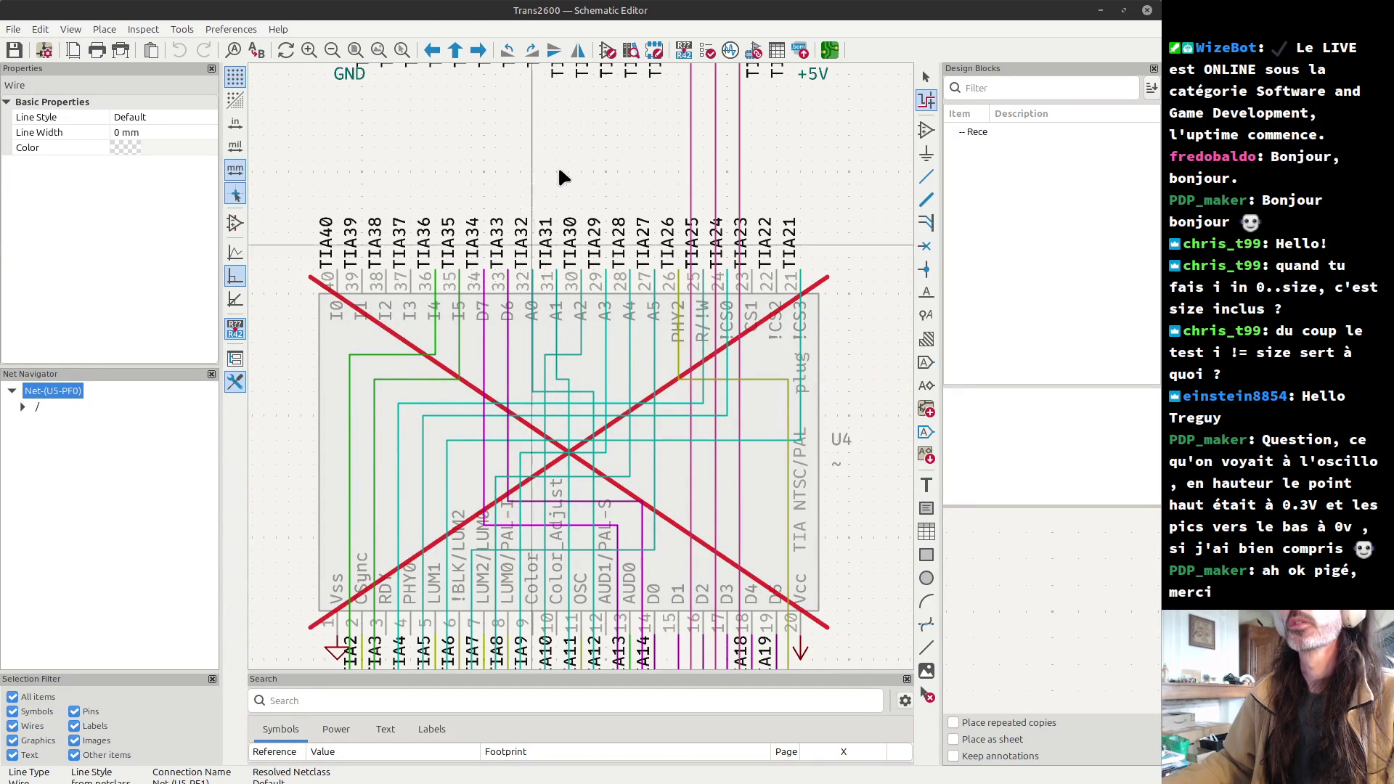
key(alt+Tab)
key(alt+Tab)
key(alt+Tab)
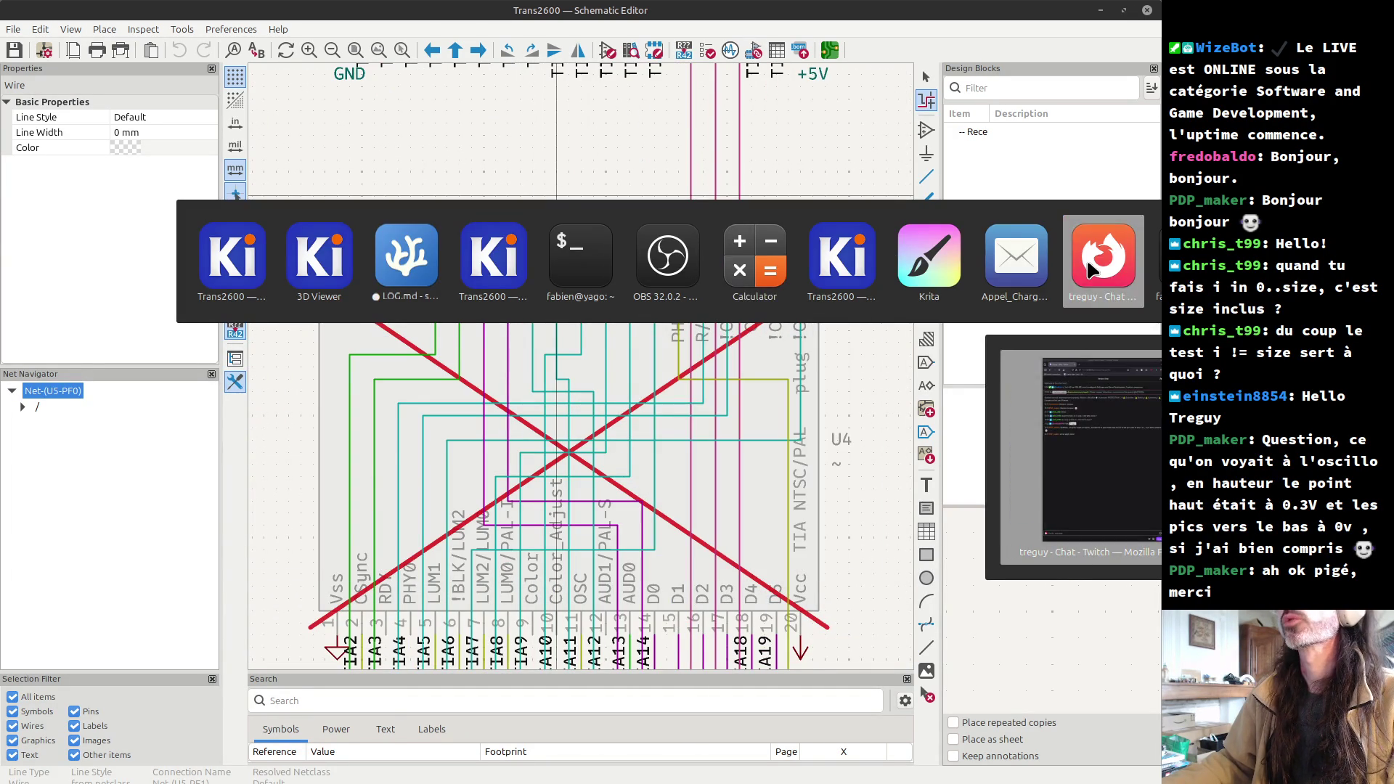
- Switch to Firefox and open the local Atari 2600 SECAM Rev 7 schematic PDF in a new tab
click(1086, 259)
key(alt+Tab)
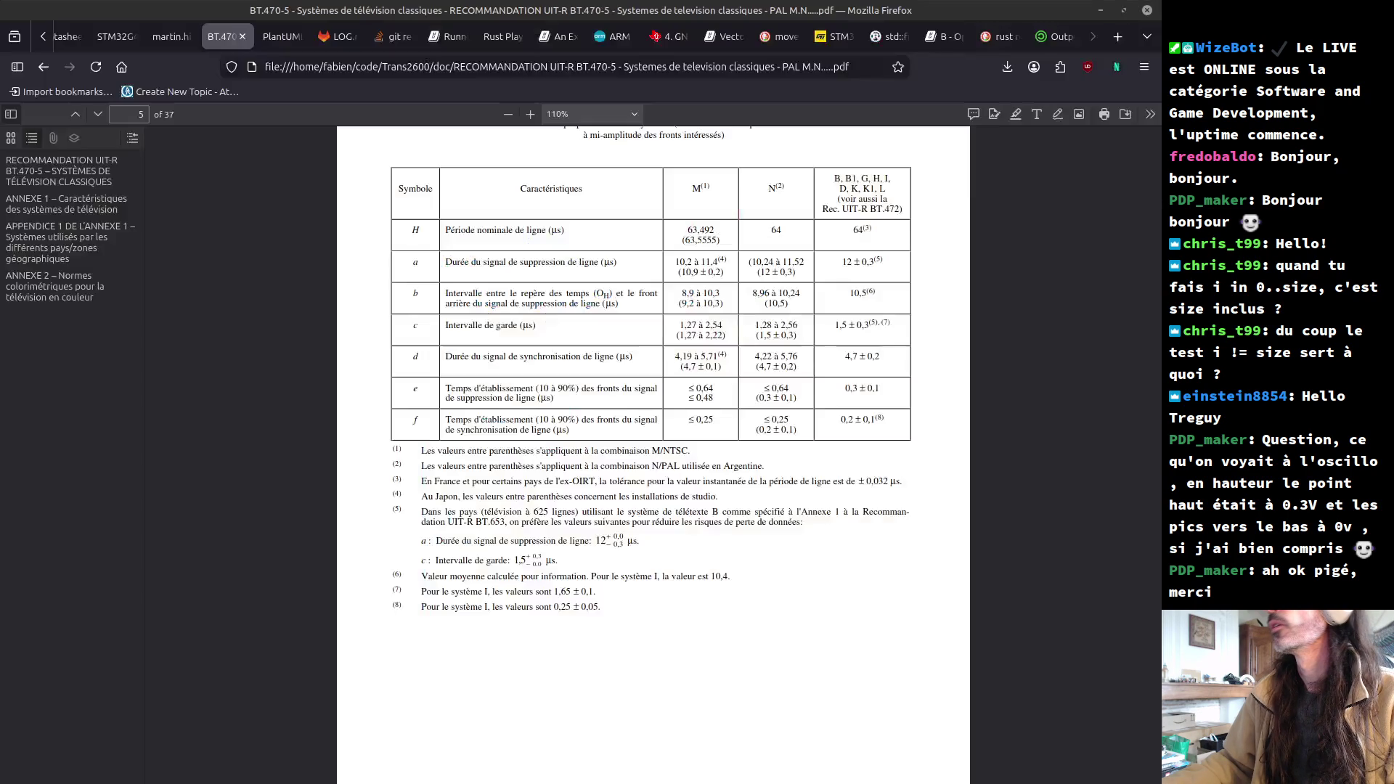
click(661, 64)
key(ctrl+t)
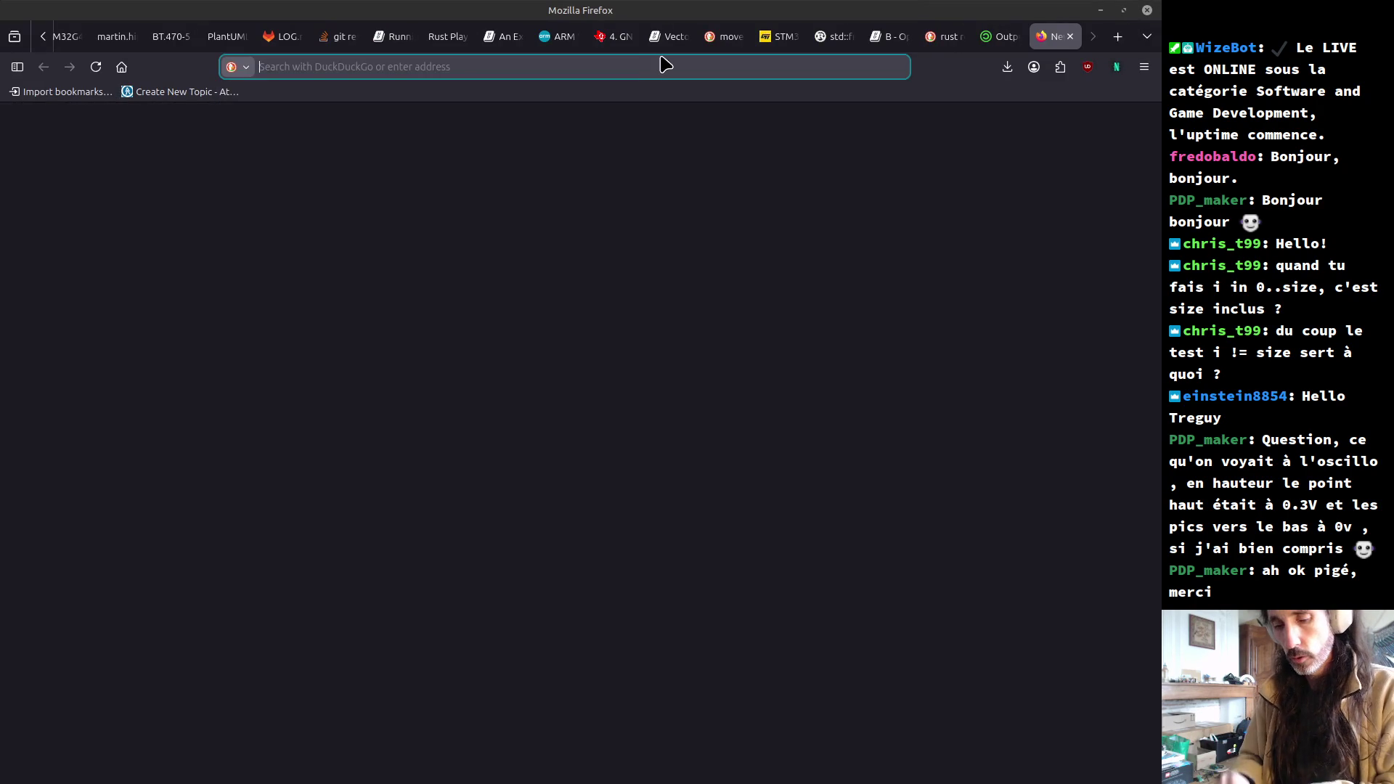
text(atari 2600 sc)
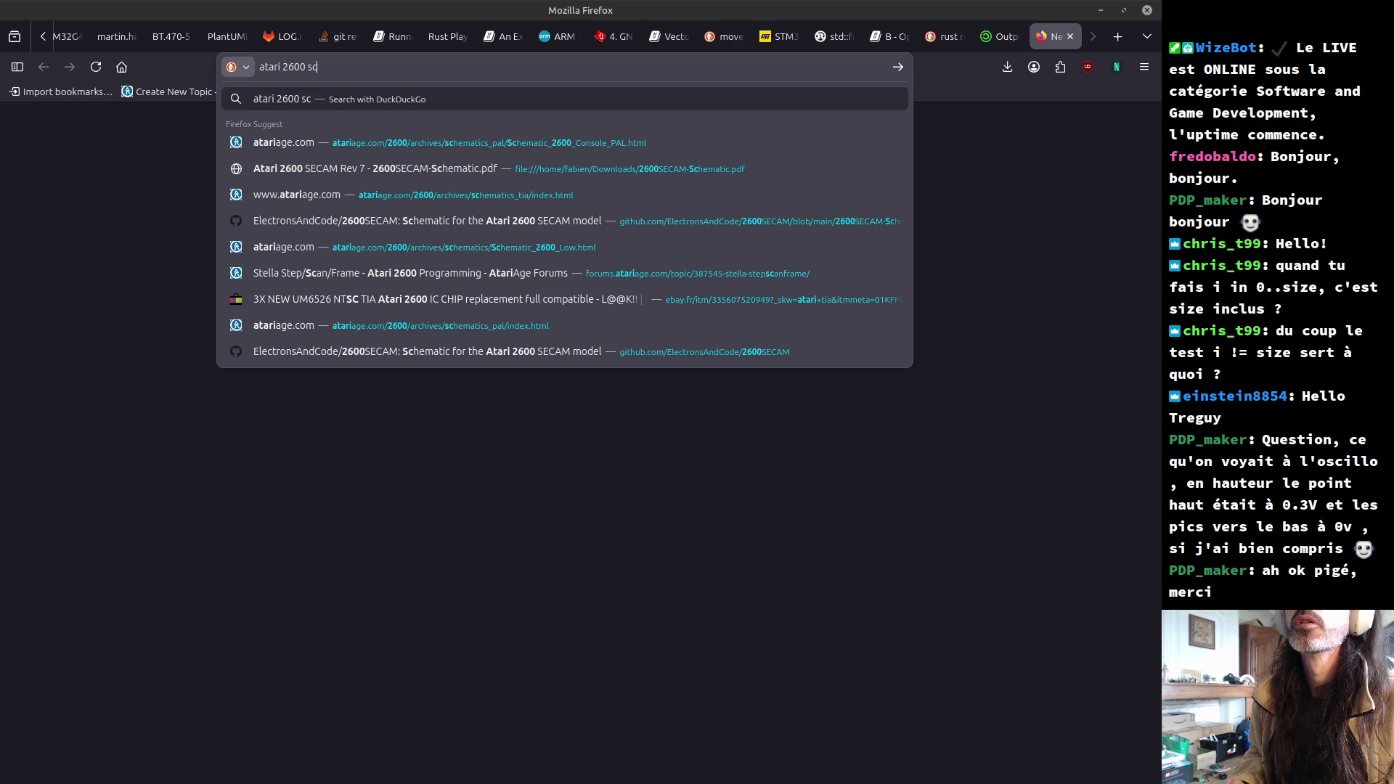
key(Down)
key(Down)
key(Return)
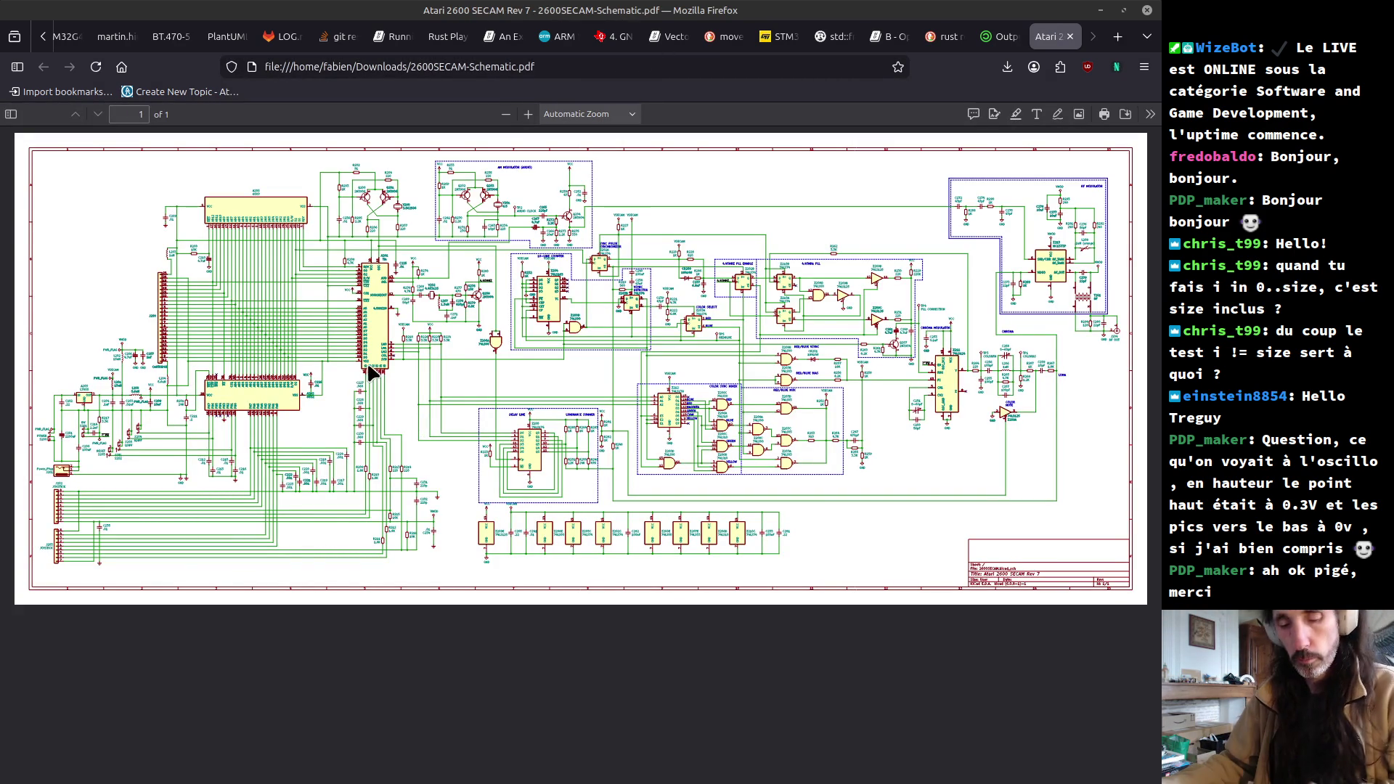
- Zoom the SECAM schematic to 150% and examine the A201 TIA wiring to the 6507 CPU
ctrl+scroll(368, 337, up, 1)
ctrl+scroll(372, 342, up, 1)
ctrl+scroll(402, 387, up, 2)
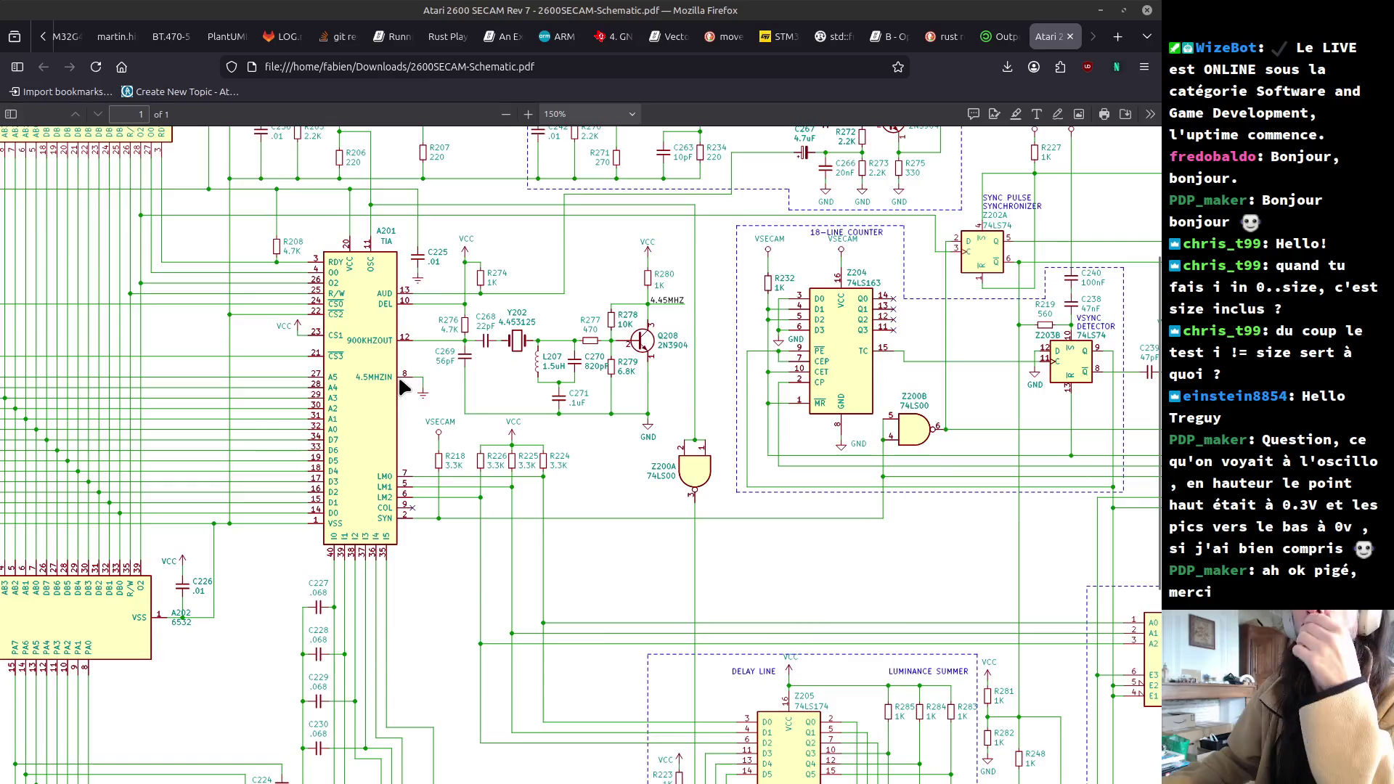
mouse_move(420, 404)
middle_down()
mouse_move(261, 356)
mouse_move(448, 541)
middle_up()
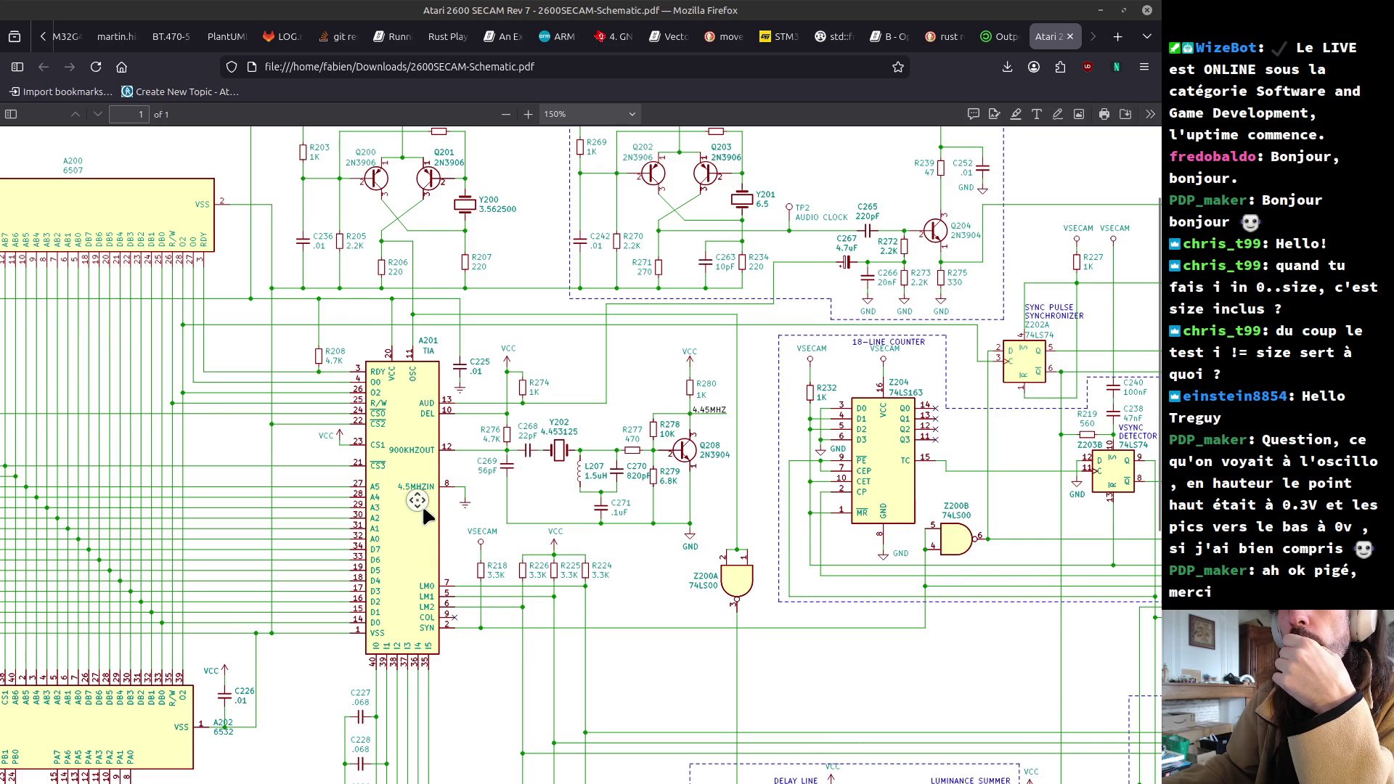
scroll(419, 508, down, 1)
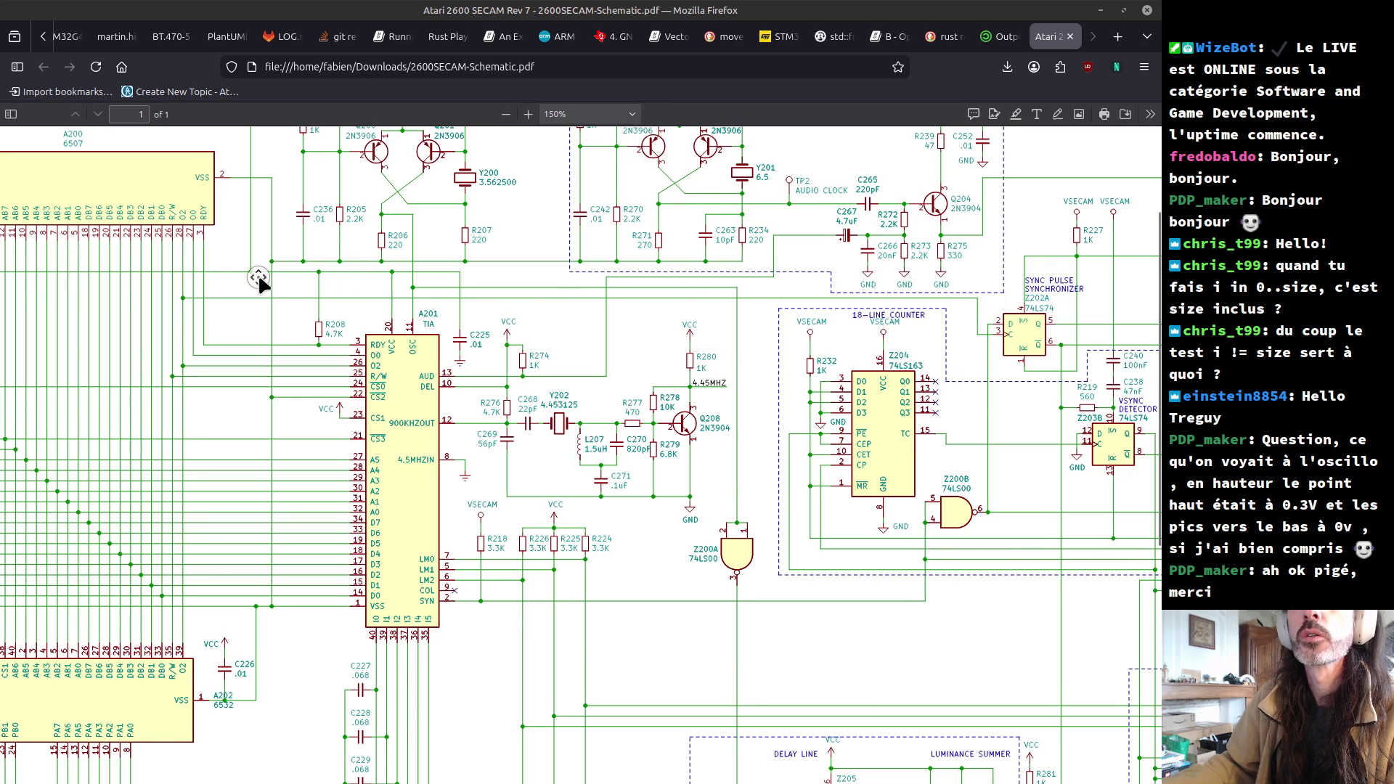
scroll(258, 273, left, 10)
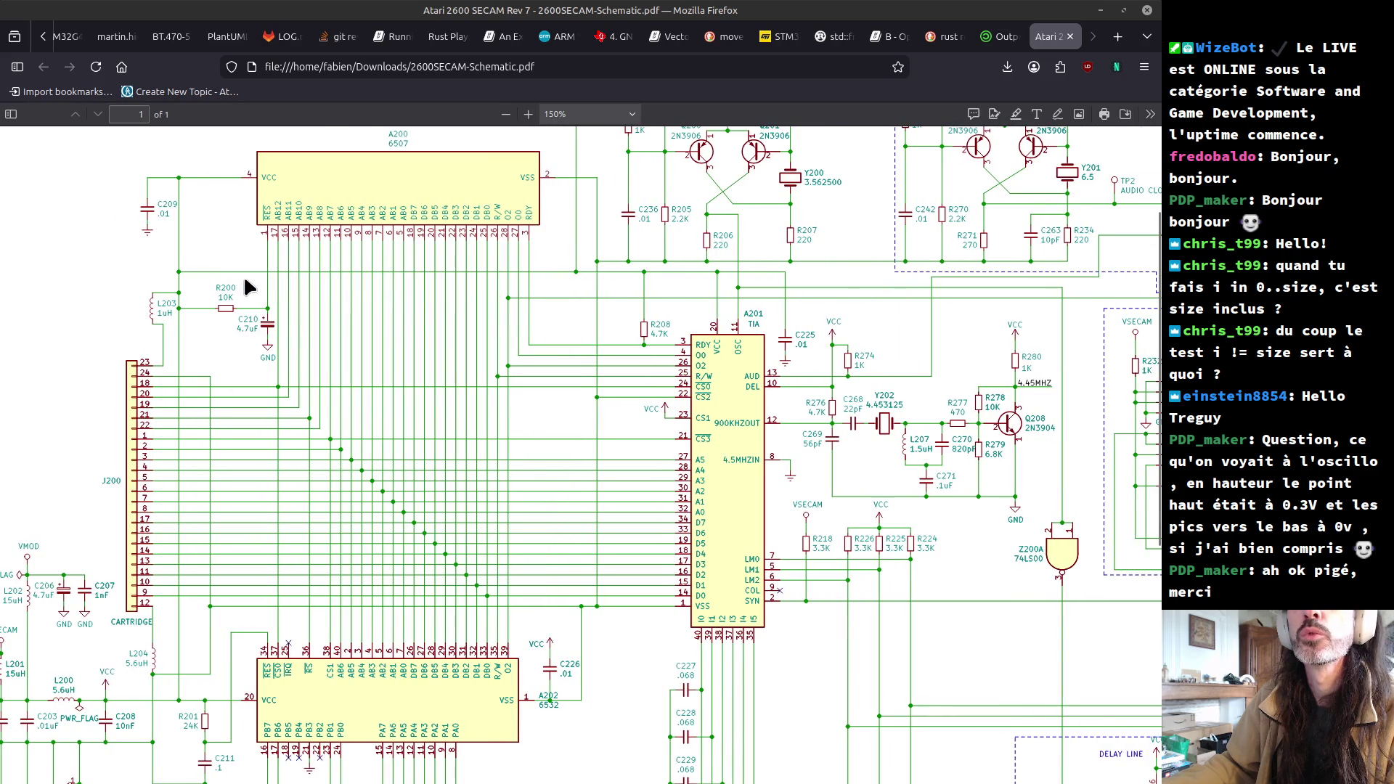
click(447, 66)
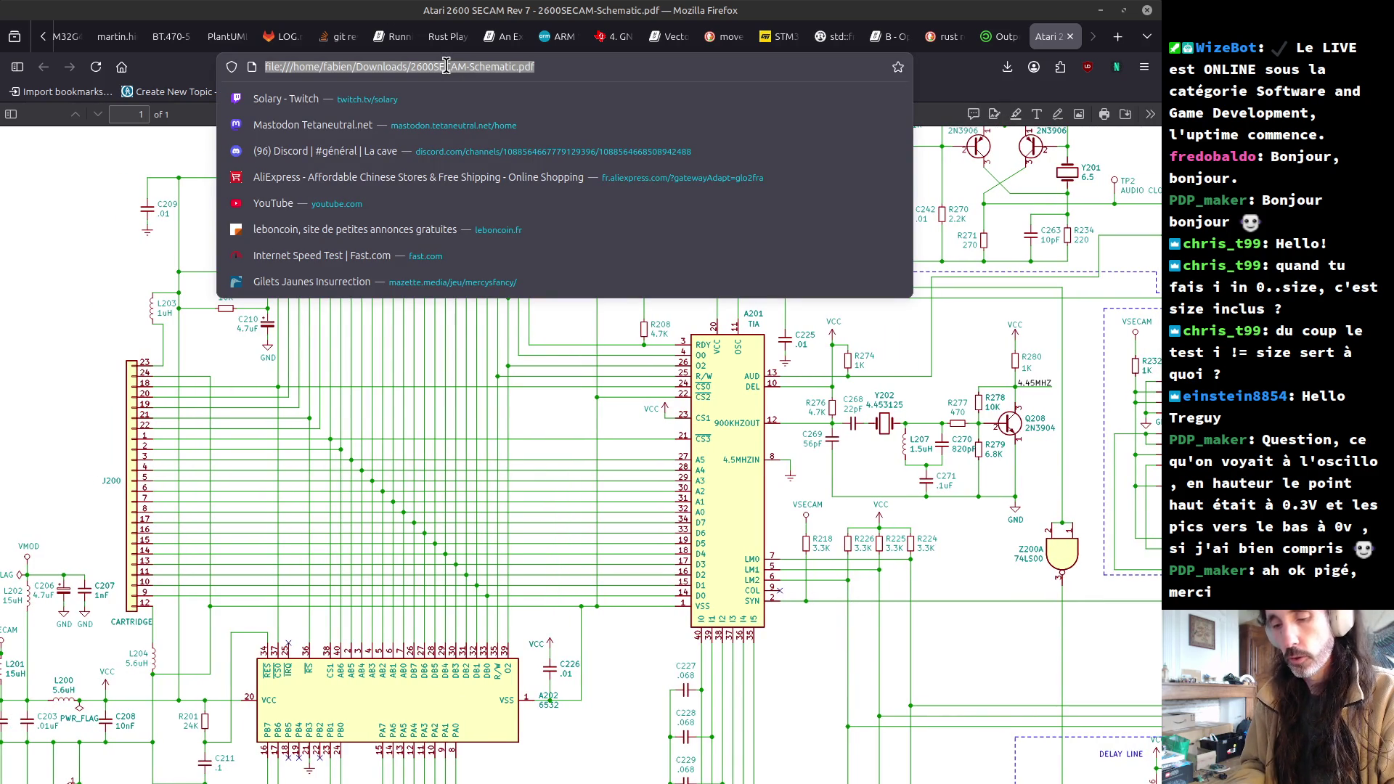
- Search the web for '2600 schematic' and open the kevtris.org 2600 schematics result
text(2600 )
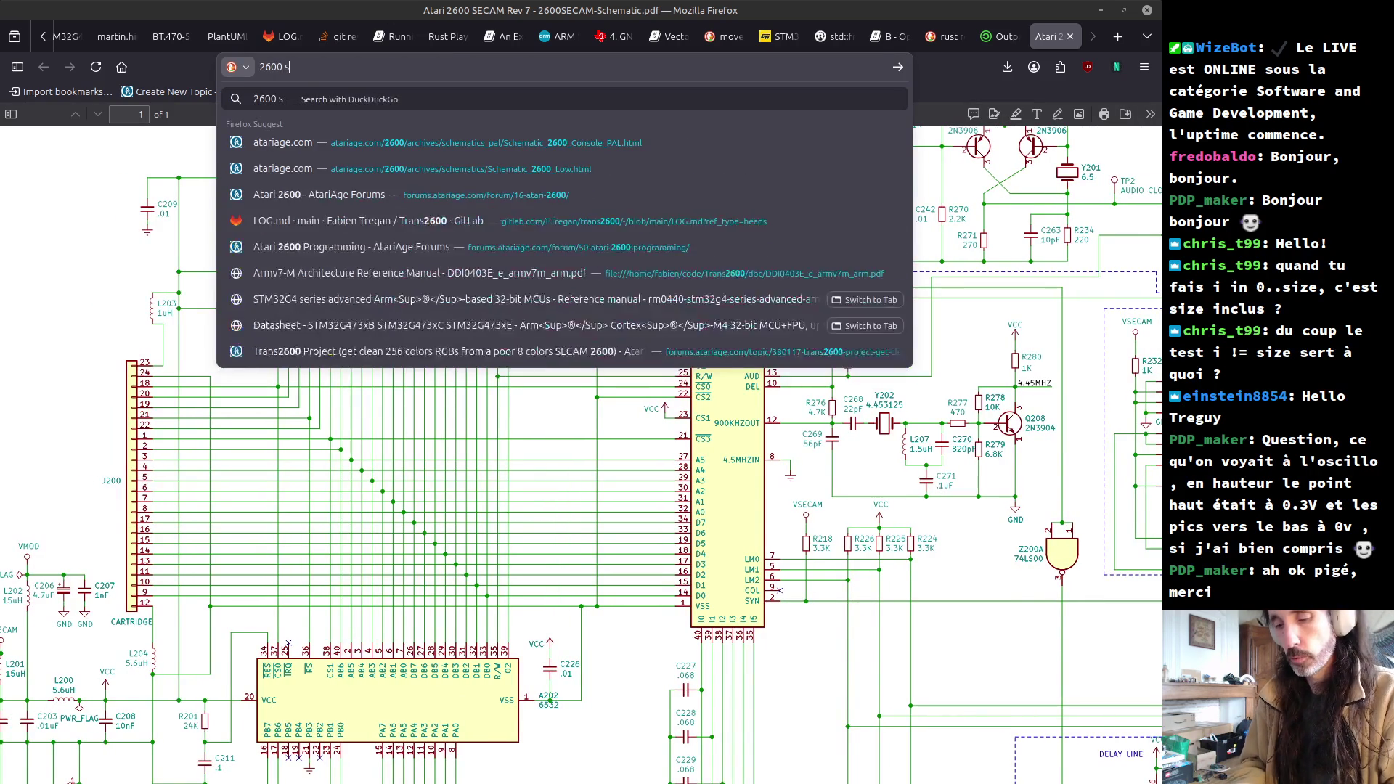
text(schematic ntsc)
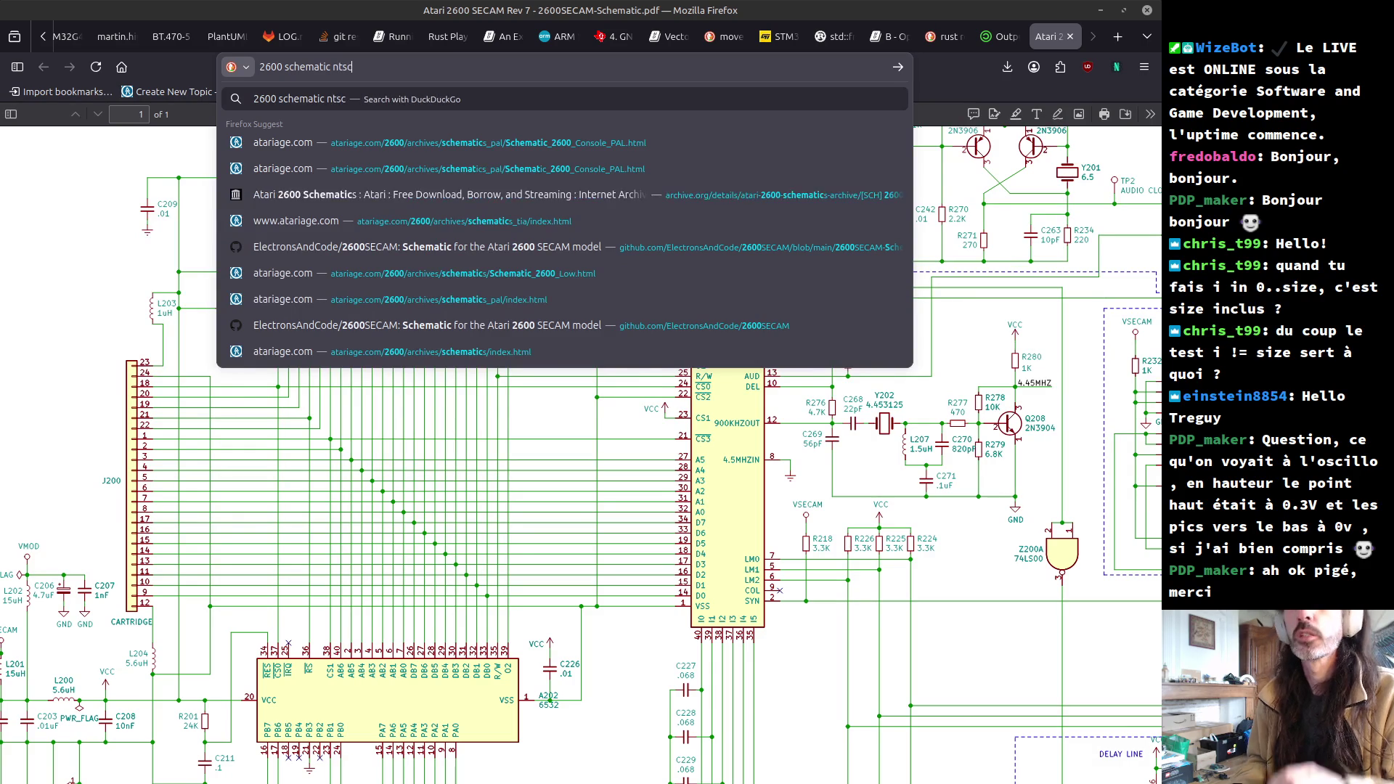
key(BackSpace)
key(BackSpace)
key(BackSpace)
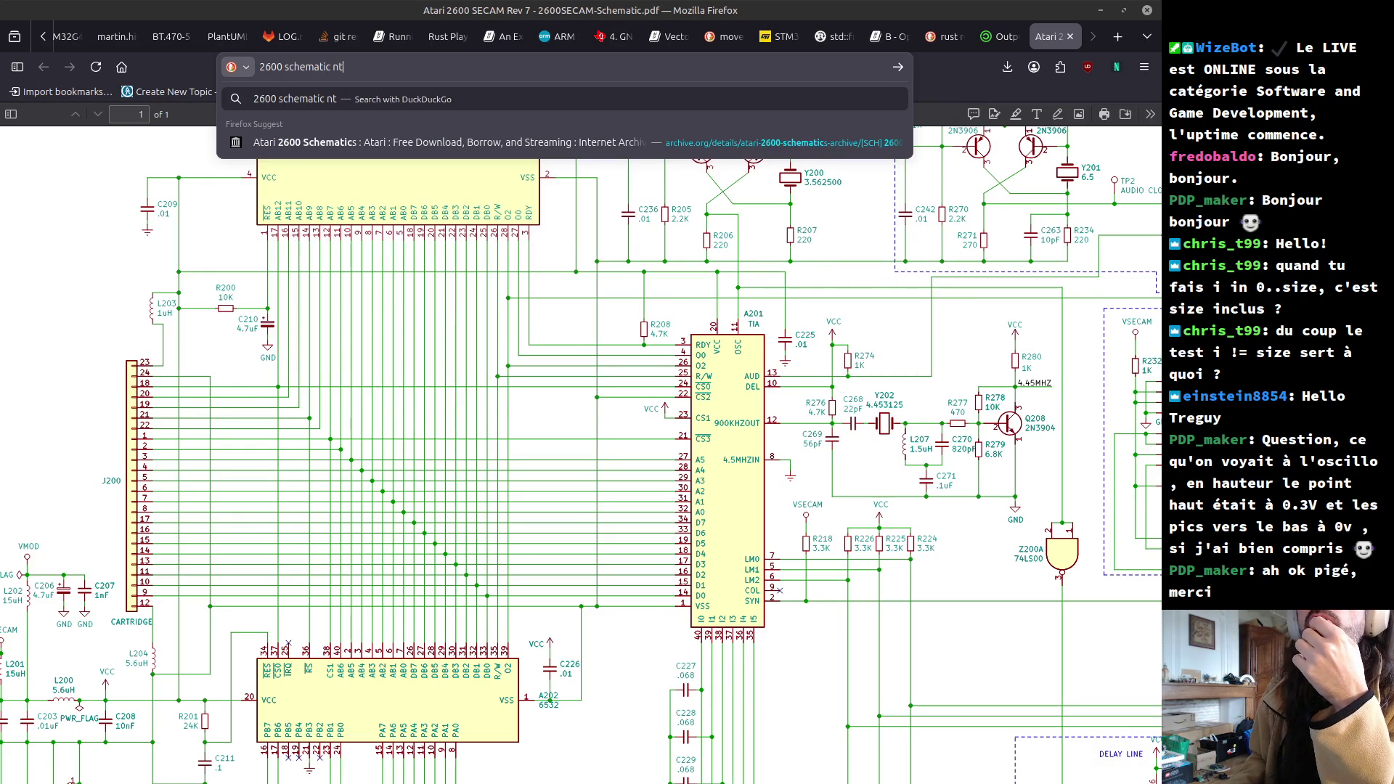
key(BackSpace)
key(BackSpace)
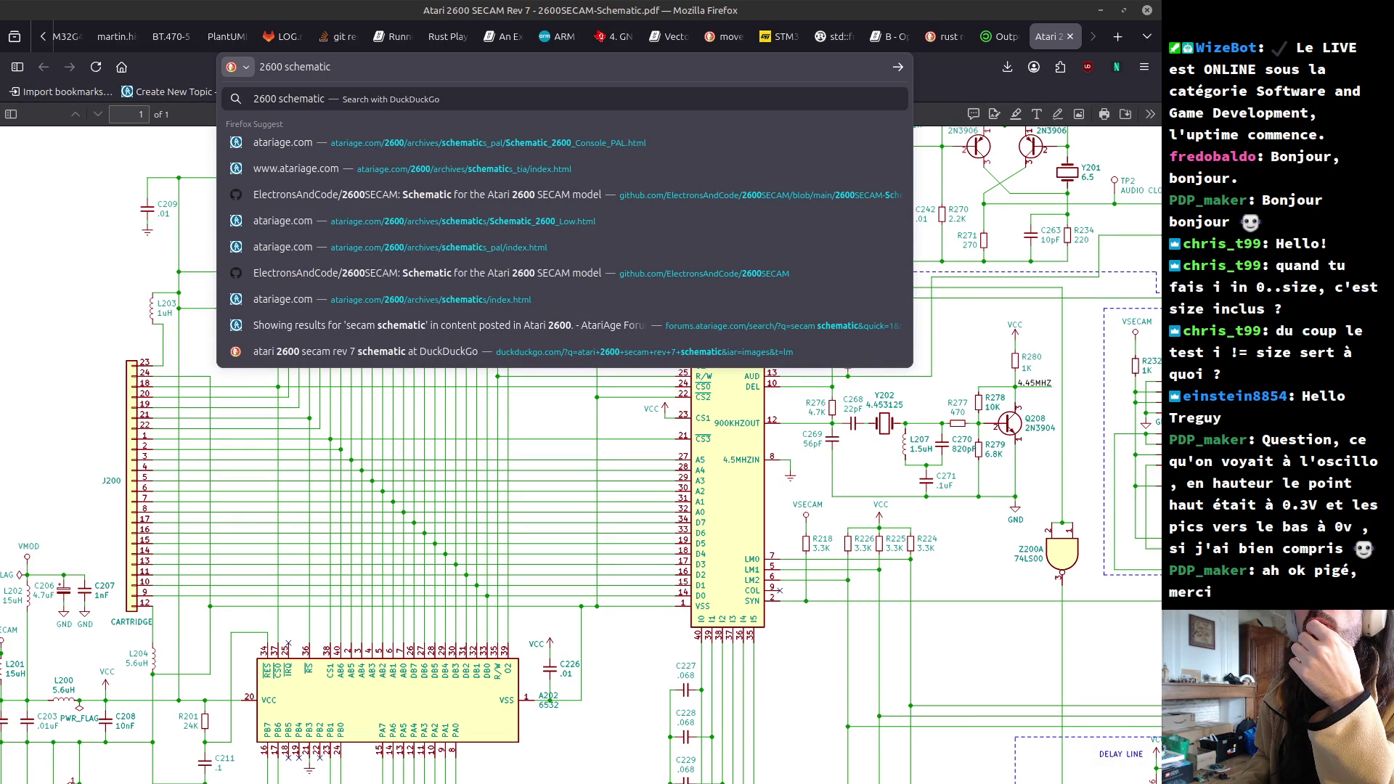
key(Return)
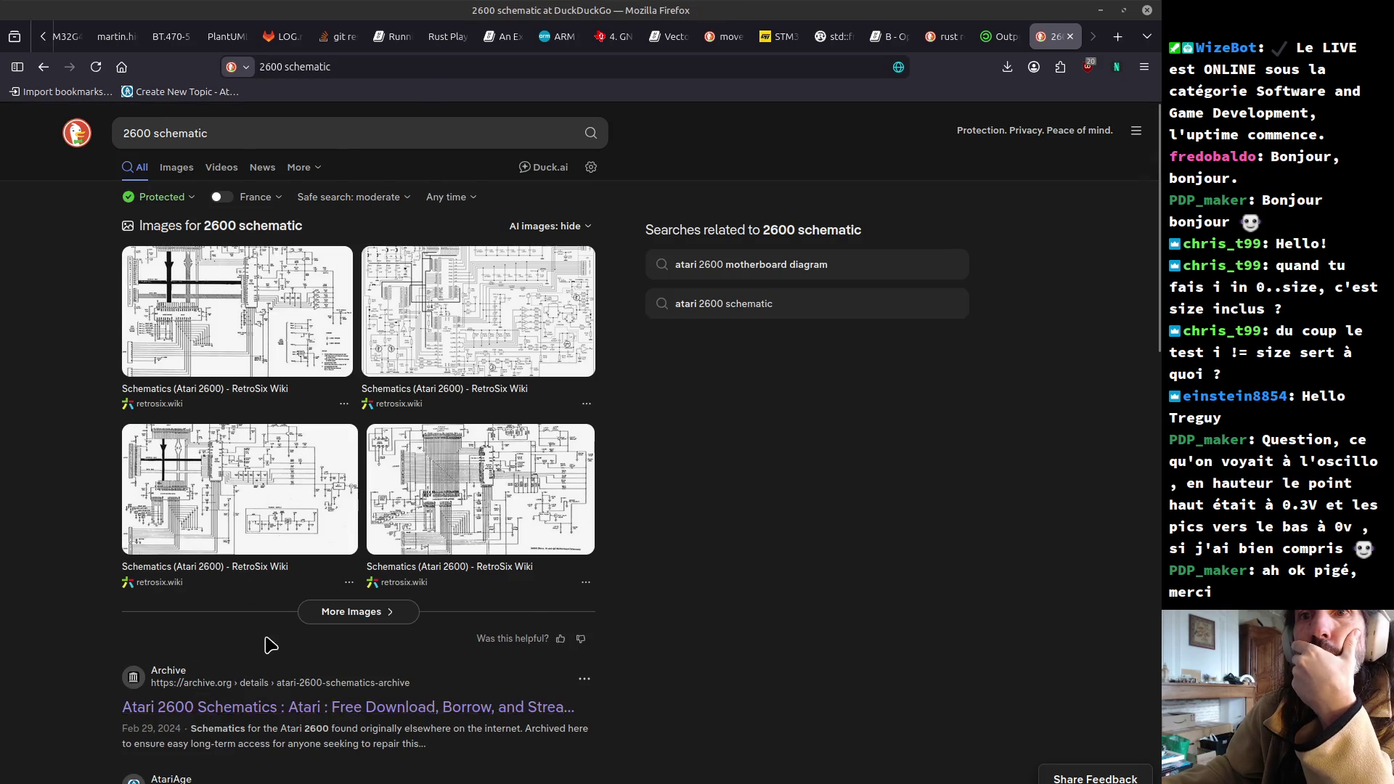
scroll(271, 657, down, 3)
scroll(240, 632, down, 4)
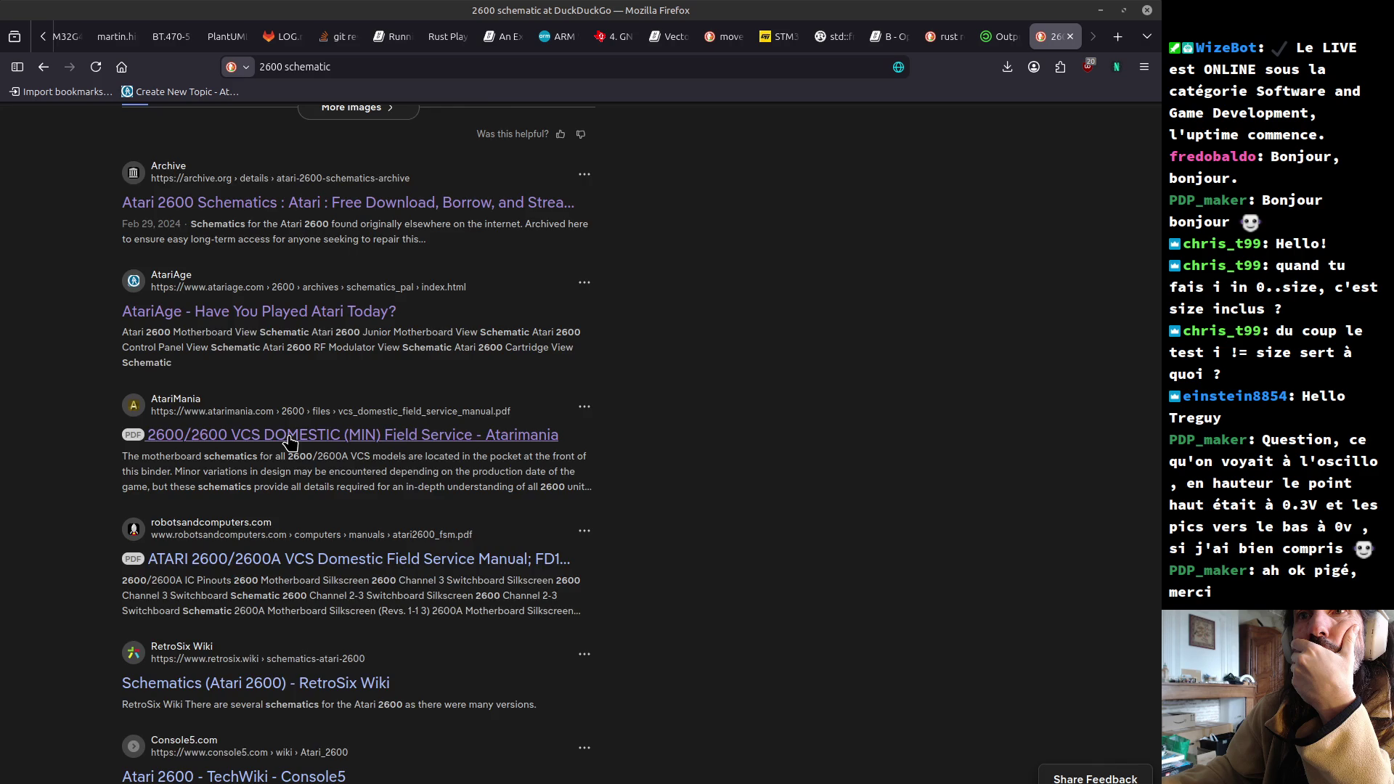
scroll(292, 442, down, 3)
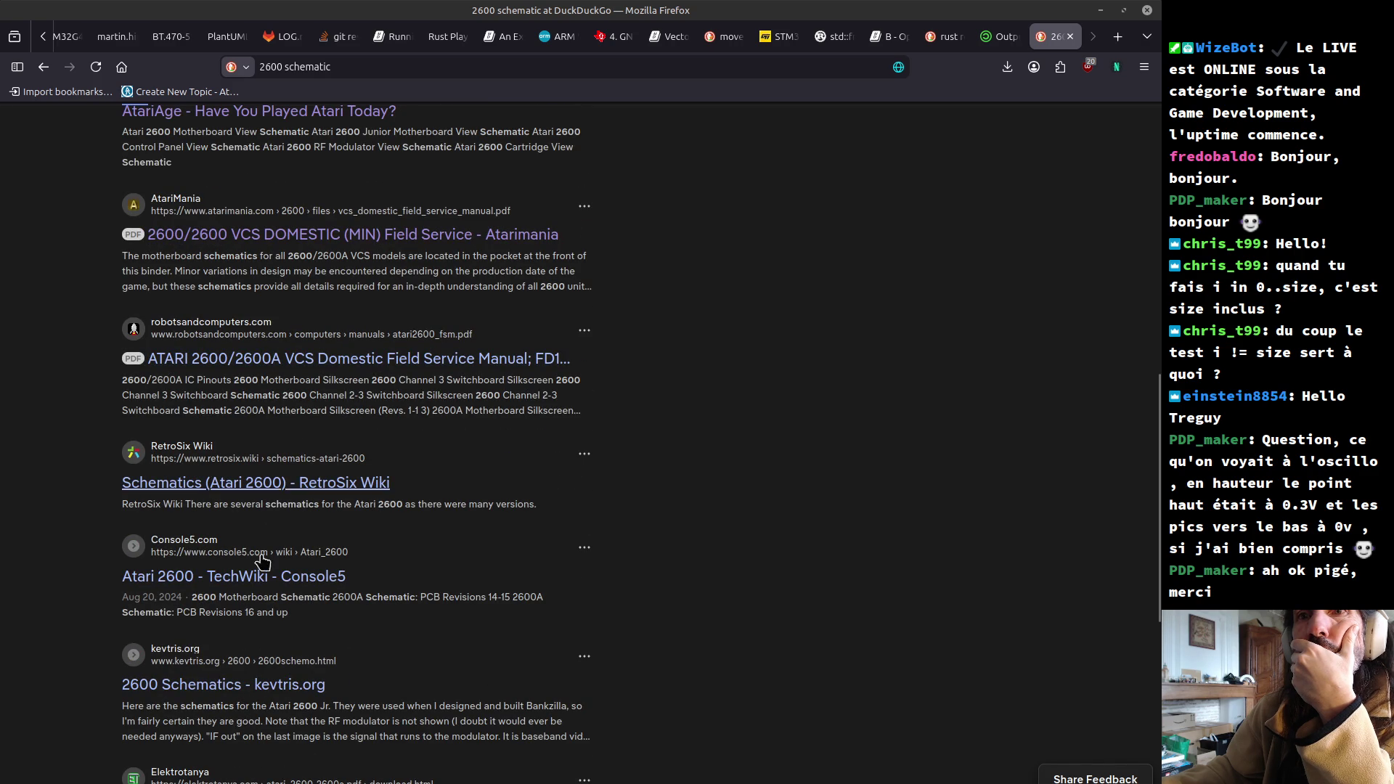
click(217, 681)
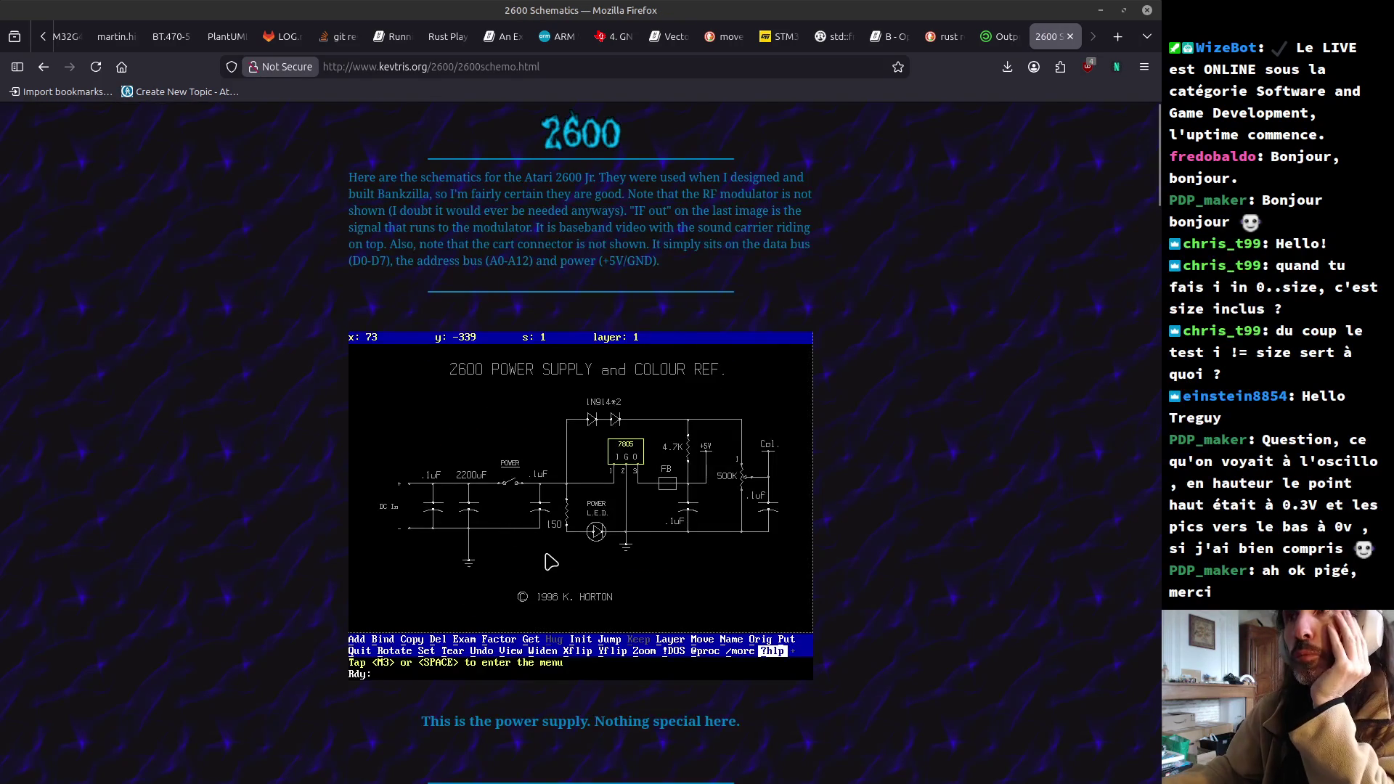
- Skim the kevtris.org page, go back, and search 'atariage 2600 schematic' to reach AtariAge's motherboard schematic
scroll(521, 533, down, 7)
scroll(537, 551, down, 10)
scroll(537, 552, down, 5)
scroll(539, 555, down, 5)
scroll(540, 559, down, 5)
key(alt+Left)
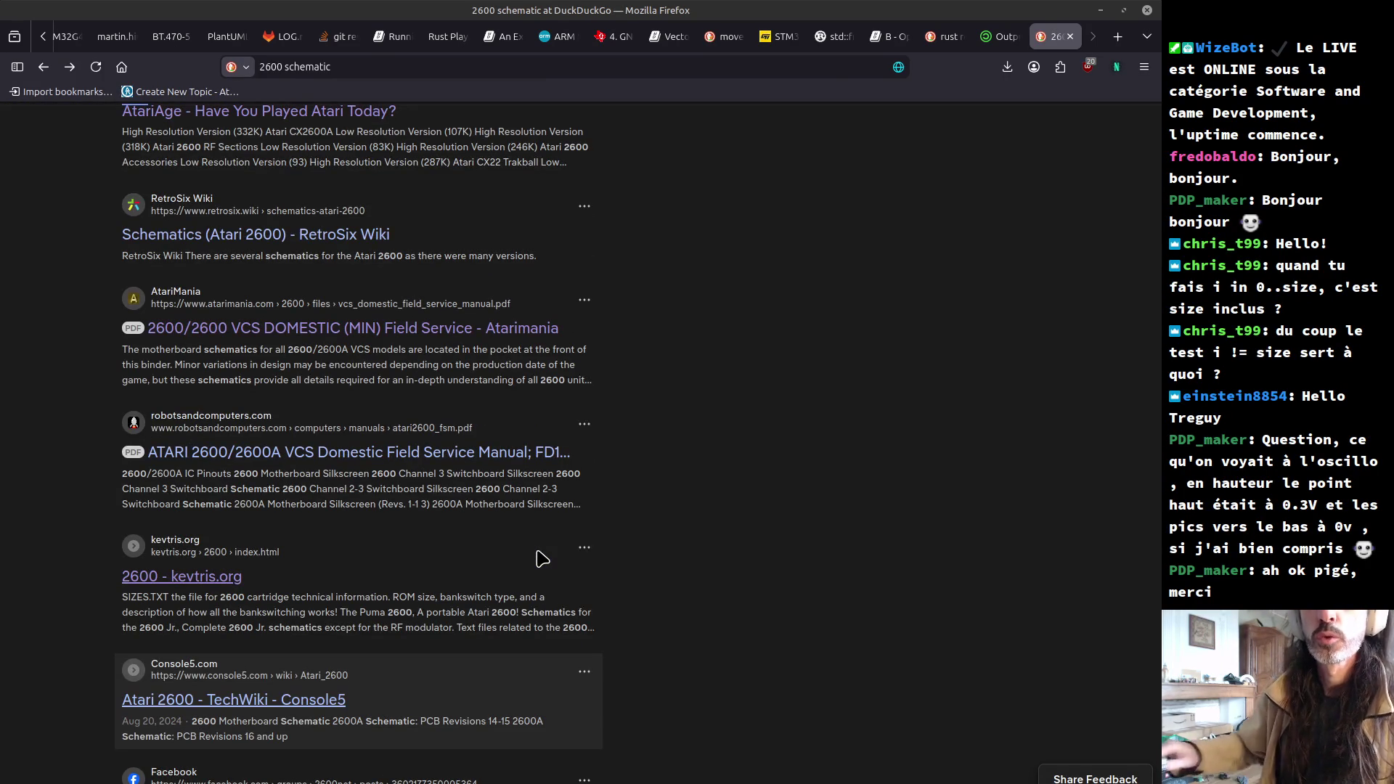
key(ctrl+l)
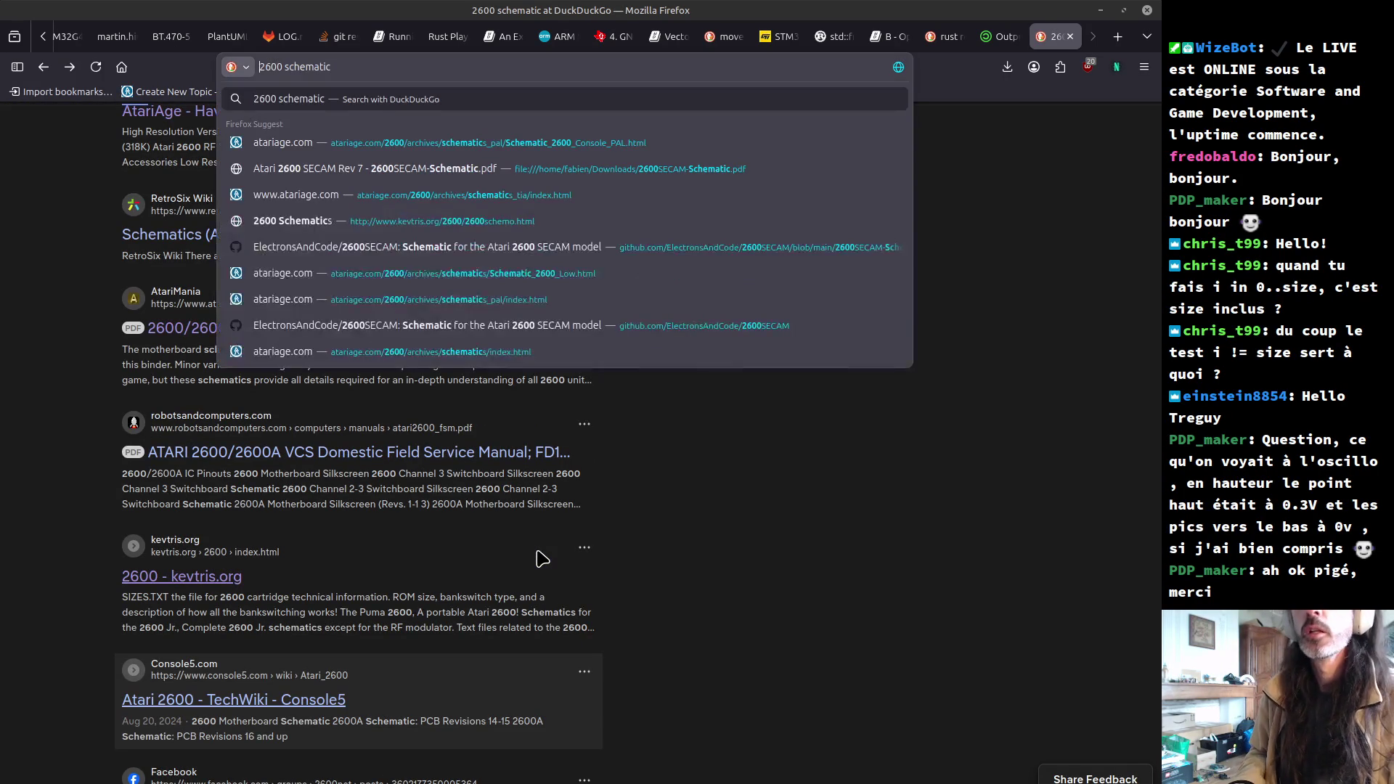
text(atariage)
key(Return)
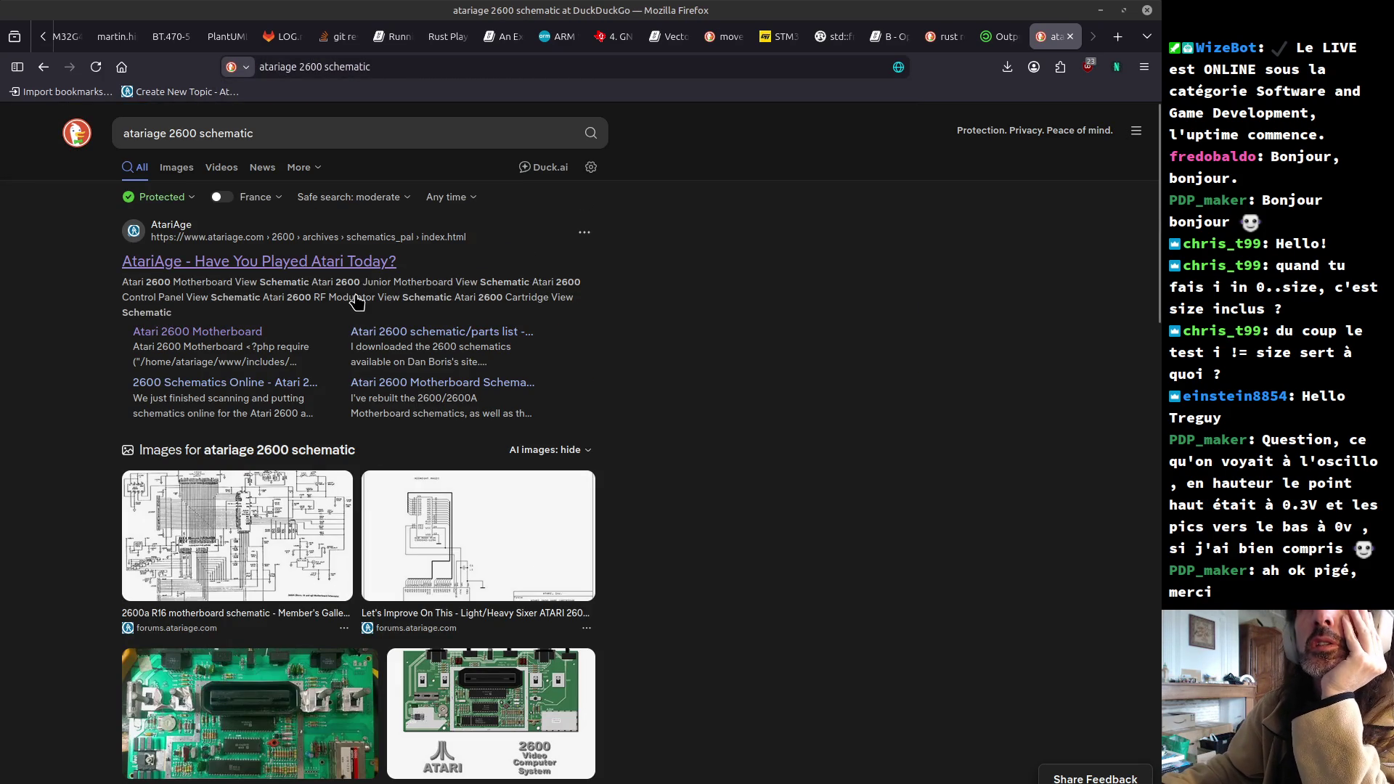
click(222, 339)
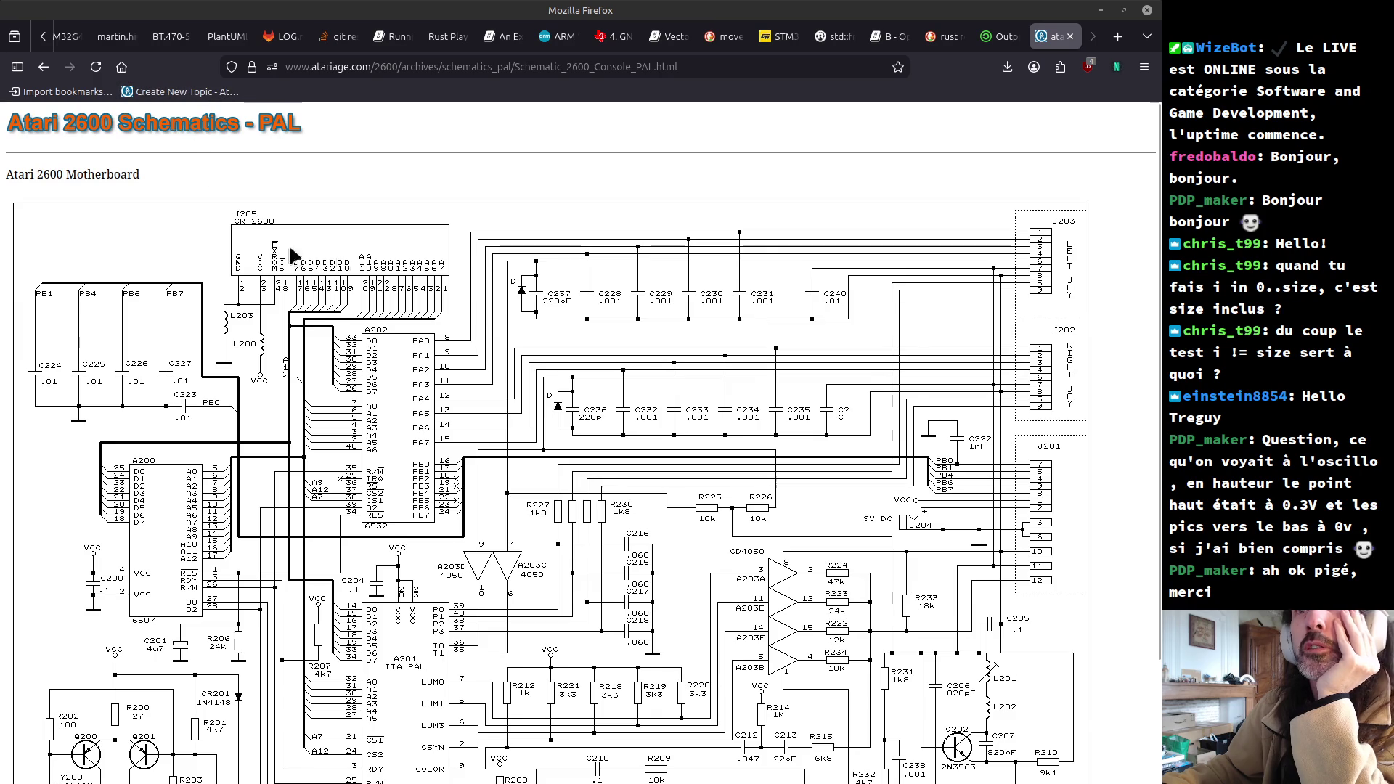
- Scroll through the PAL Atari 2600 motherboard schematic, then go back to the PAL schematics index
scroll(432, 300, down, 2)
scroll(431, 300, down, 1)
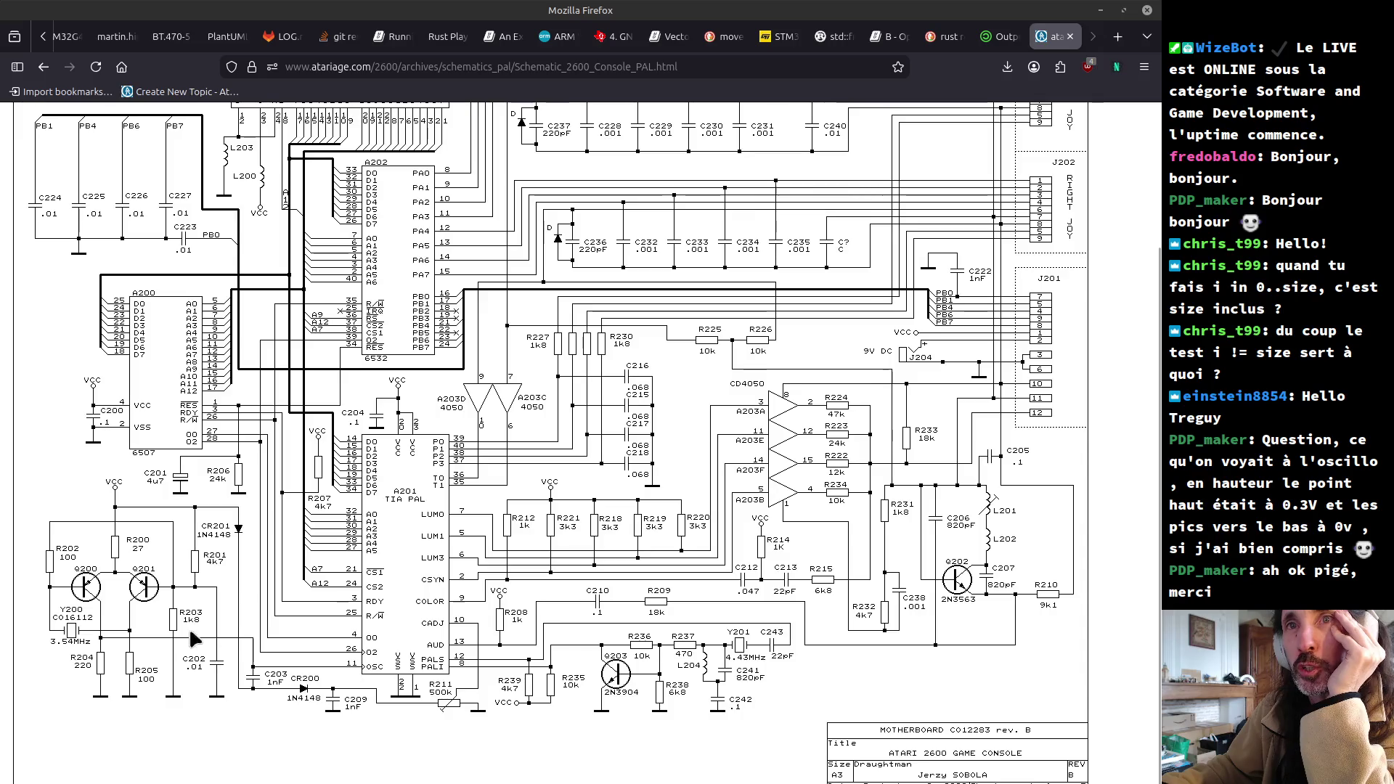
key(alt+Left)
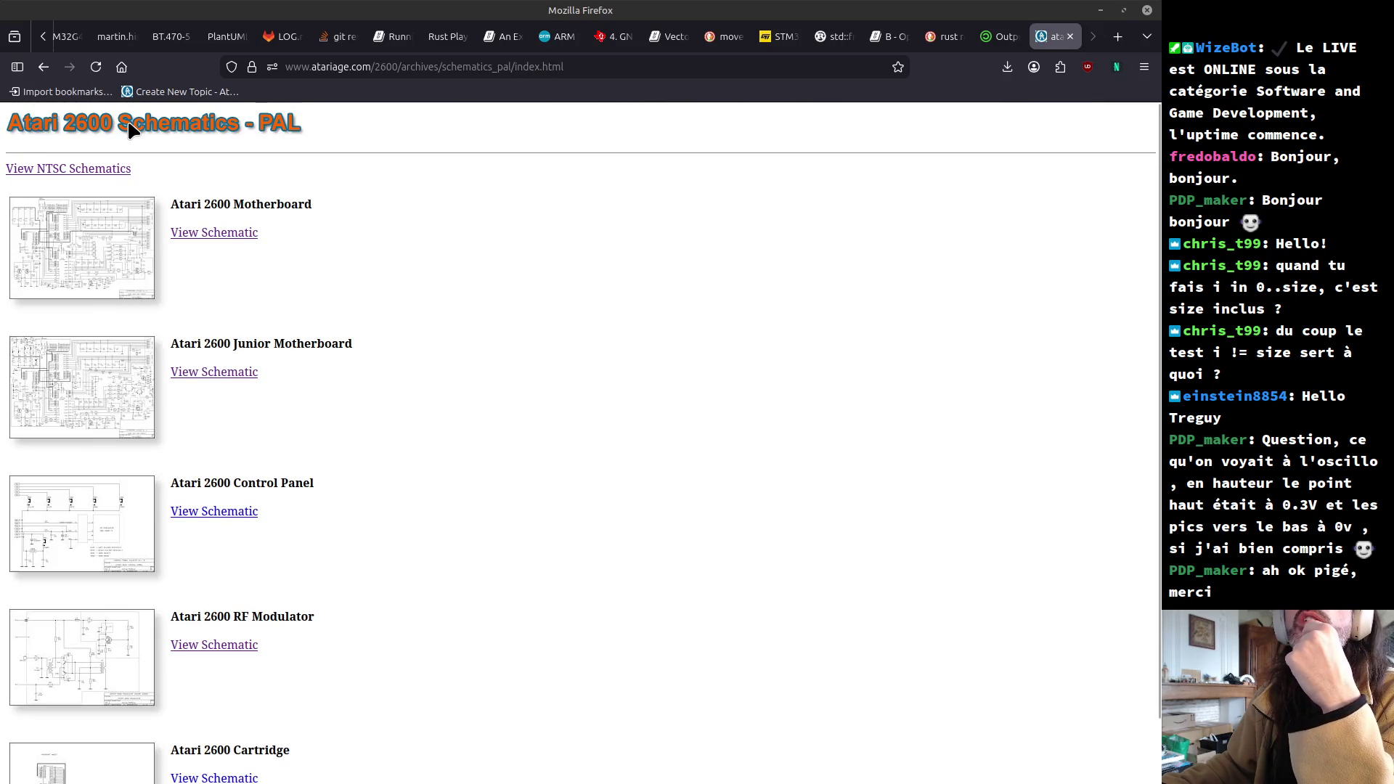
- Open the high-resolution CX2600 NTSC schematic scan and scroll to its T.I.A. chip section
click(98, 172)
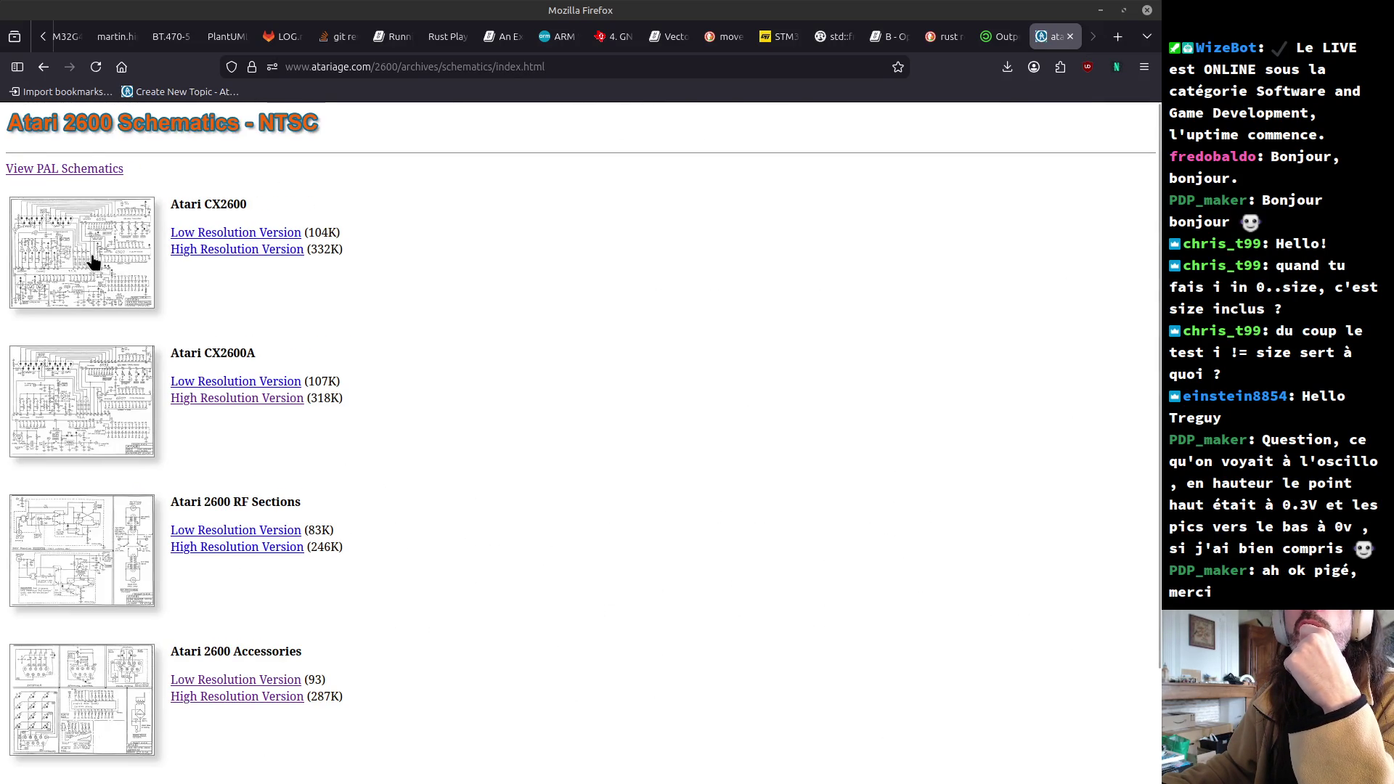
click(230, 250)
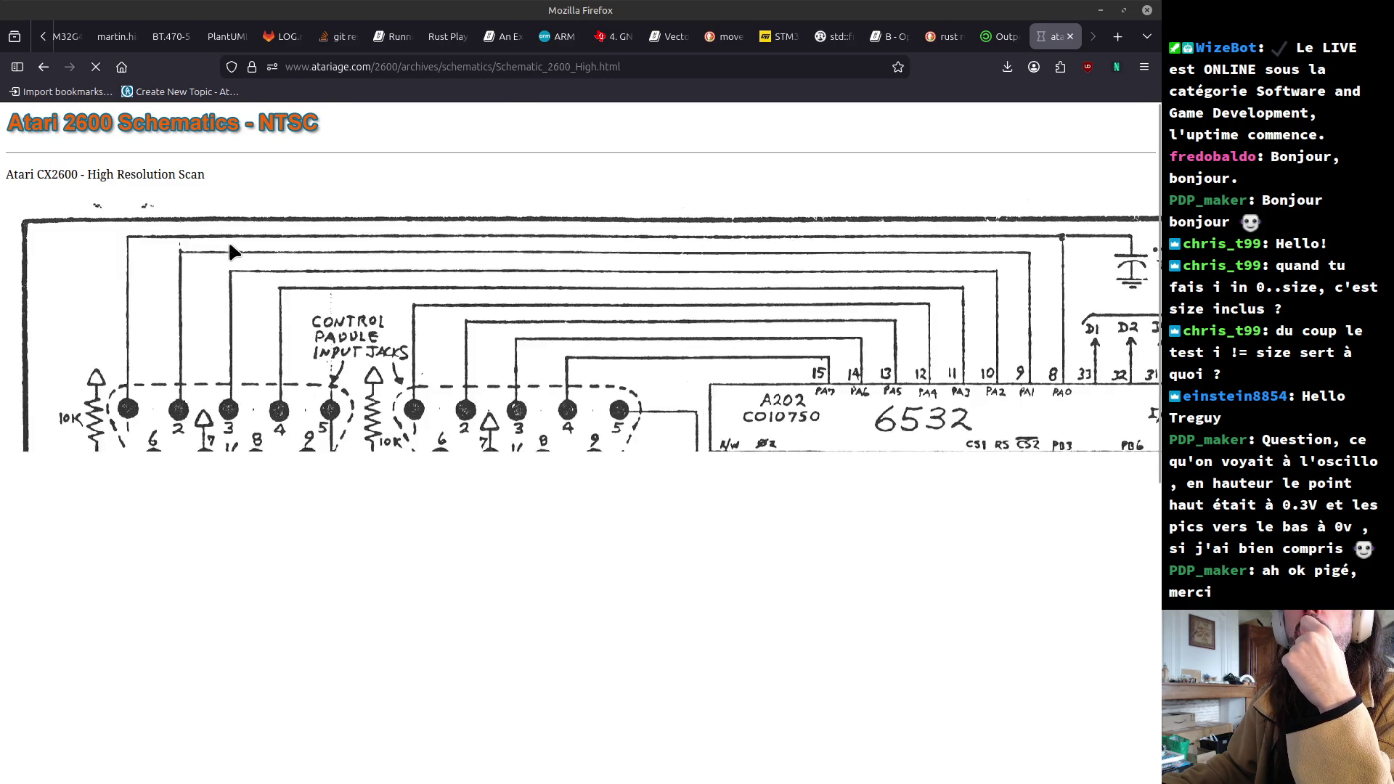
scroll(364, 445, down, 5)
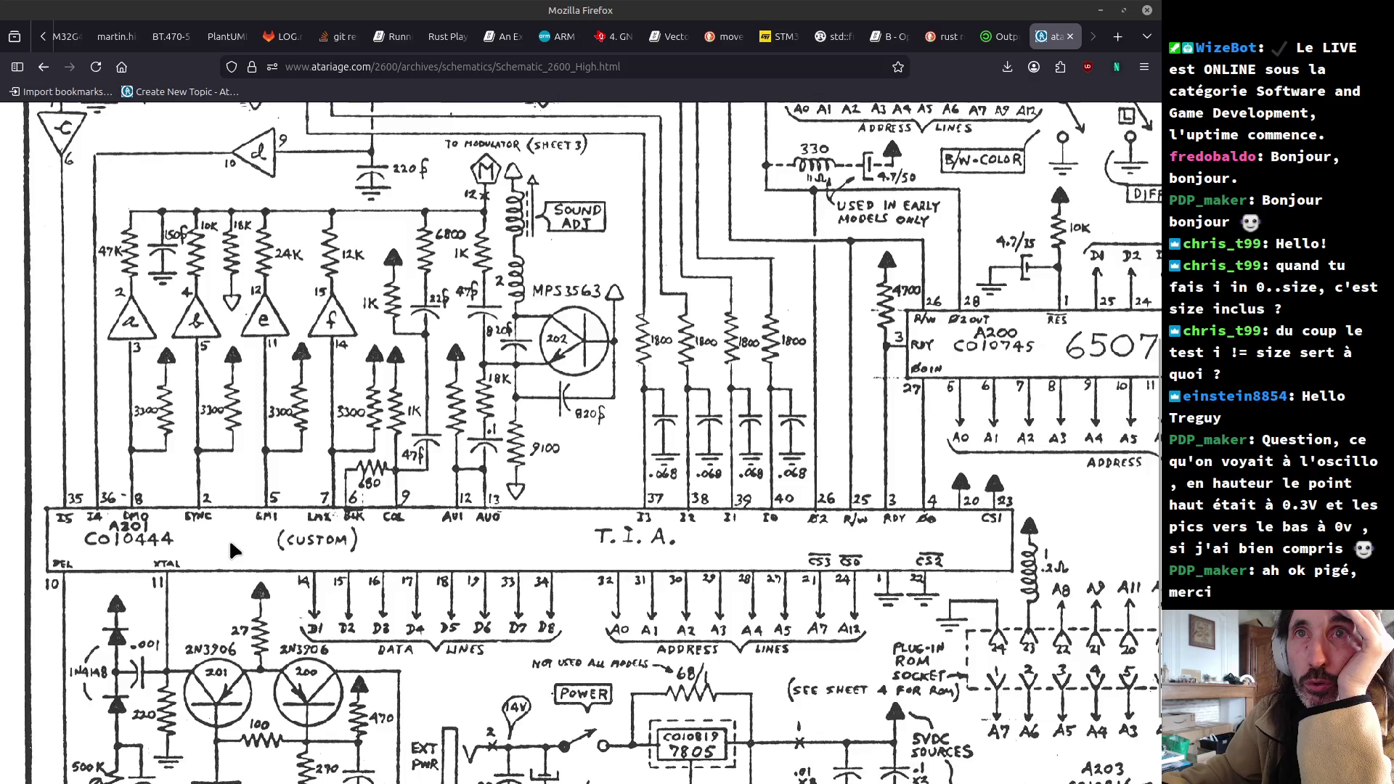
scroll(228, 538, up, 3)
scroll(225, 471, down, 5)
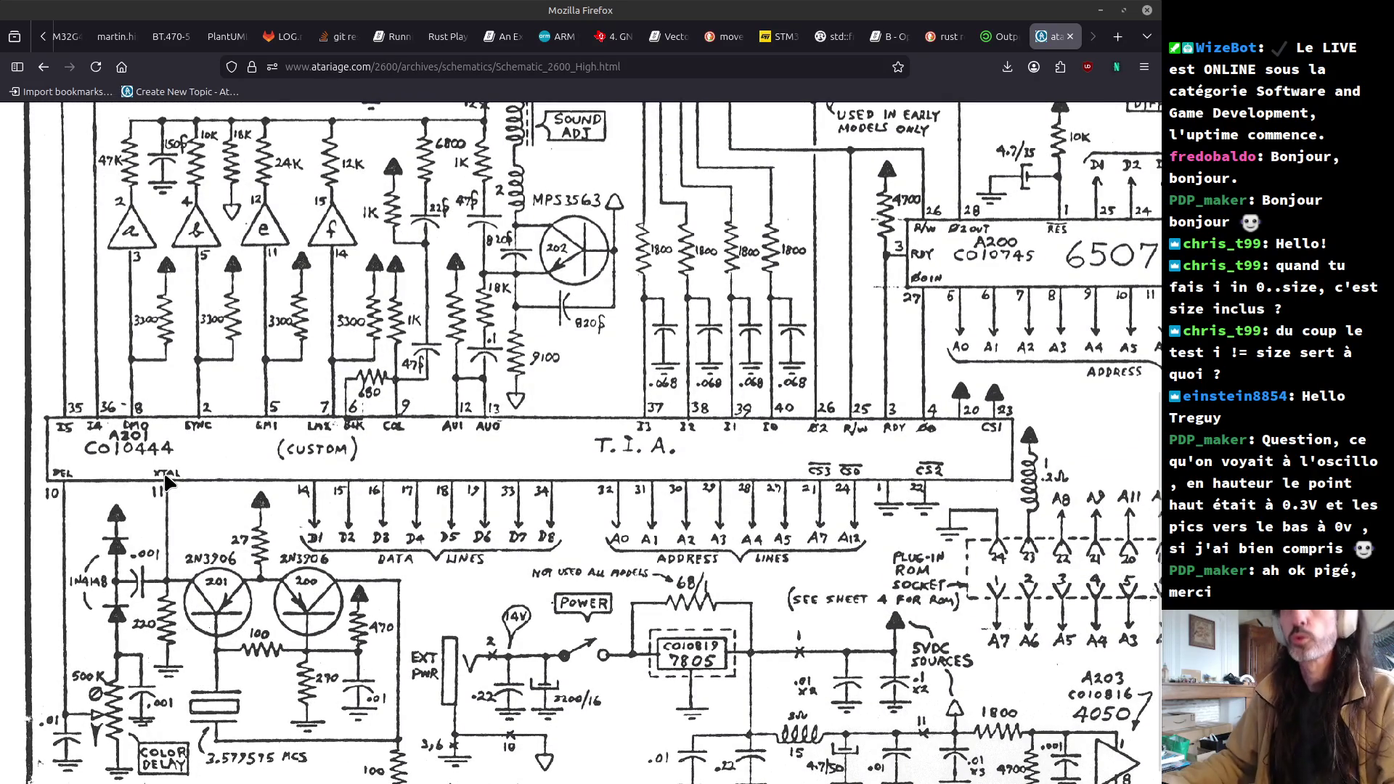
key(alt+Tab)
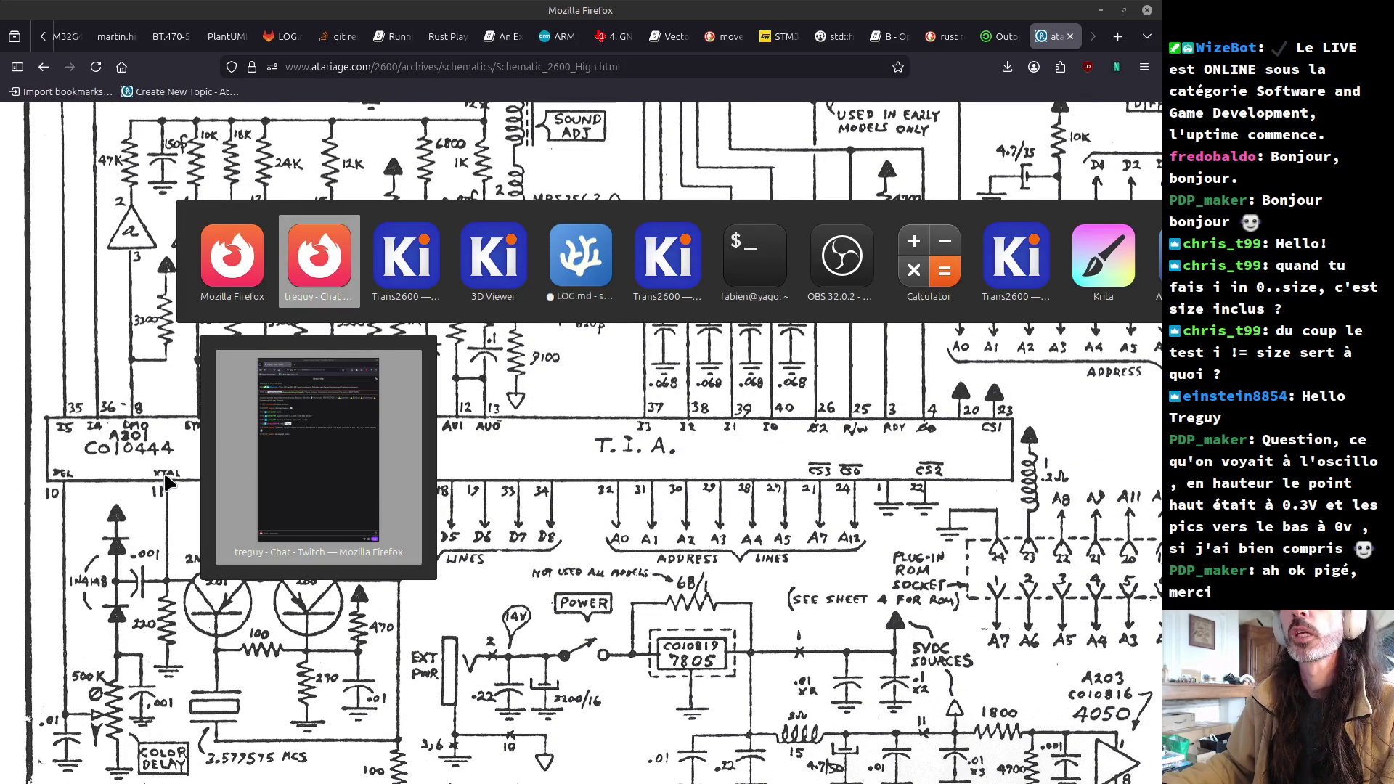
- Cycle through the open windows from the Trans2600 schematic to Firefox's AtariAge 2600 schematic page
key(Tab)
key(Tab)
key(shift+Tab)
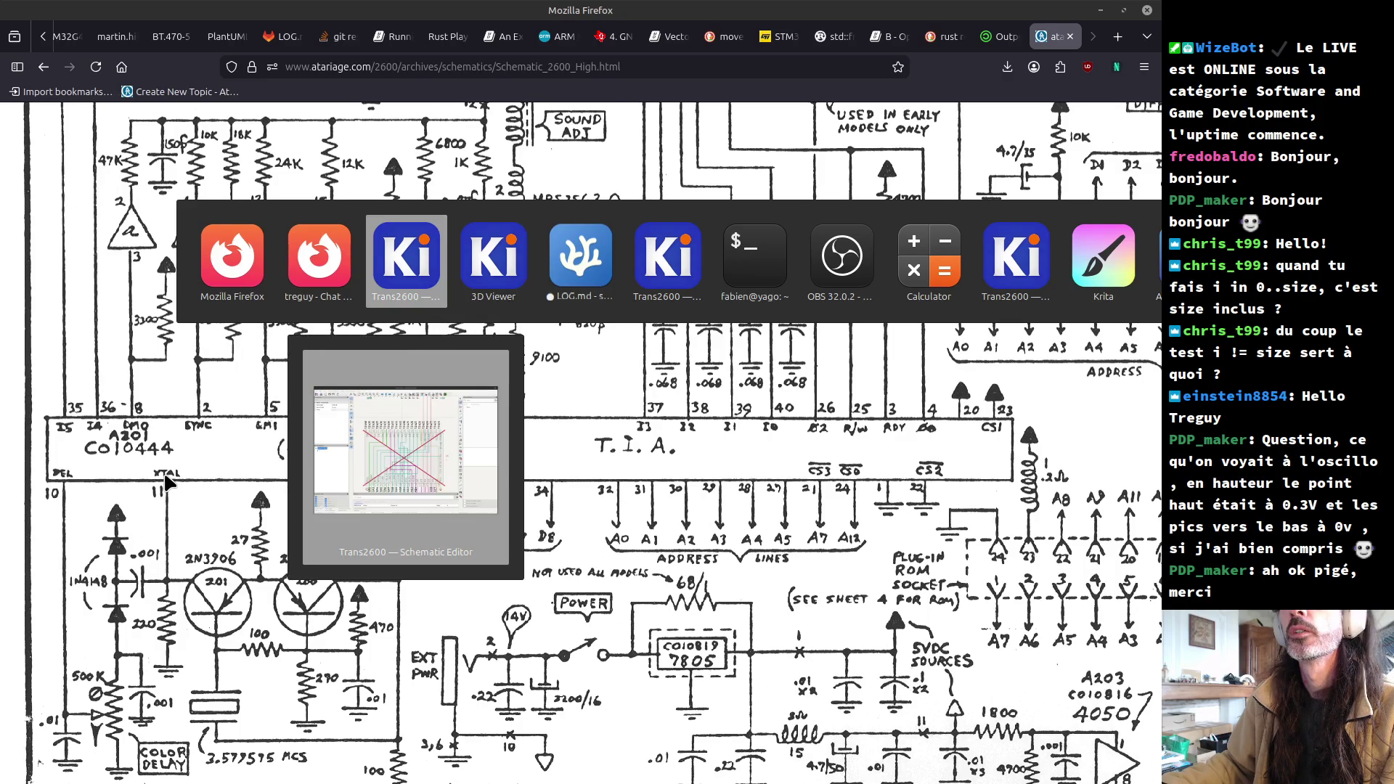
key(alt)
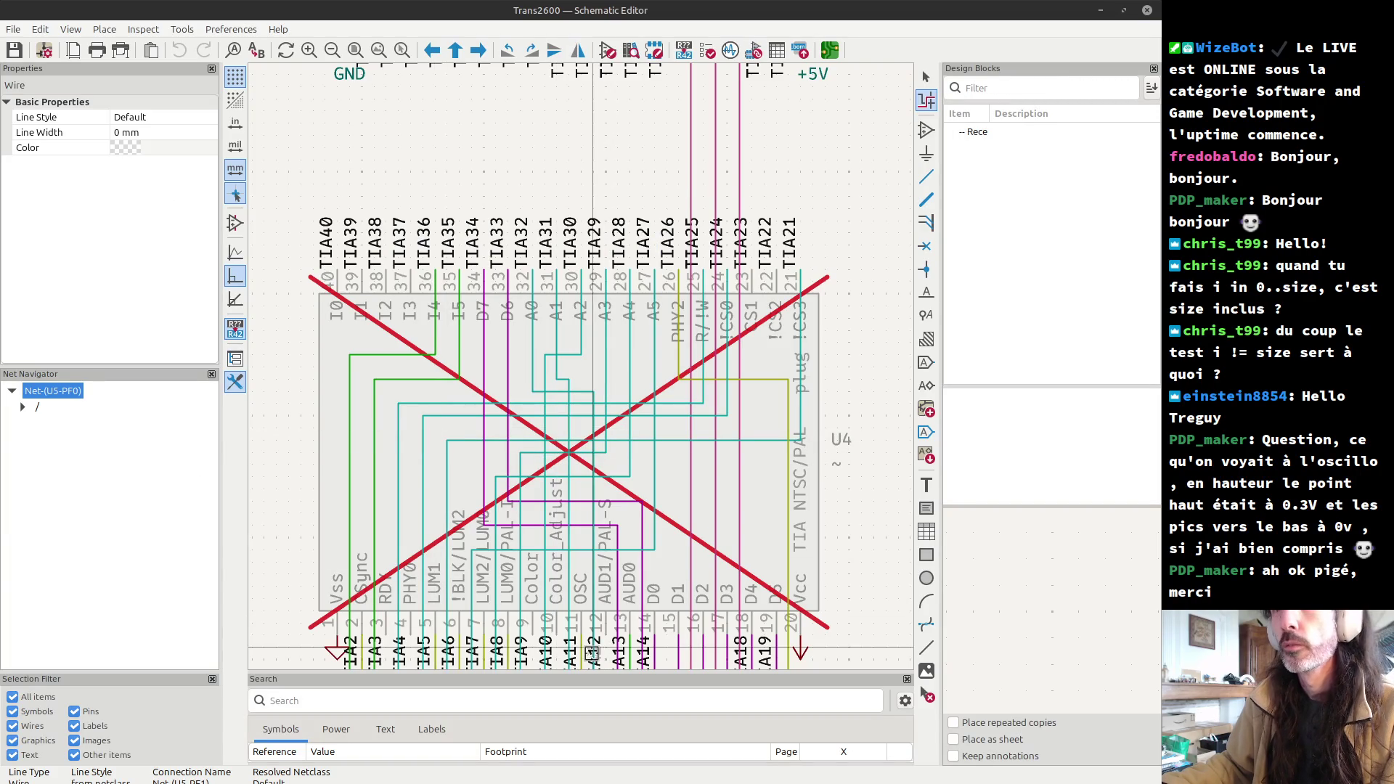
key(alt+Tab)
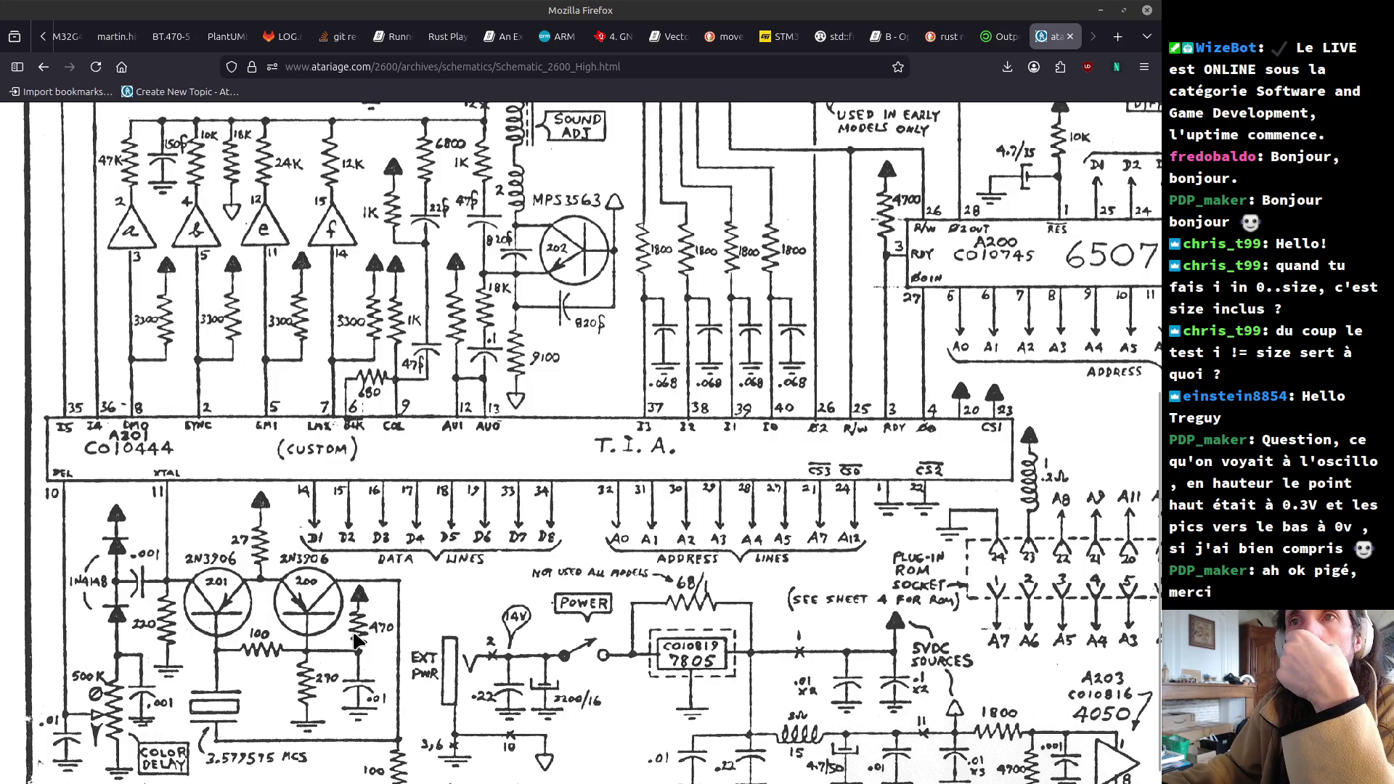
- Autoscroll through the 2600 schematic's TIA section, then return to KiCad's Trans2600 schematic
middle_click(381, 655)
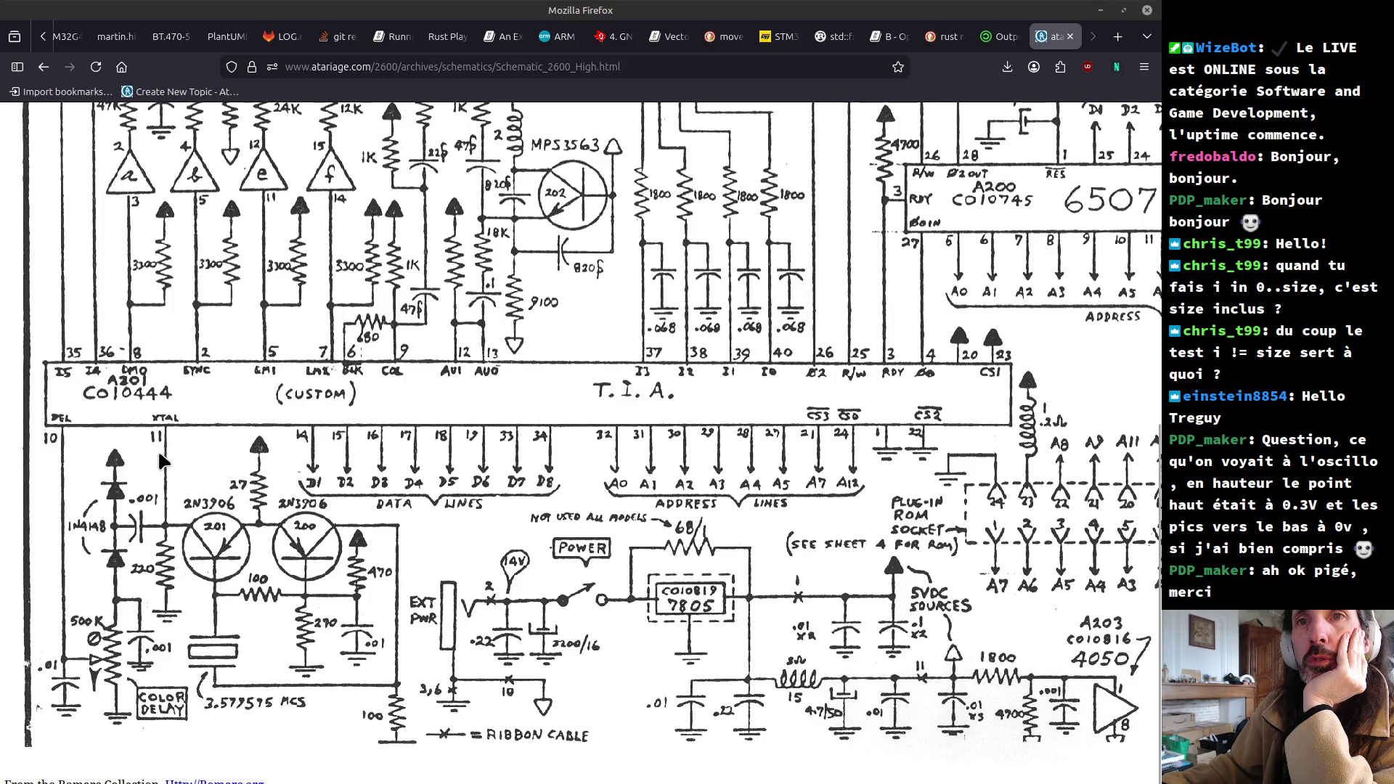
key(alt+Tab)
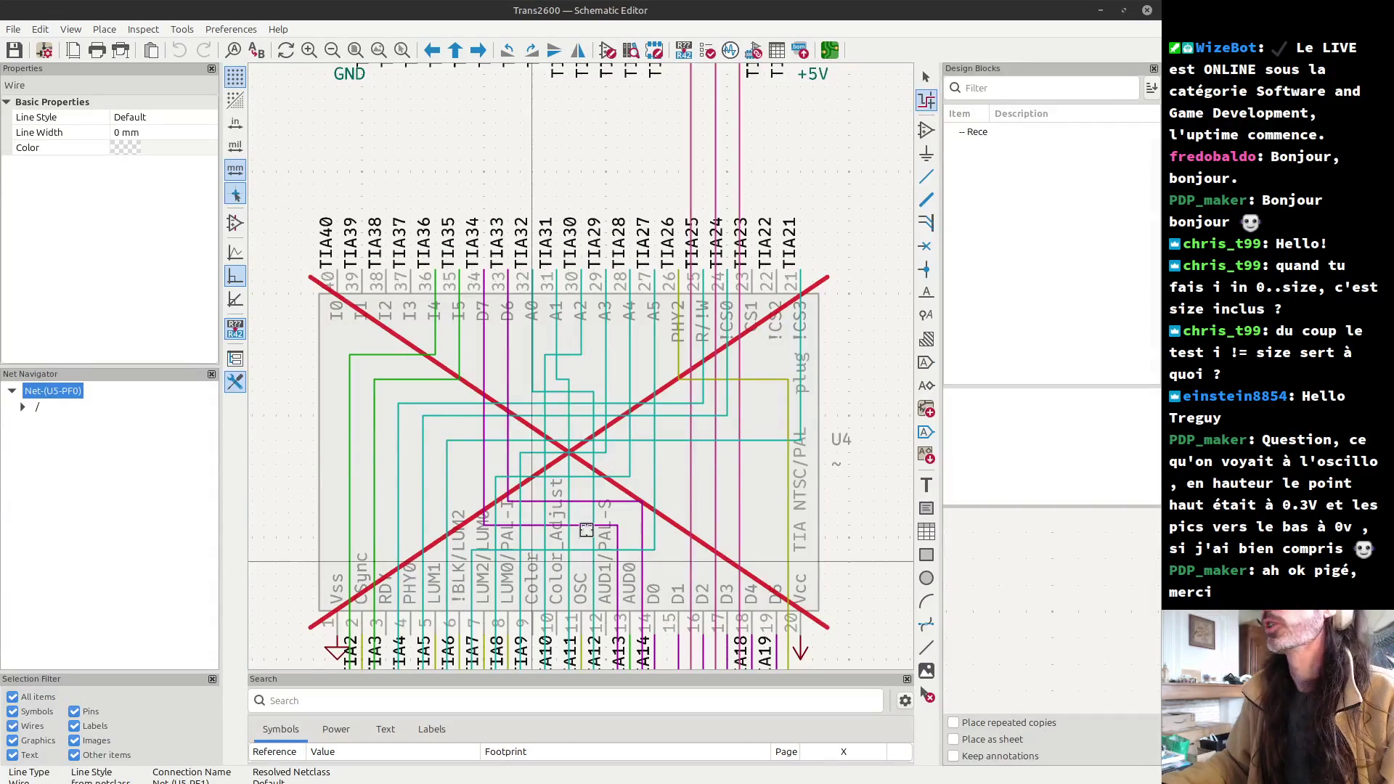
- Zoom out of the Trans2600 schematic and switch to LOG.md in Visual Studio Code
scroll(599, 348, down, 2)
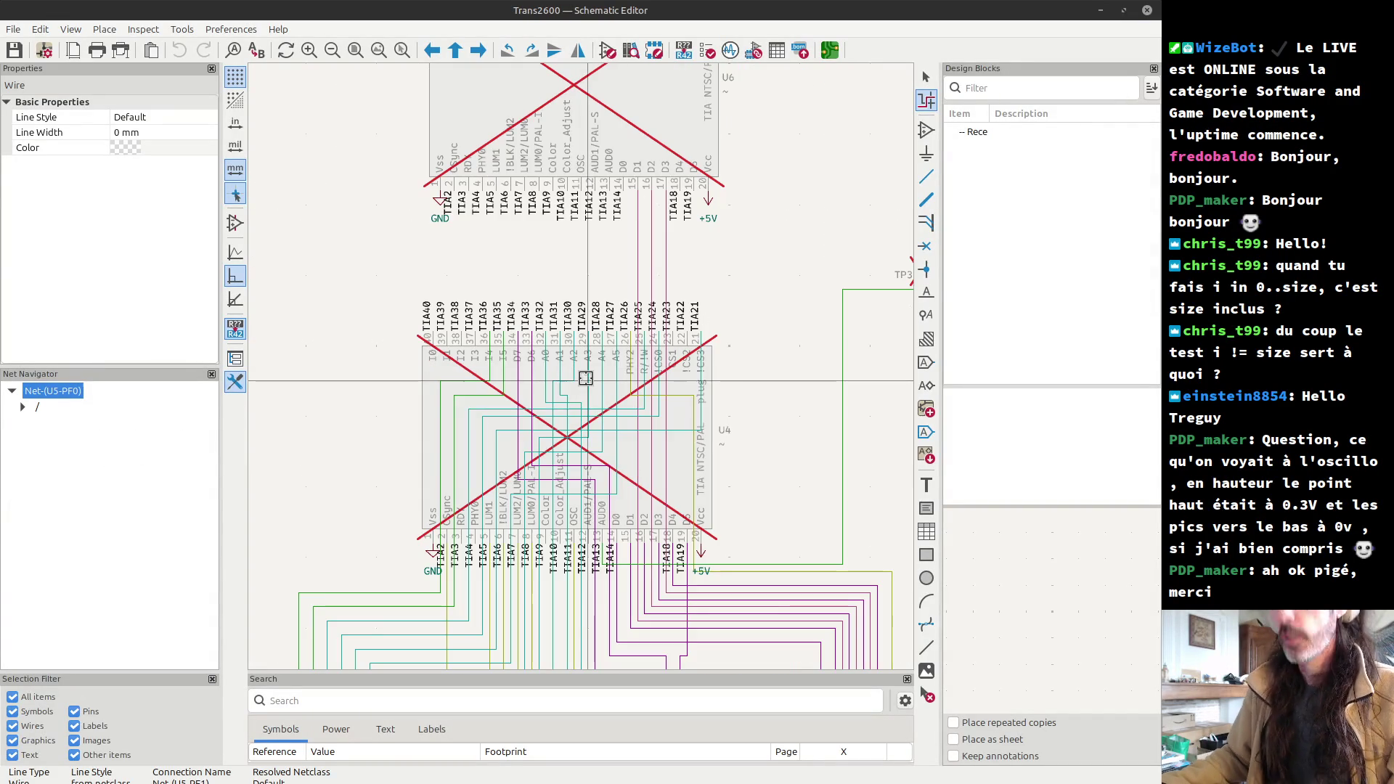
scroll(585, 377, down, 2)
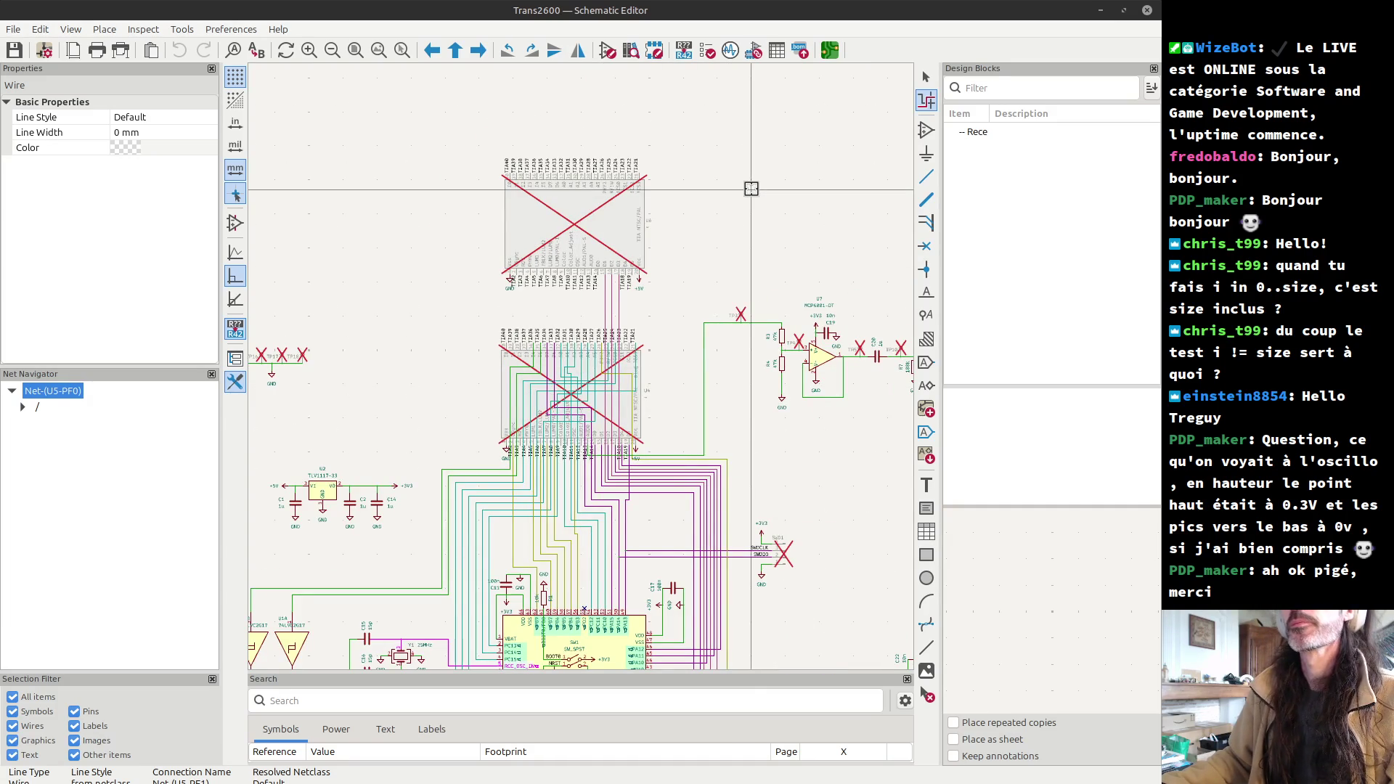
scroll(750, 190, down, 2)
key(alt+Tab)
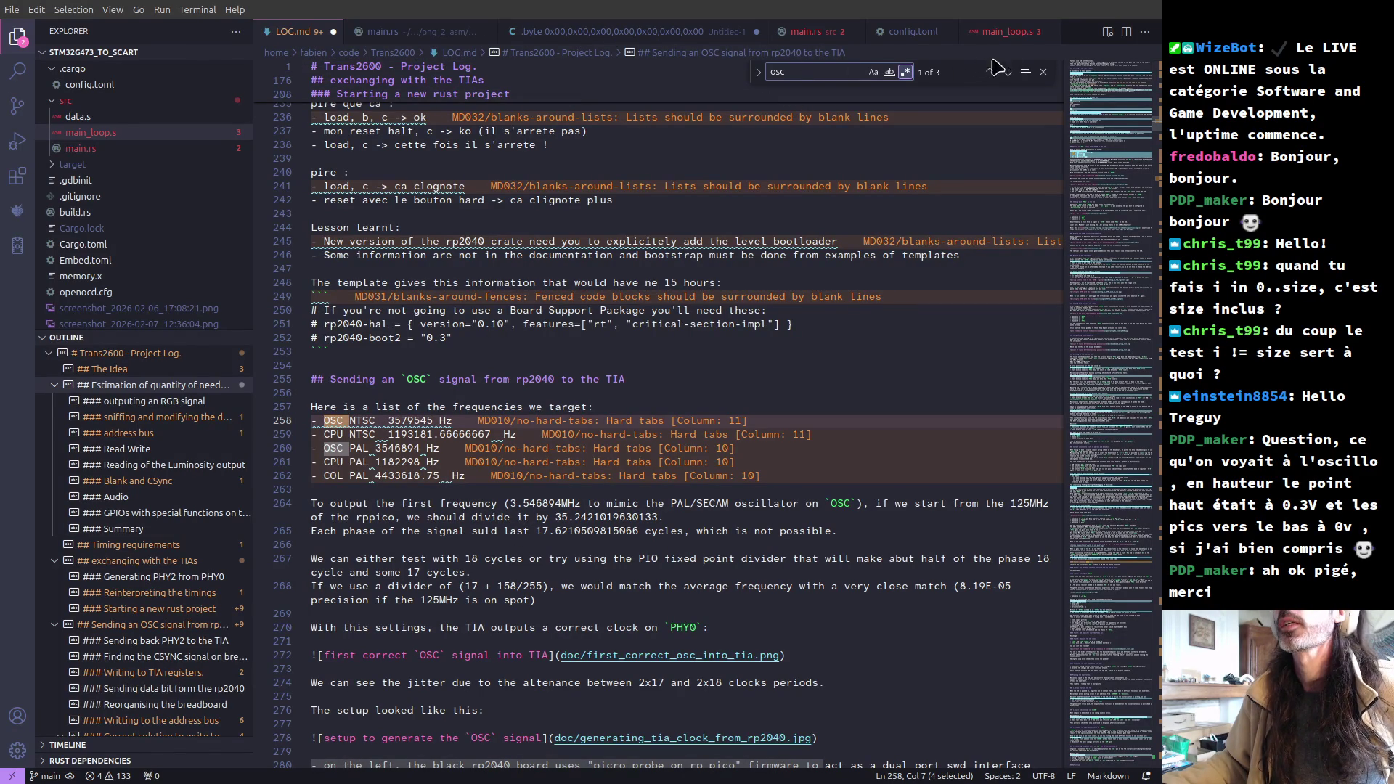
- Open main_loop.s and place the cursor at the end of line 430 in the field_line loop
click(1008, 33)
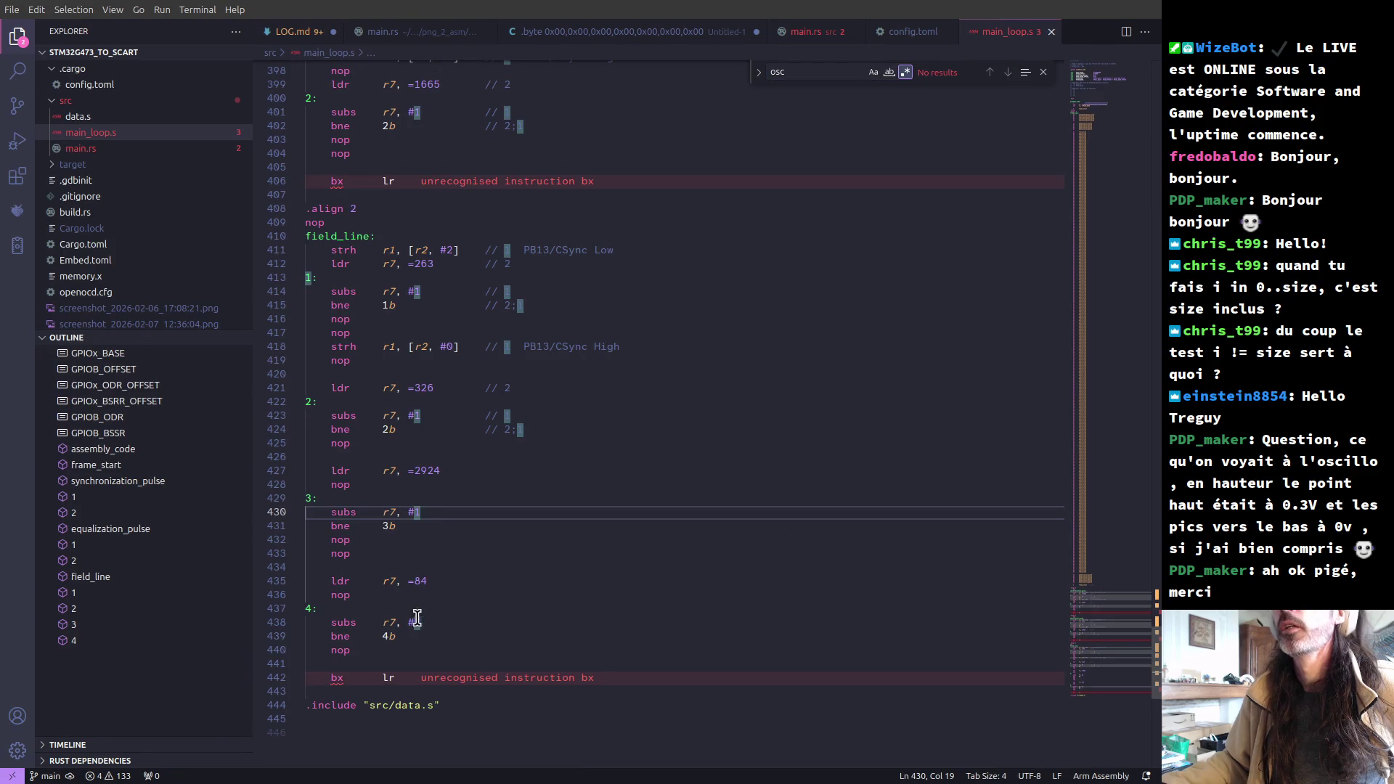
scroll(557, 517, down, 1)
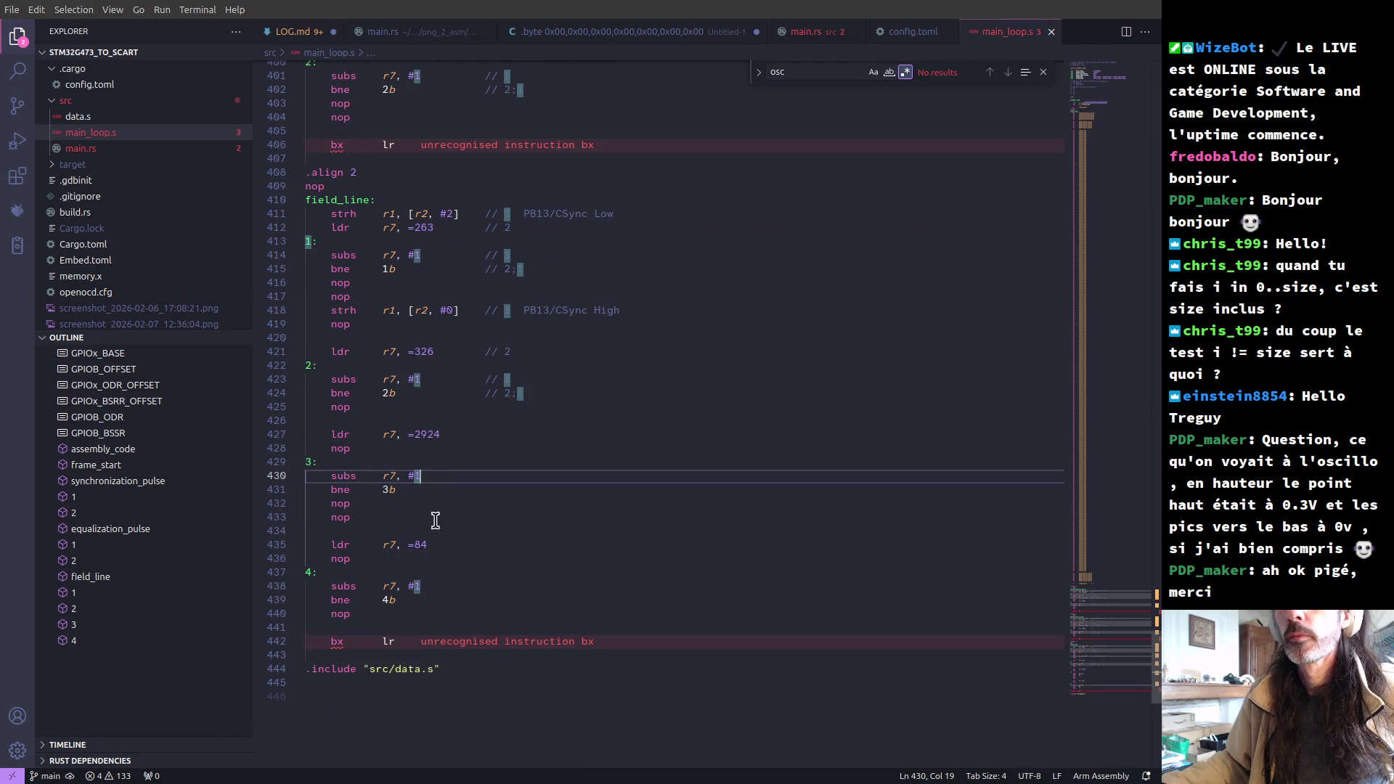
click(332, 477)
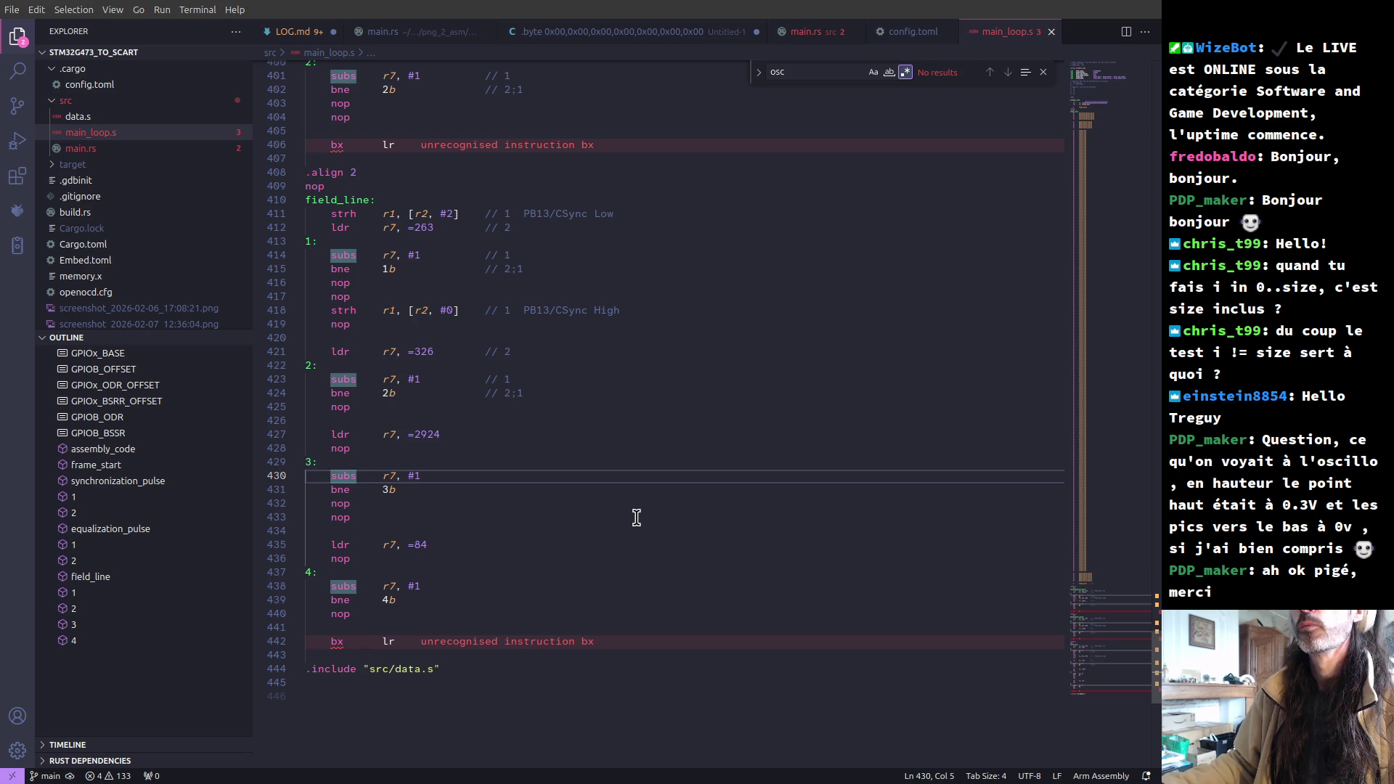
click(473, 472)
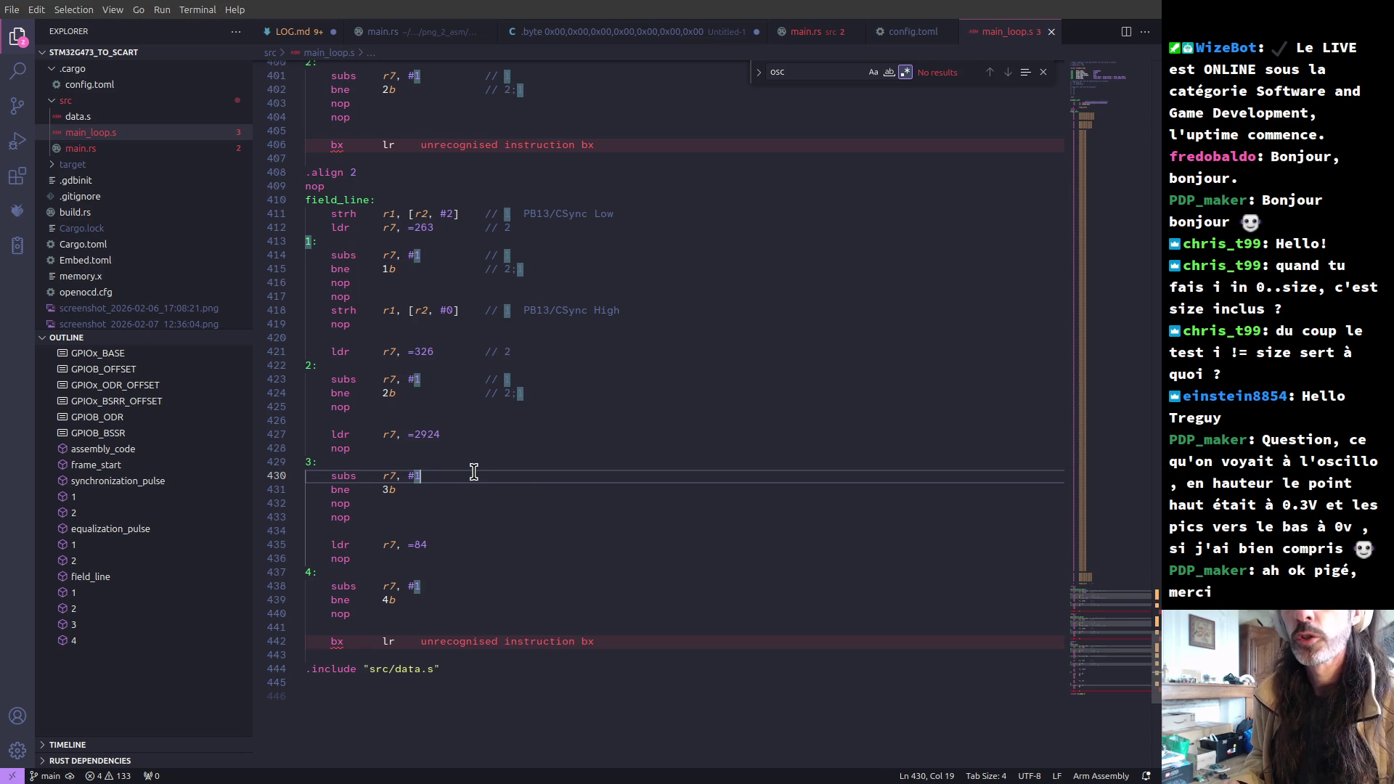
- Append a comment after ldr r7, =84 to recalculate the delay so the line totals 64us
key(Up)
key(Up)
key(Up)
text(//)
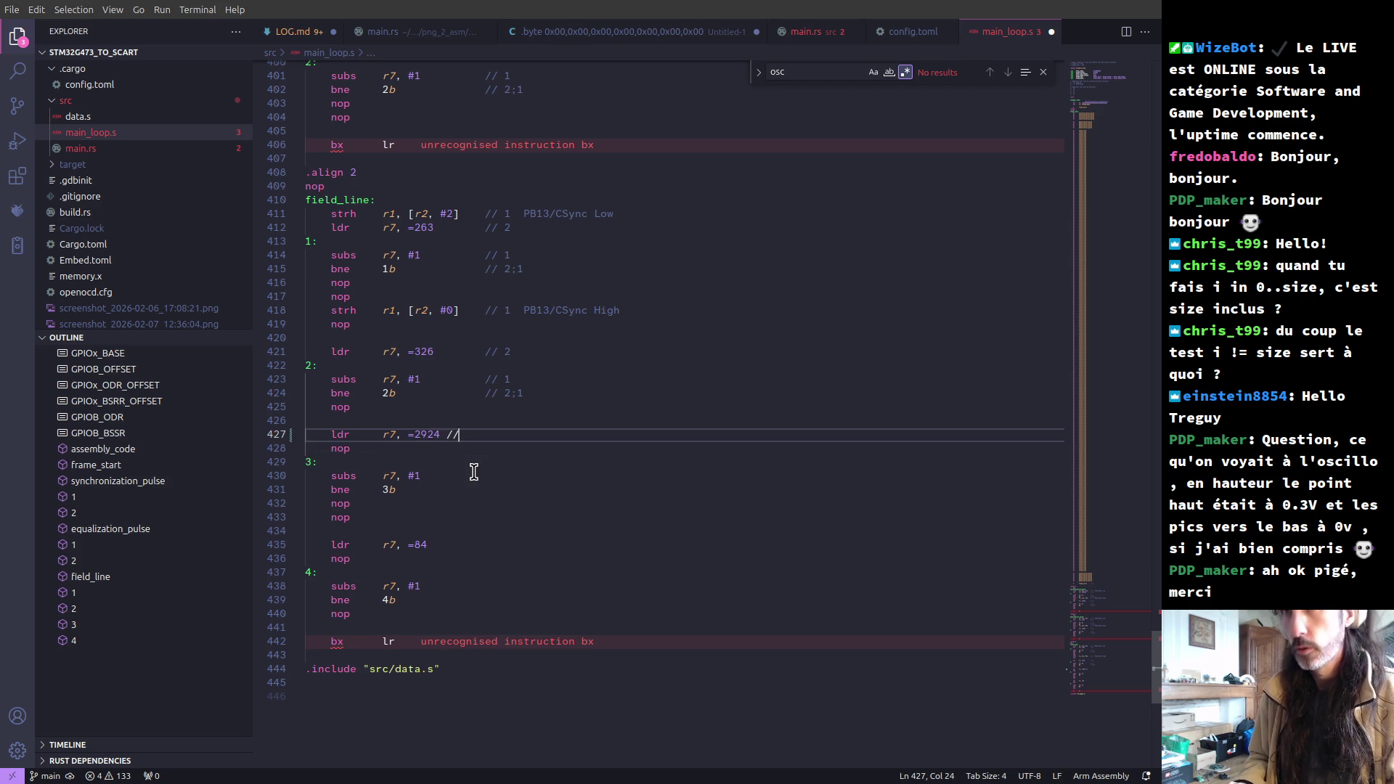
text( rec)
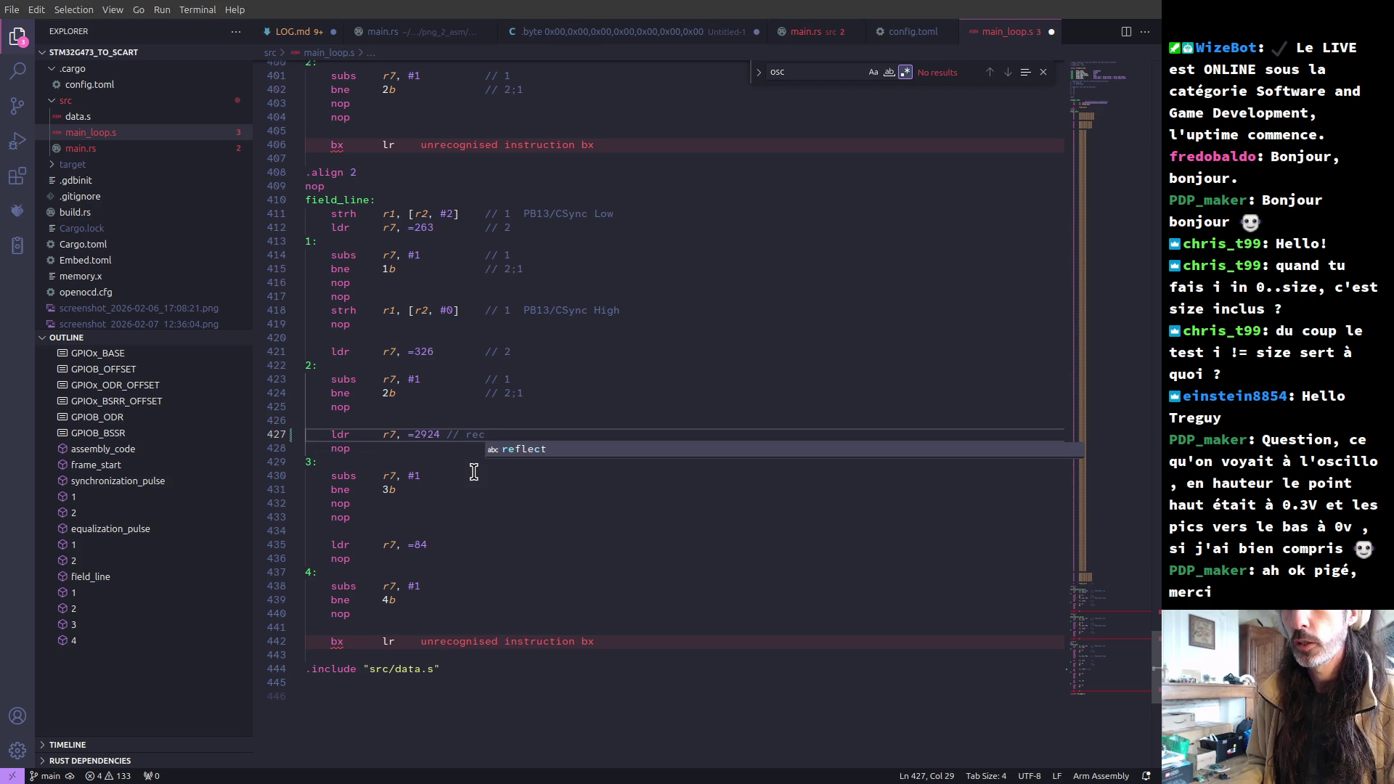
key(BackSpace)
key(BackSpace)
key(BackSpace)
text(380)
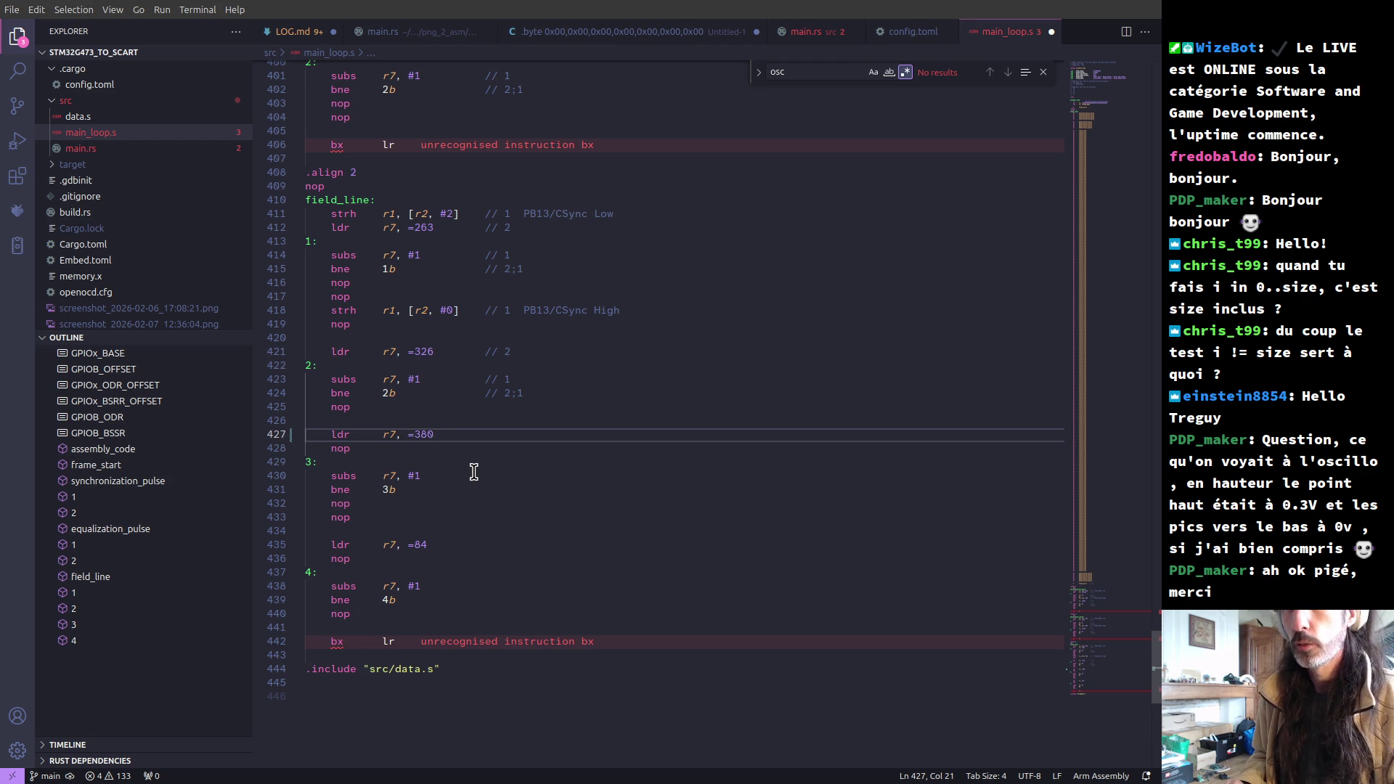
key(Down)
key(Down)
key(Down)
key(Down)
key(Down)
key(Down)
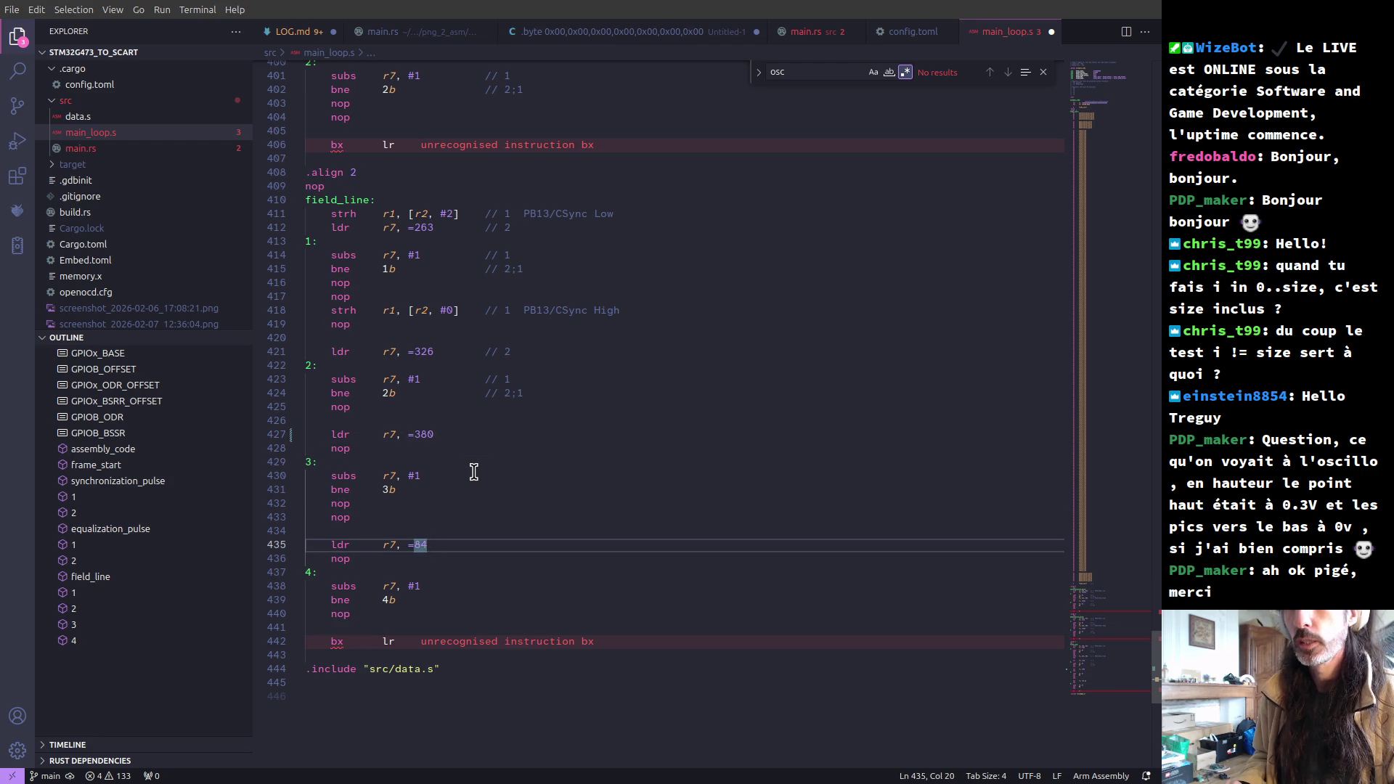
text(  // recalc)
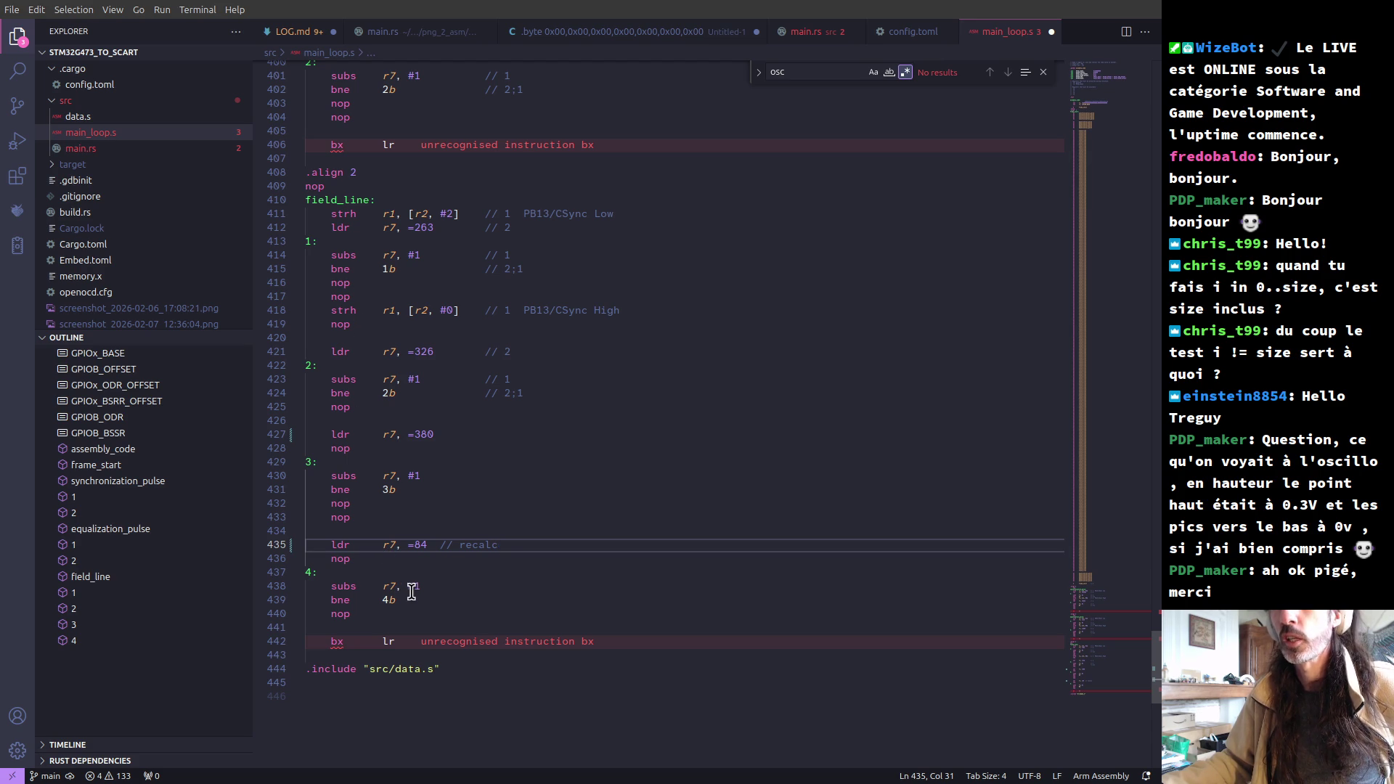
text(uler le delay pour c)
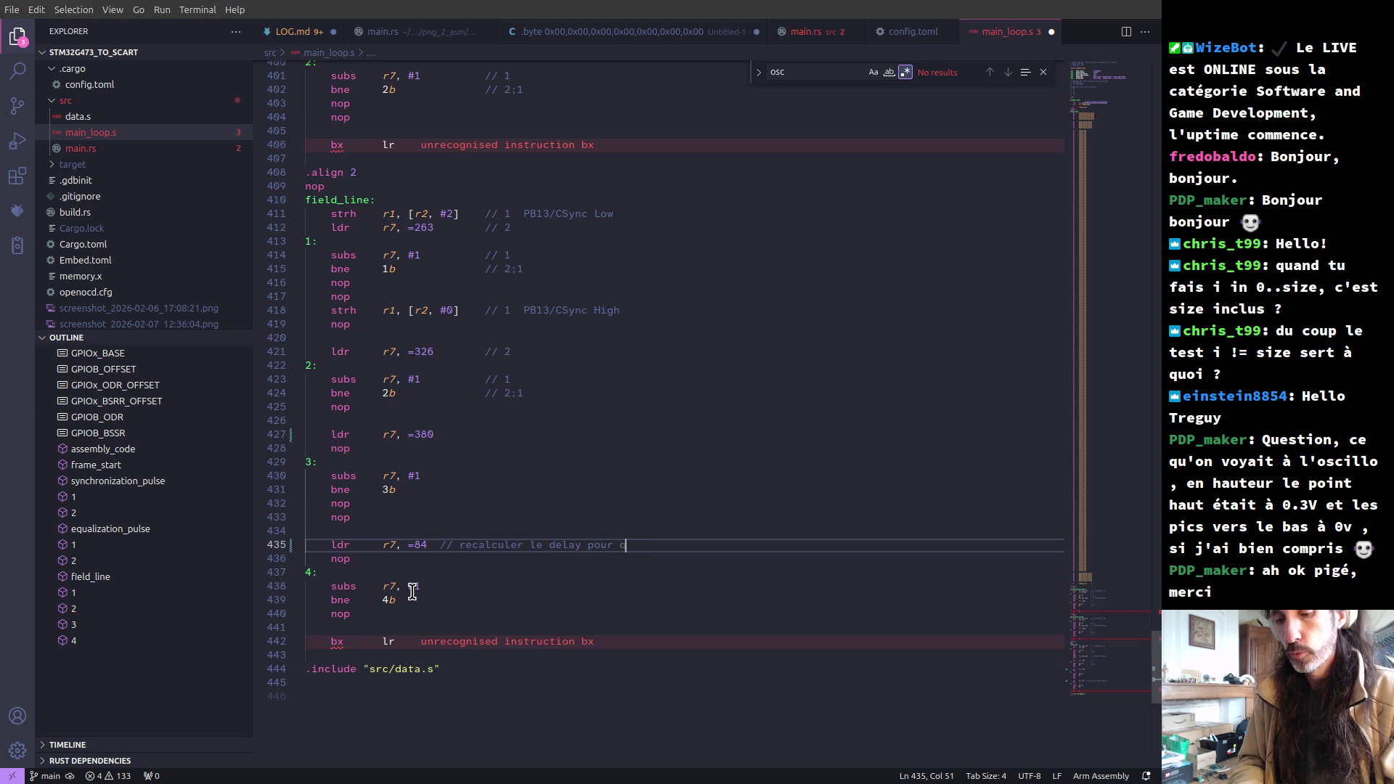
key(BackSpace)
text(que la ligne au tota)
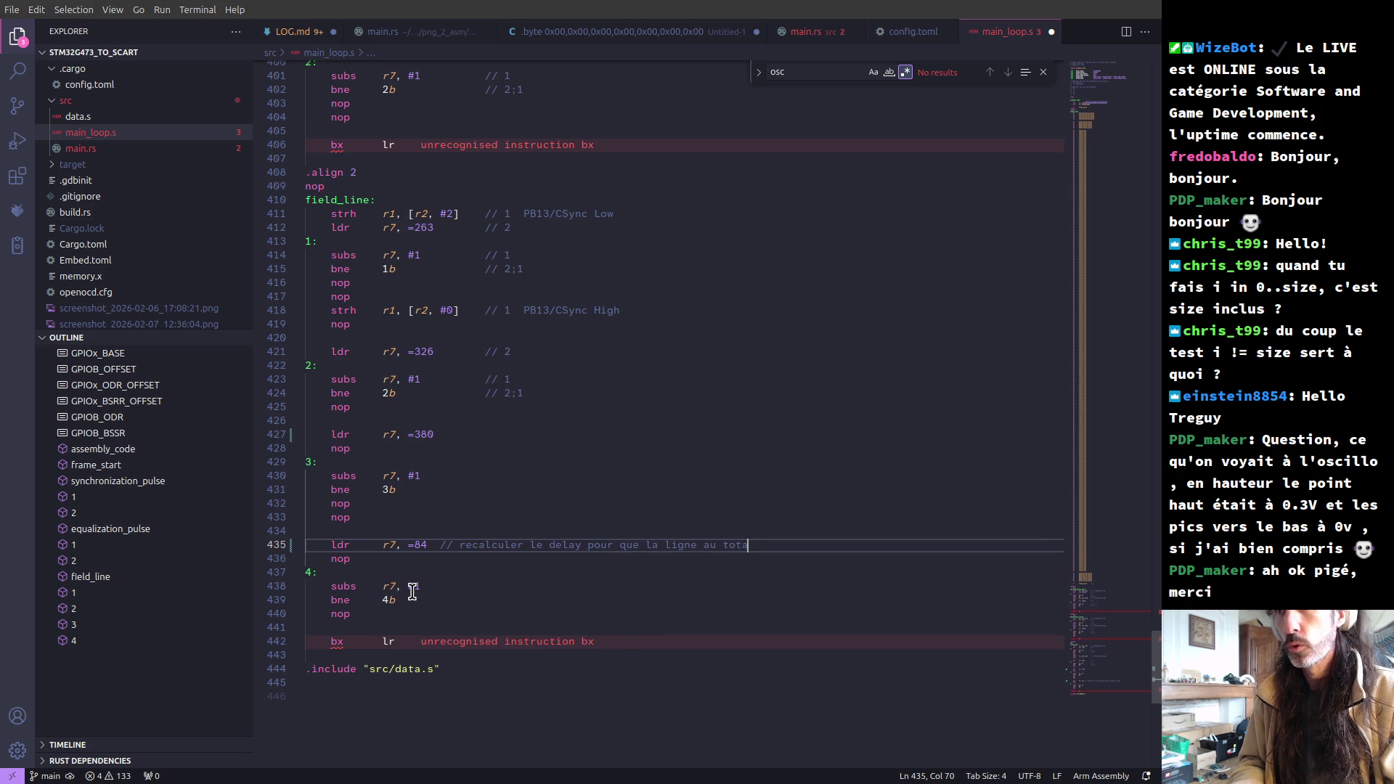
text(le fasse )
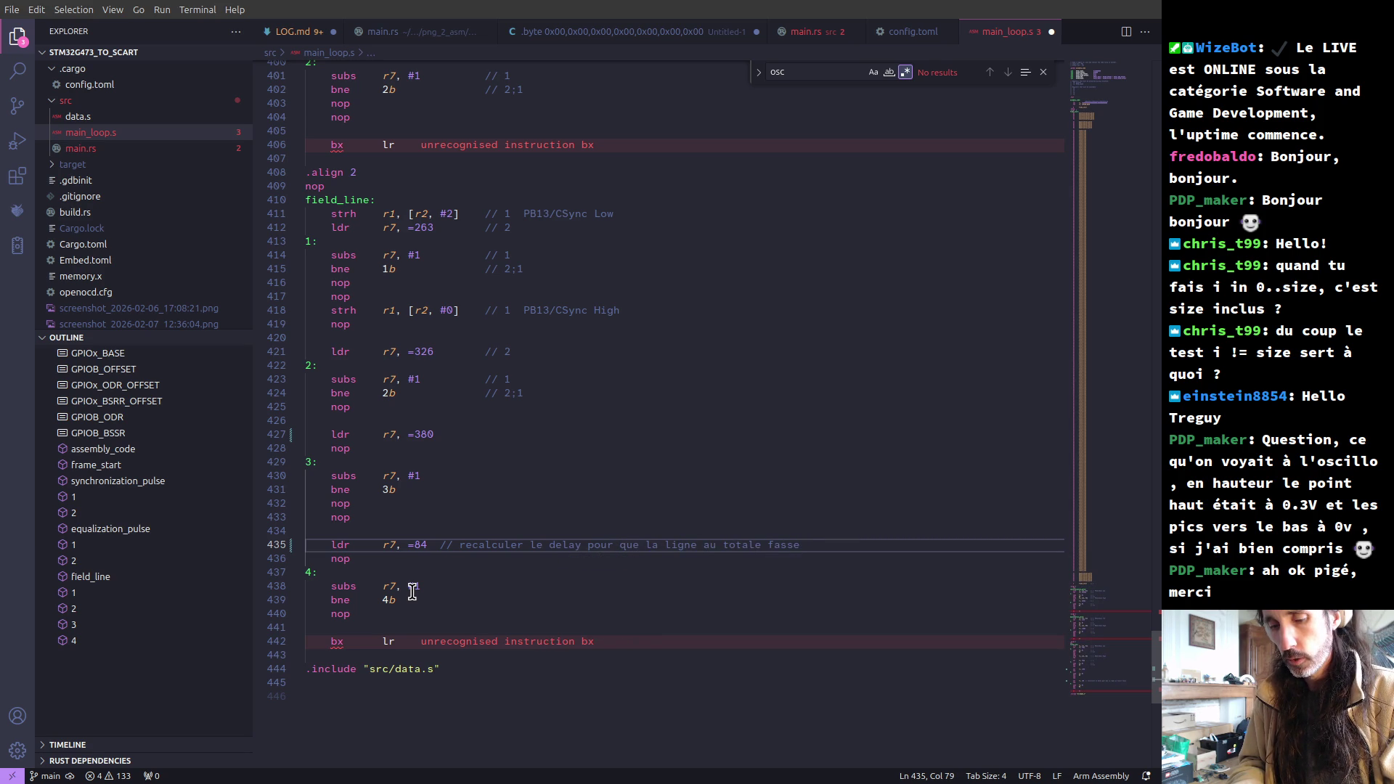
text(64us)
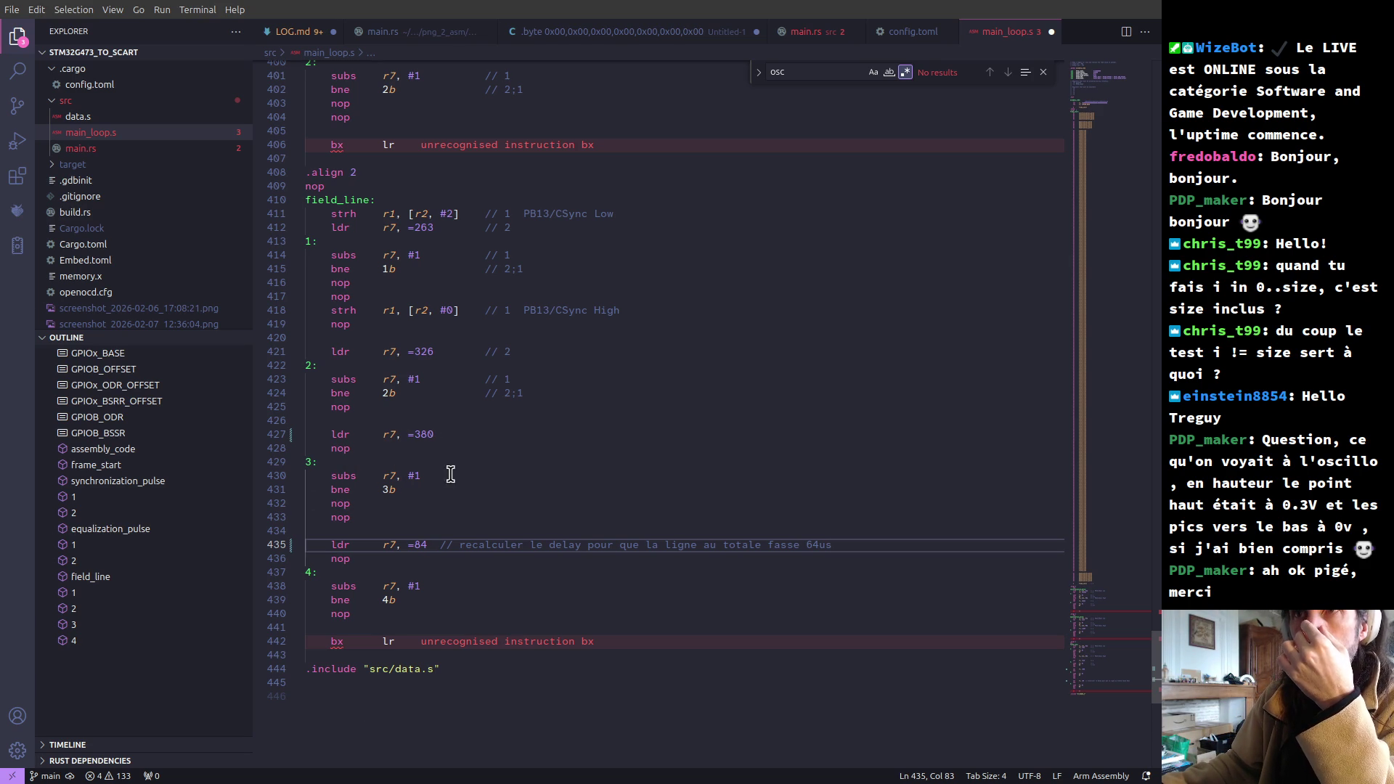
click(442, 462)
- Add the pseudocode line 'lire R, G et B' under the 3: label
key(Return)
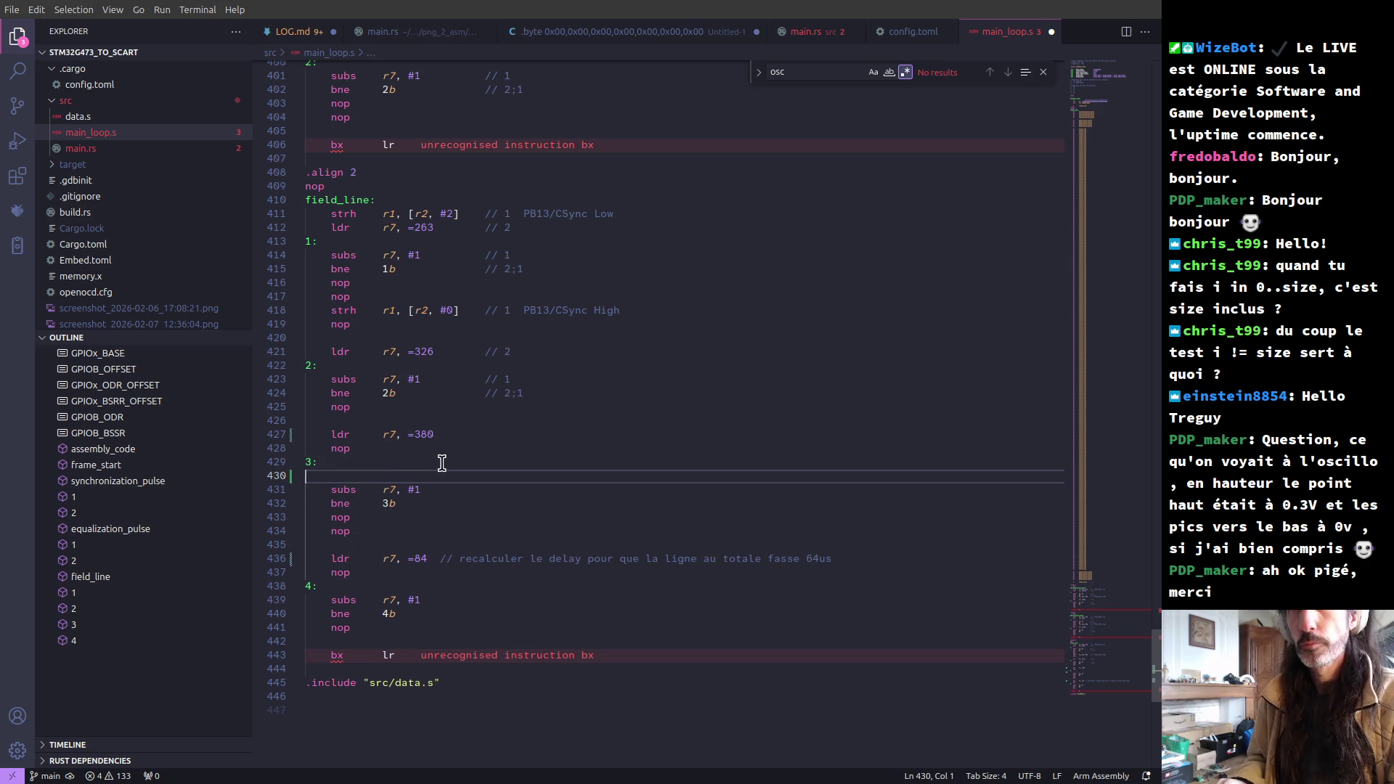
text(lire )
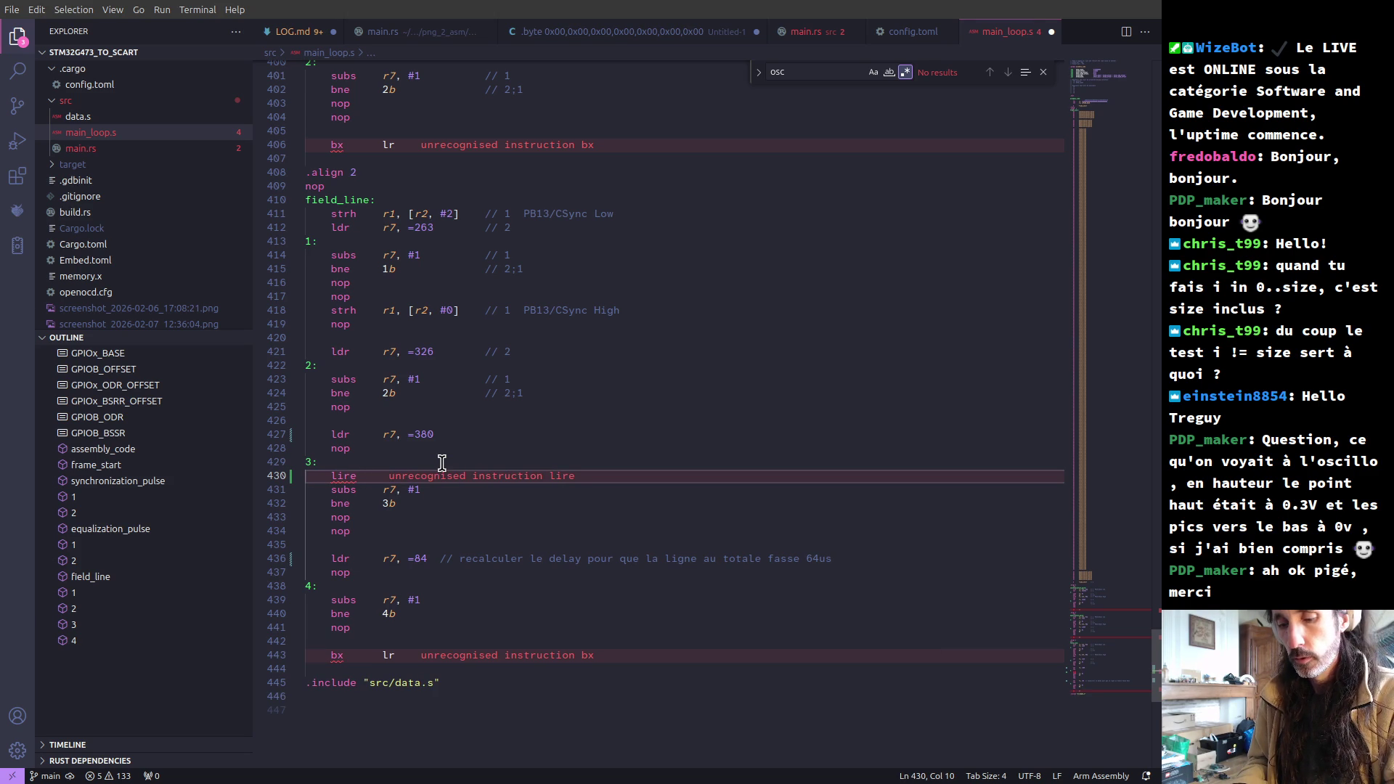
text(R, G et B)
key(Return)
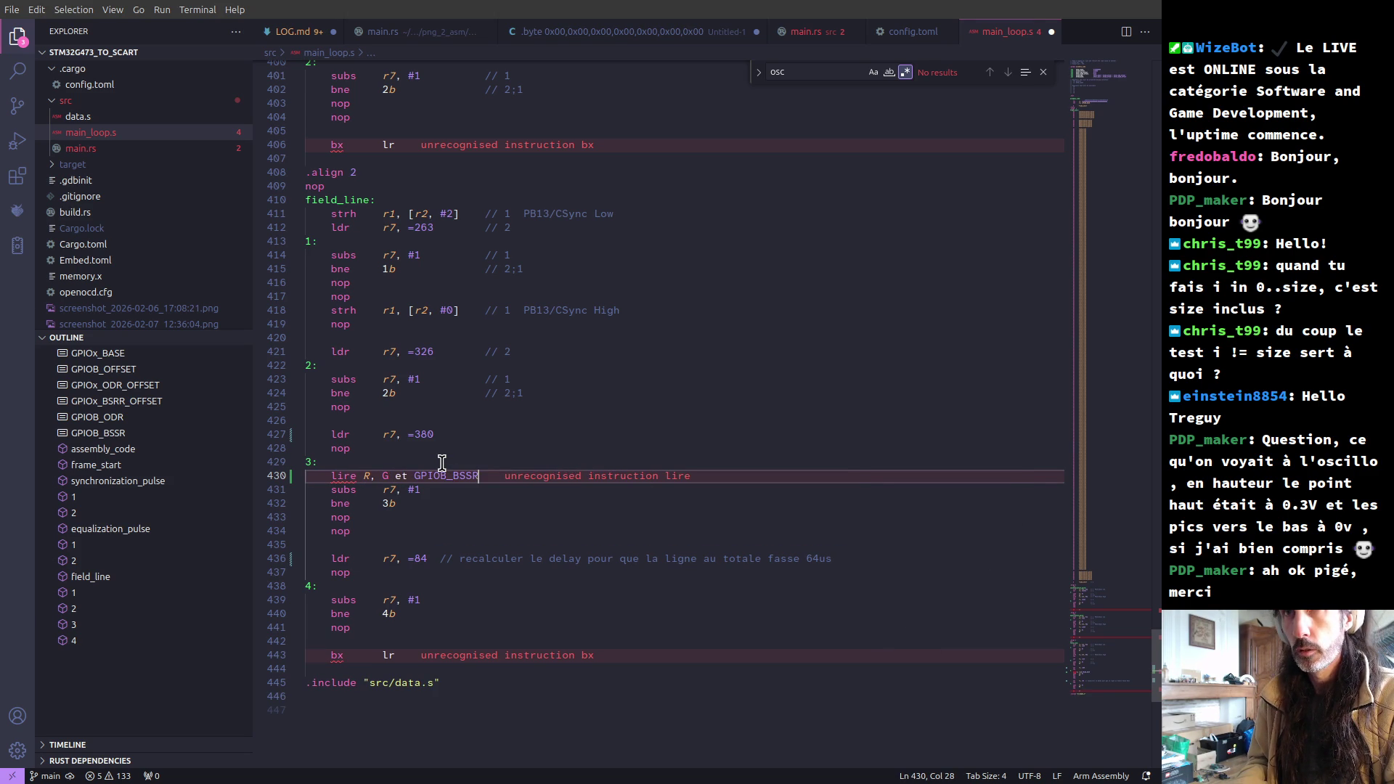
key(BackSpace)
key(BackSpace)
key(BackSpace)
key(BackSpace)
key(BackSpace)
key(BackSpace)
key(BackSpace)
key(BackSpace)
key(BackSpace)
text(b)
key(BackSpace)
text(B)
key(Escape)
- Add the line 'envoyer RG et B aux DAC' below the lire line
key(Return)
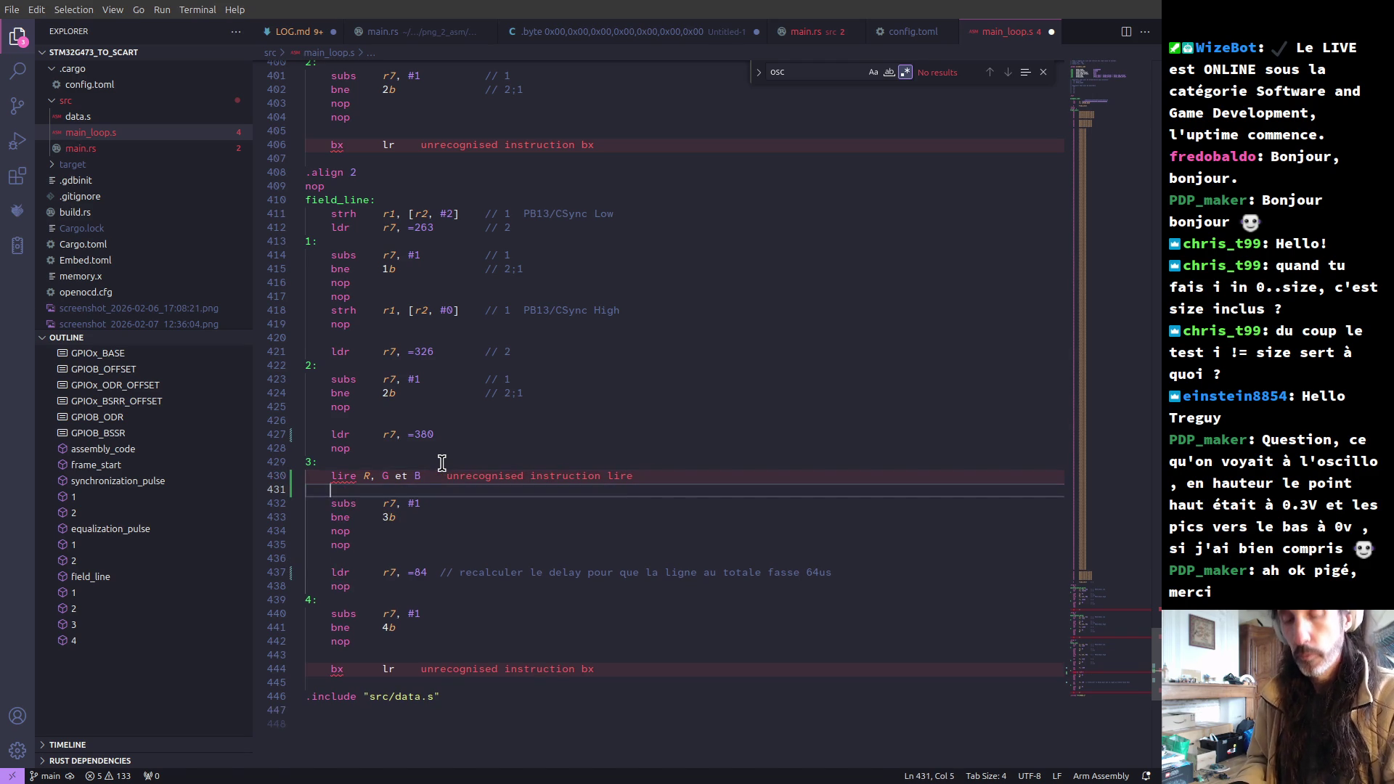
text(envoyer )
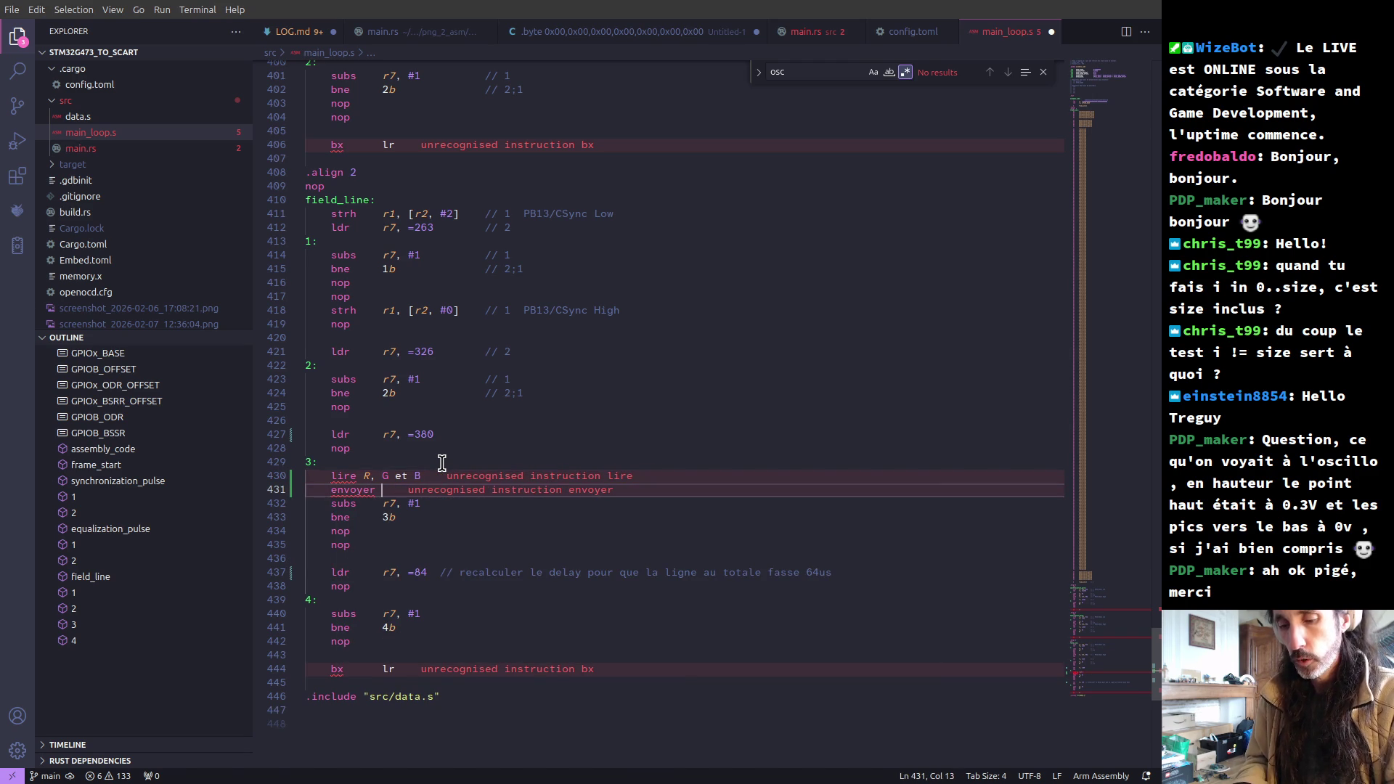
text(RG et B aux DAC)
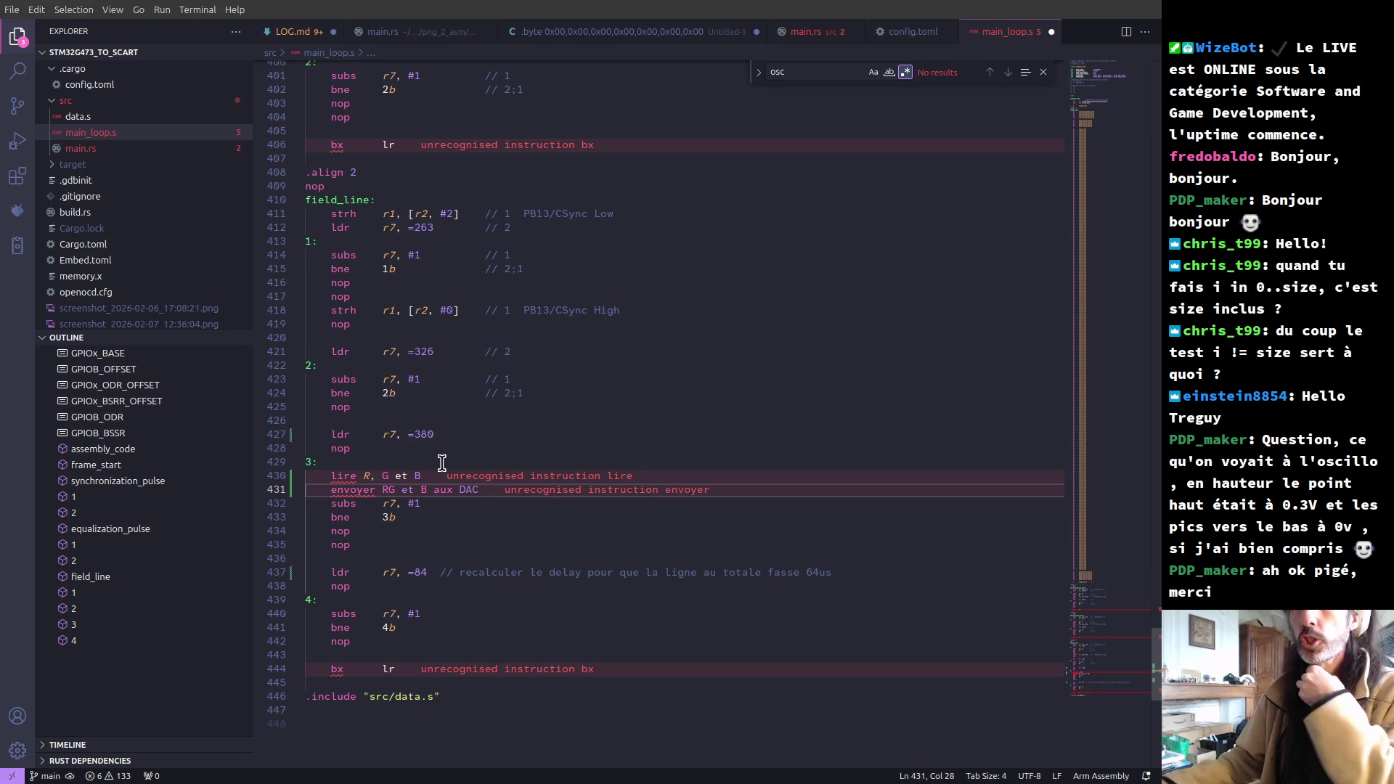
double_click(390, 490)
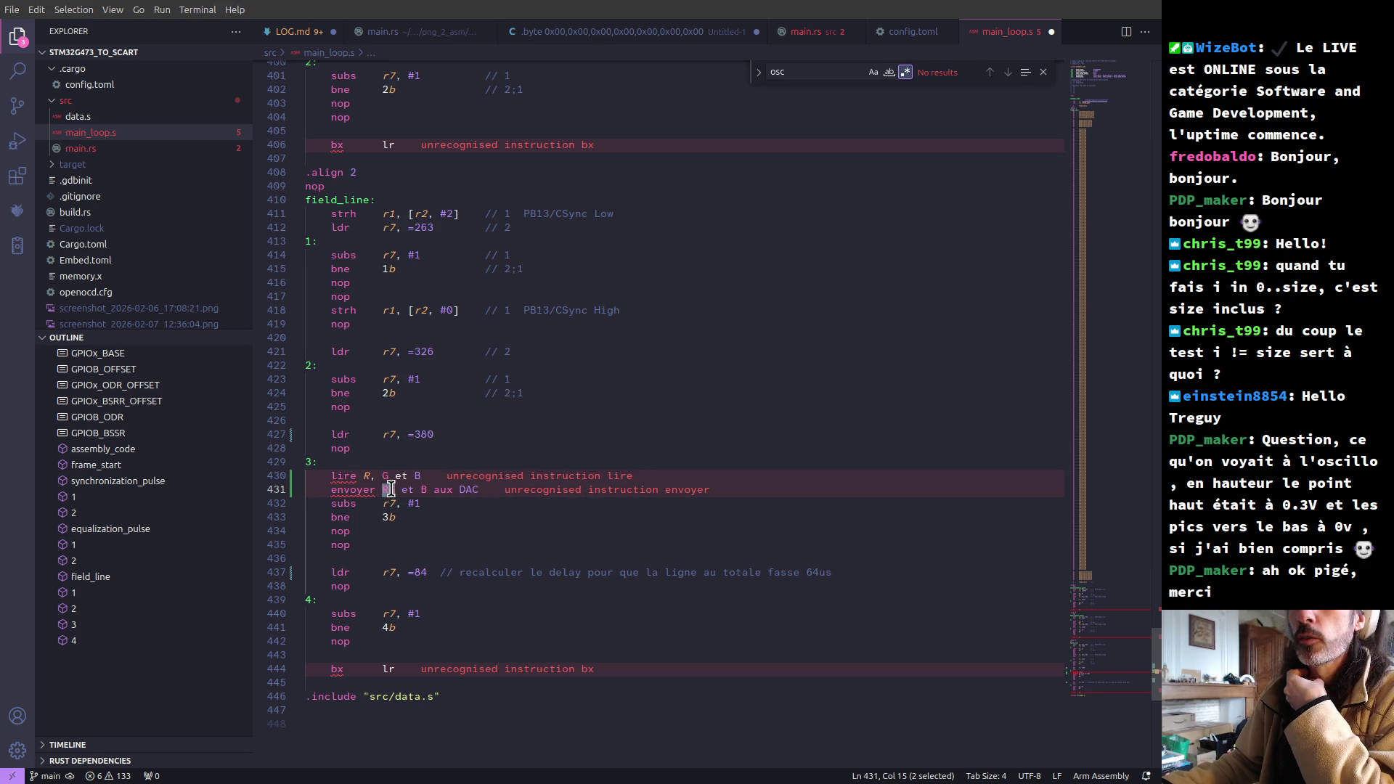
double_click(468, 489)
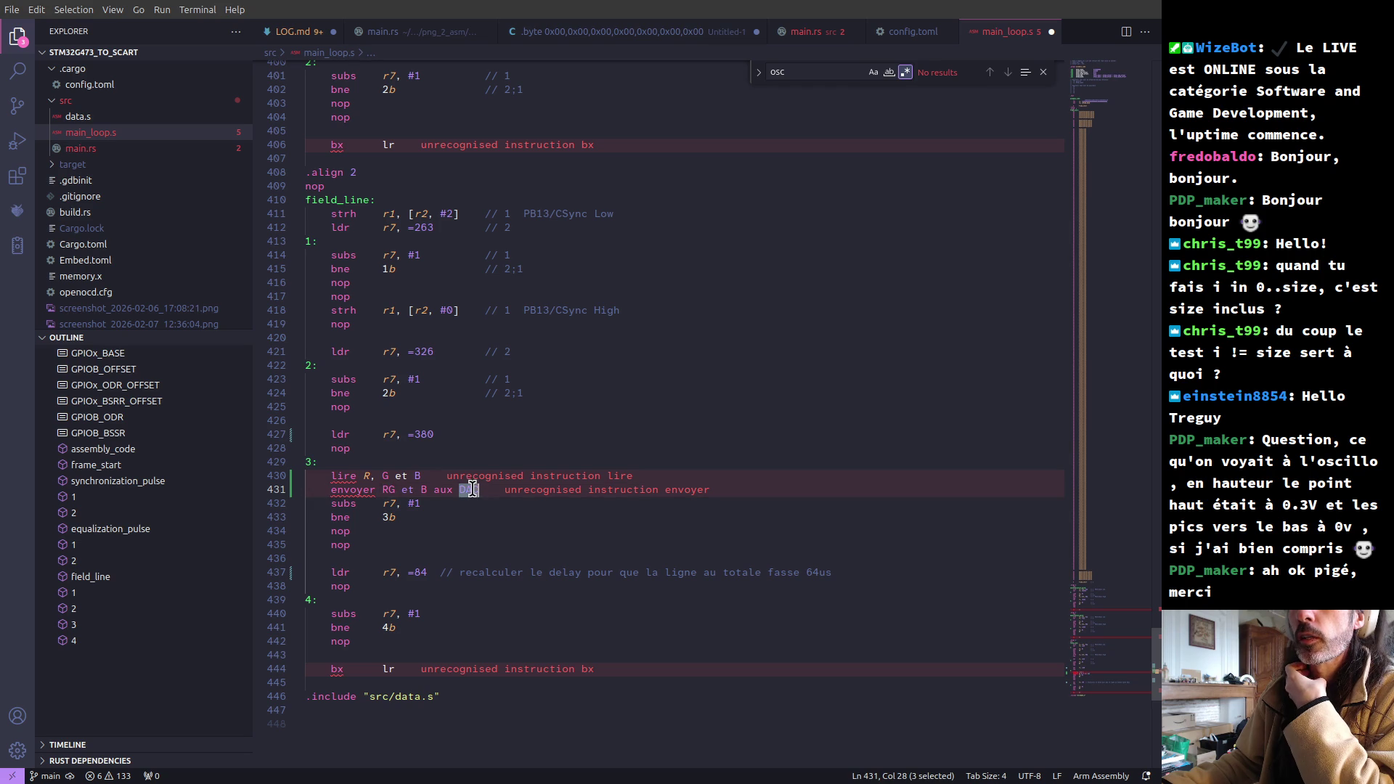
double_click(382, 490)
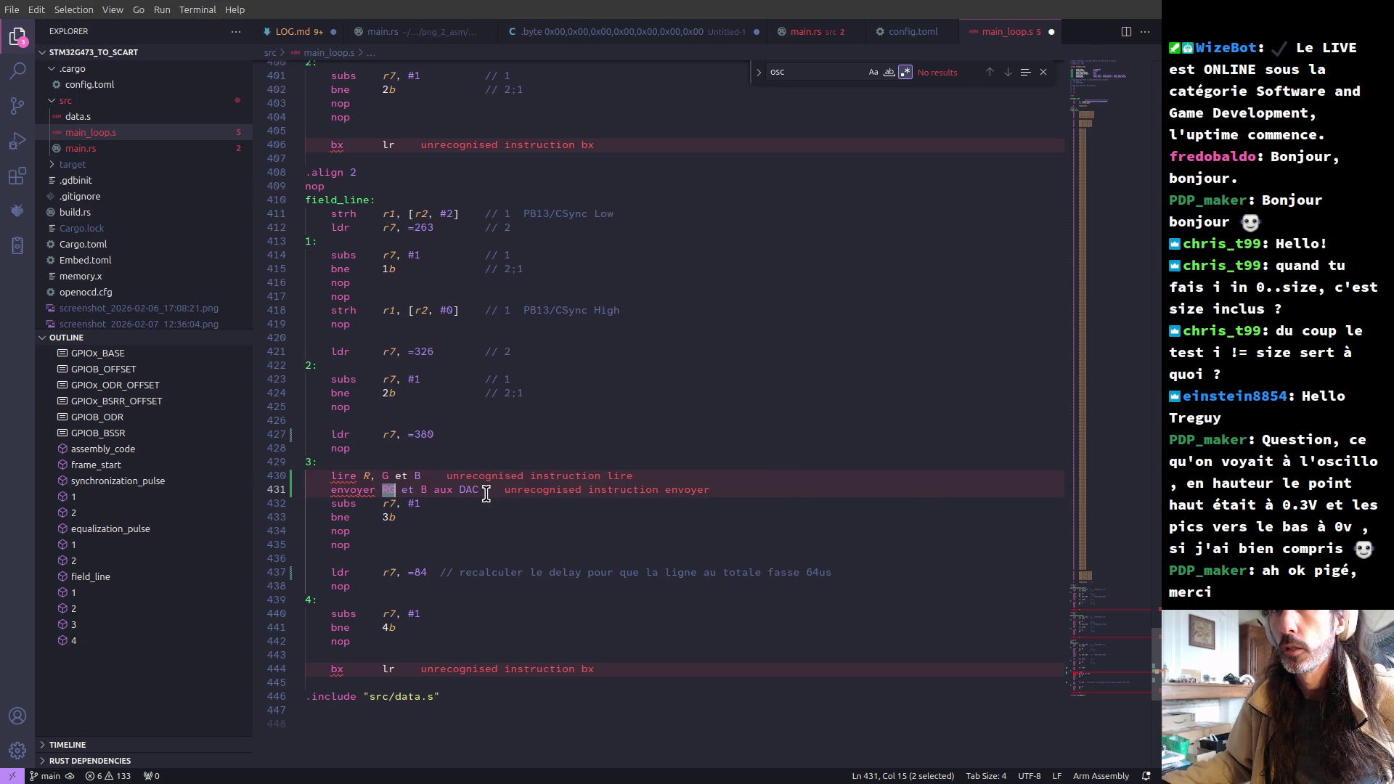
click(480, 491)
- Add the wait line 'attendre pour avoir 23 cycles par pixe' below the envoyer line
key(Return)
text(attendre)
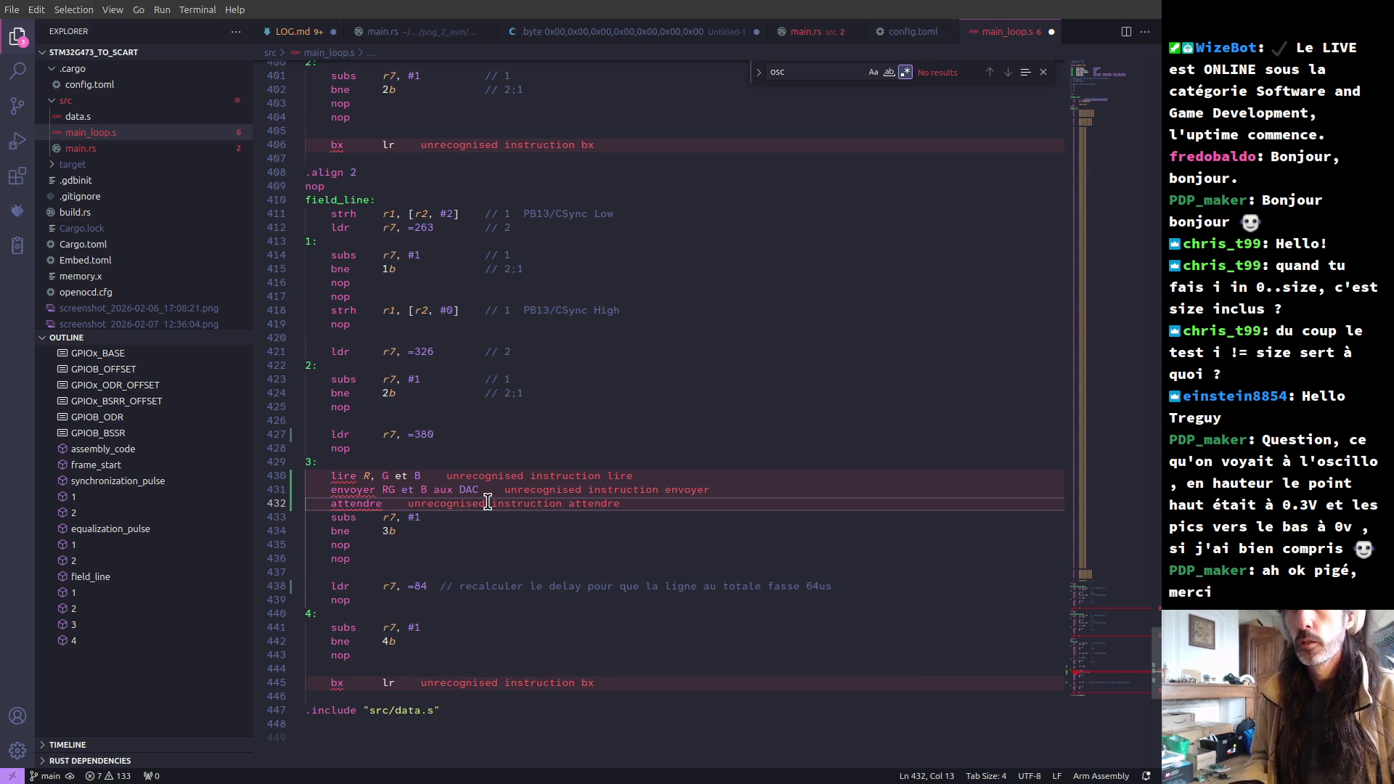
text( pour avoir 47)
key(BackSpace)
key(BackSpace)
key(BackSpace)
key(alt+Tab)
key(alt+Tab)
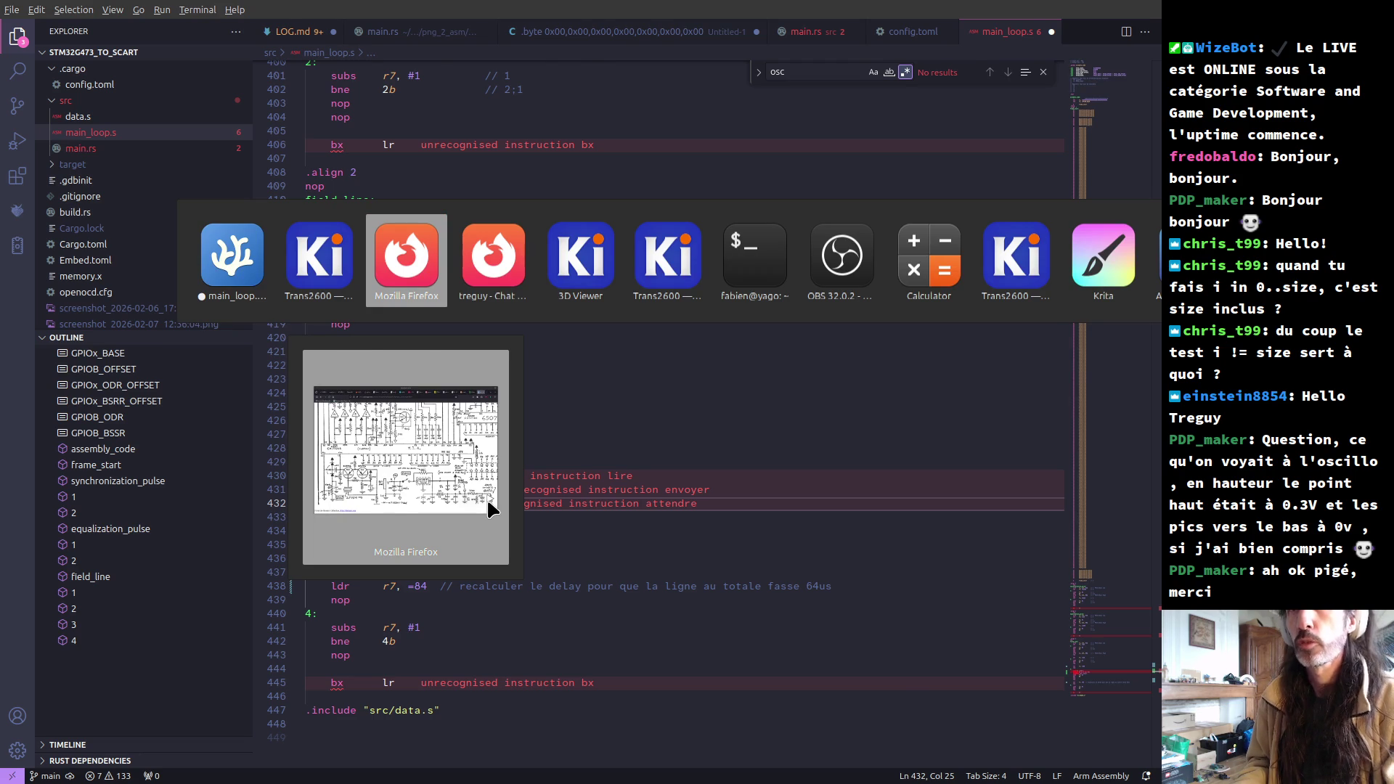
key(alt+Tab)
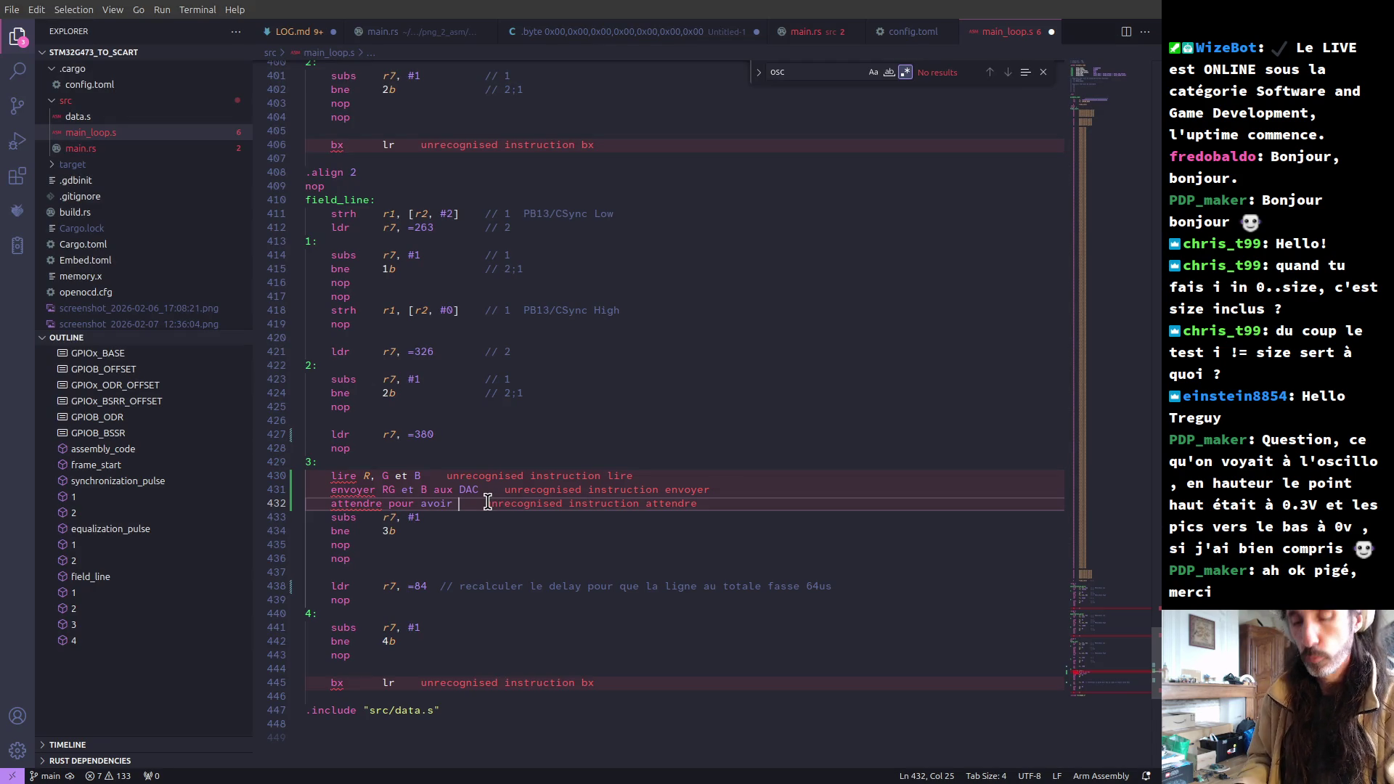
text(23 cycles par )
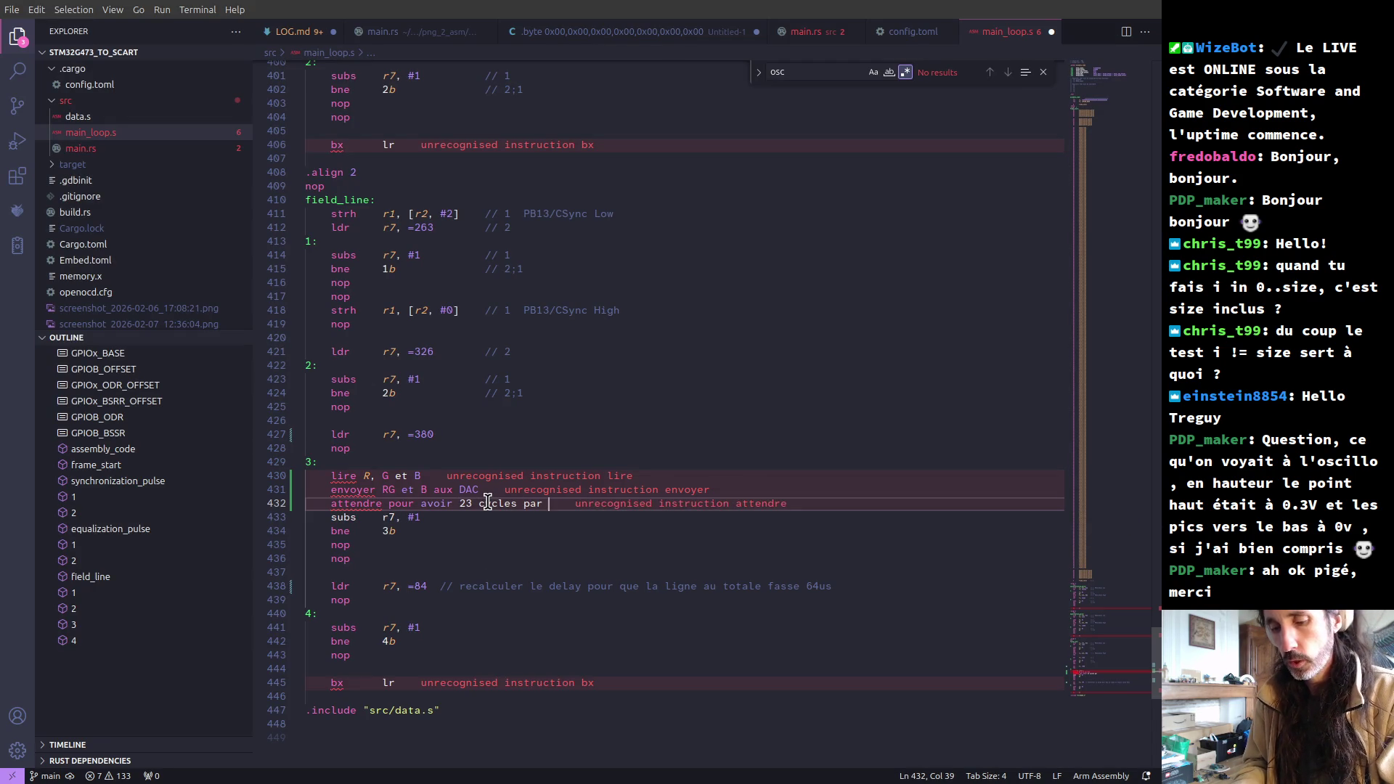
text(pixe)
key(alt+Tab)
key(alt+Tab)
key(alt+Tab)
key(alt+Tab)
key(alt+Tab)
key(alt+Tab)
key(alt+Tab)
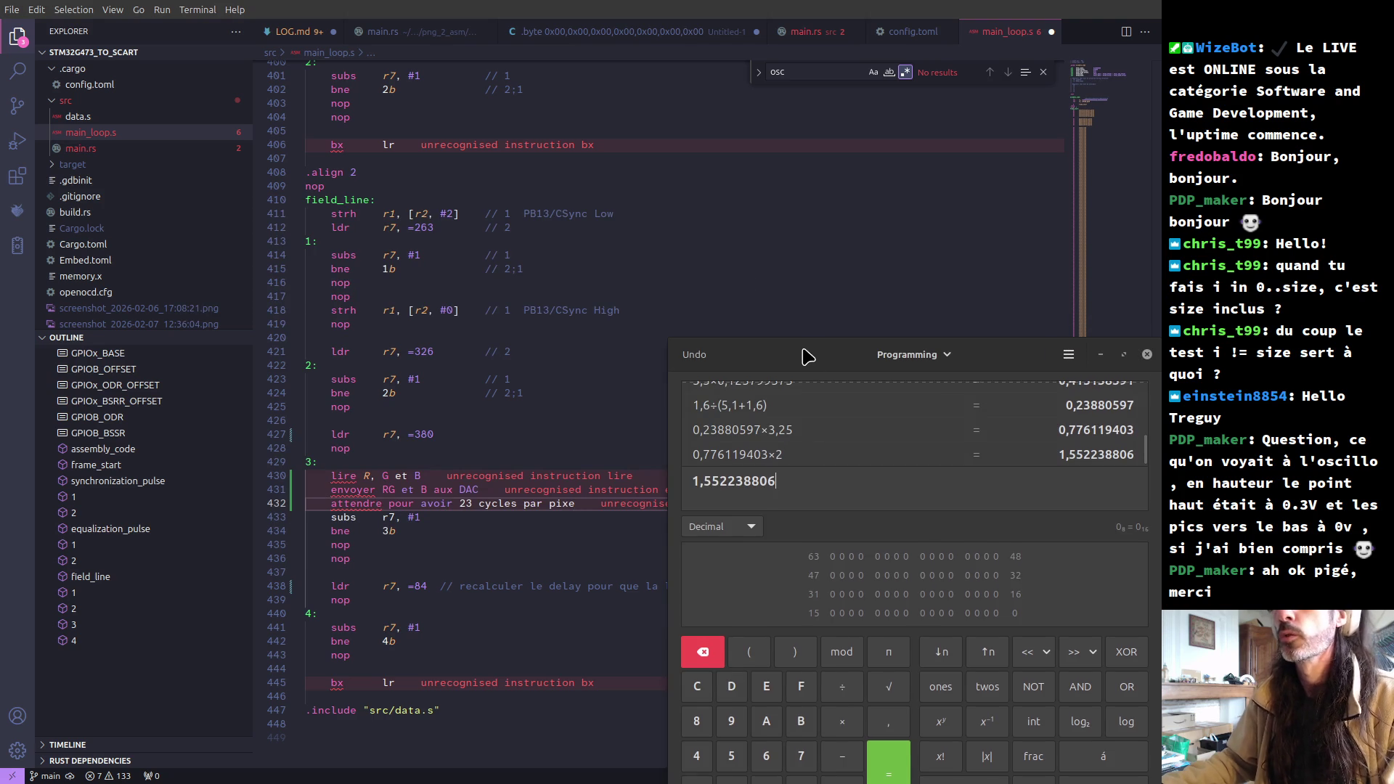
- Bring the calculator forward and compute 52000 ÷ 381,5, giving 136,30406291
drag(802, 352, 622, 168)
double_click(601, 296)
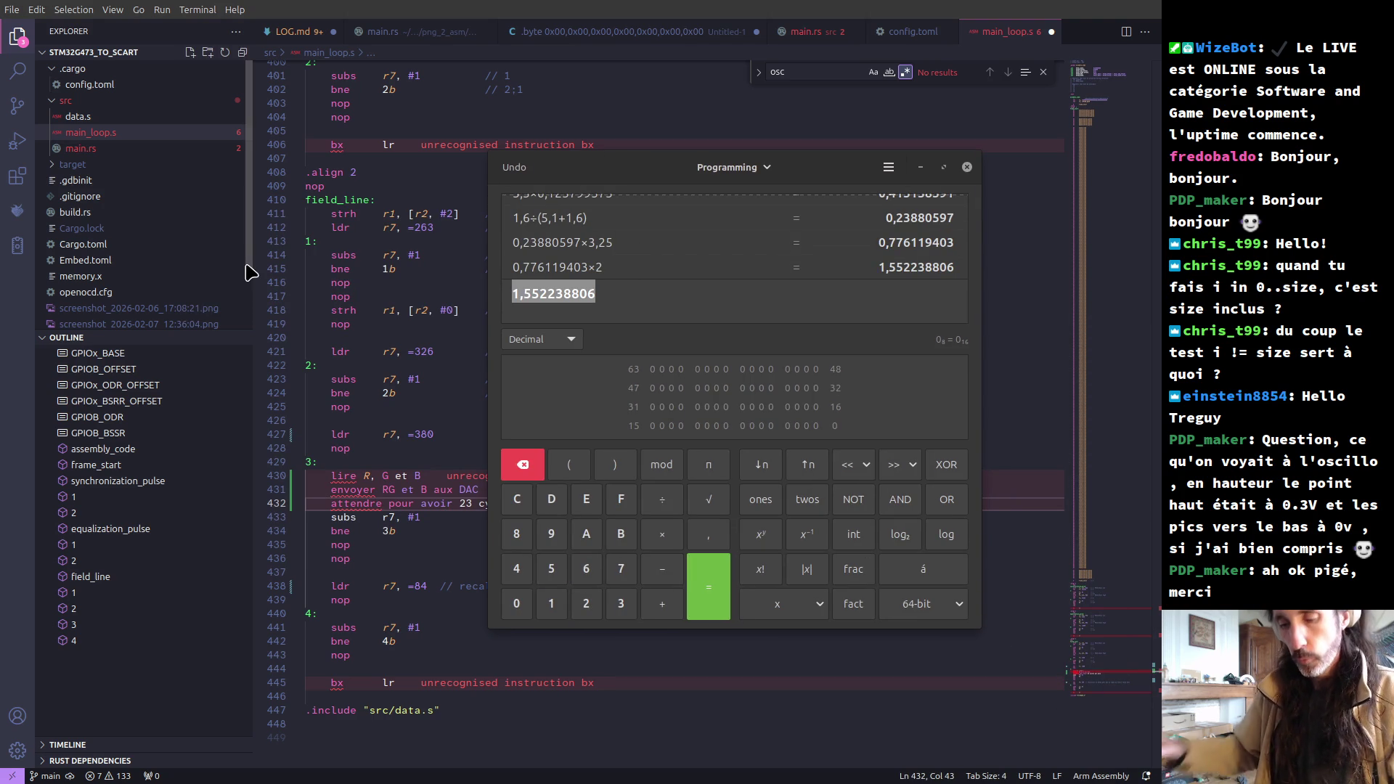
text(64)
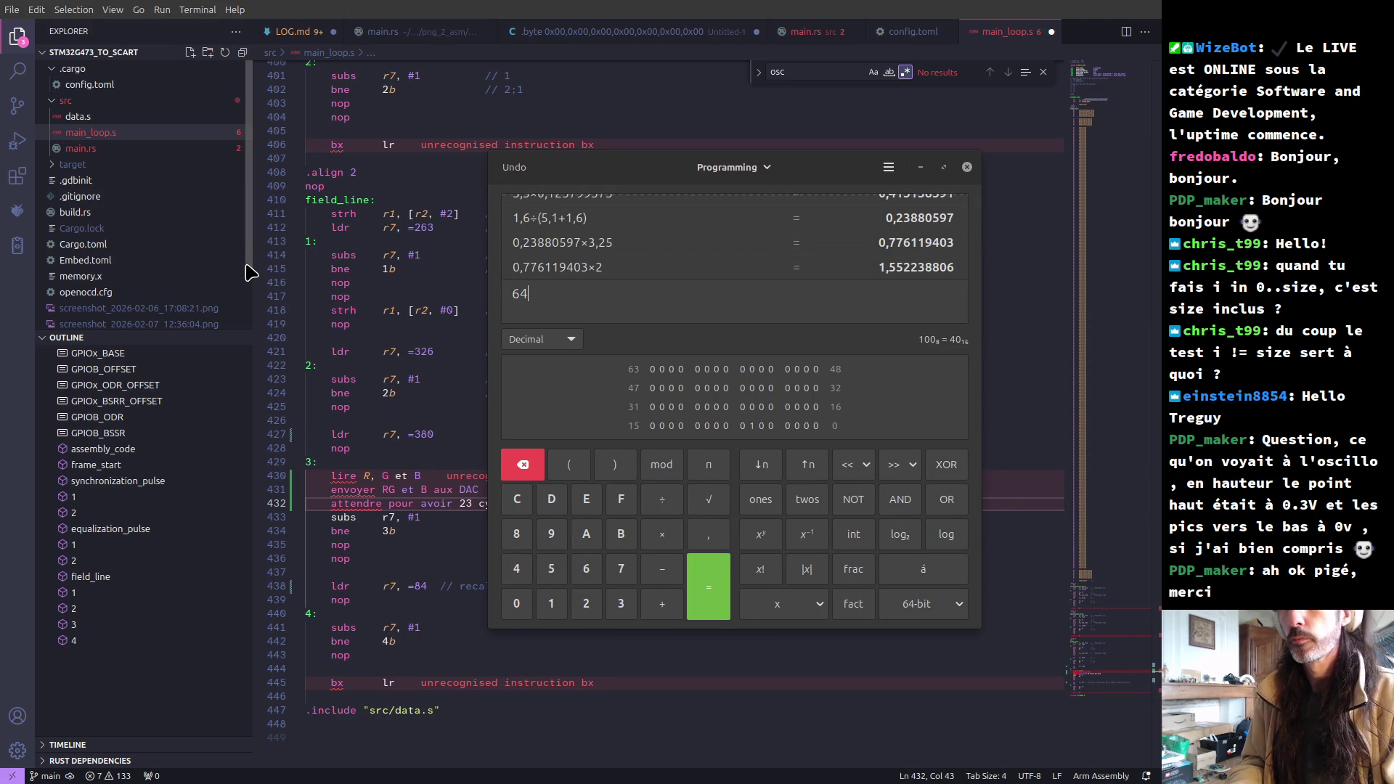
text(000)
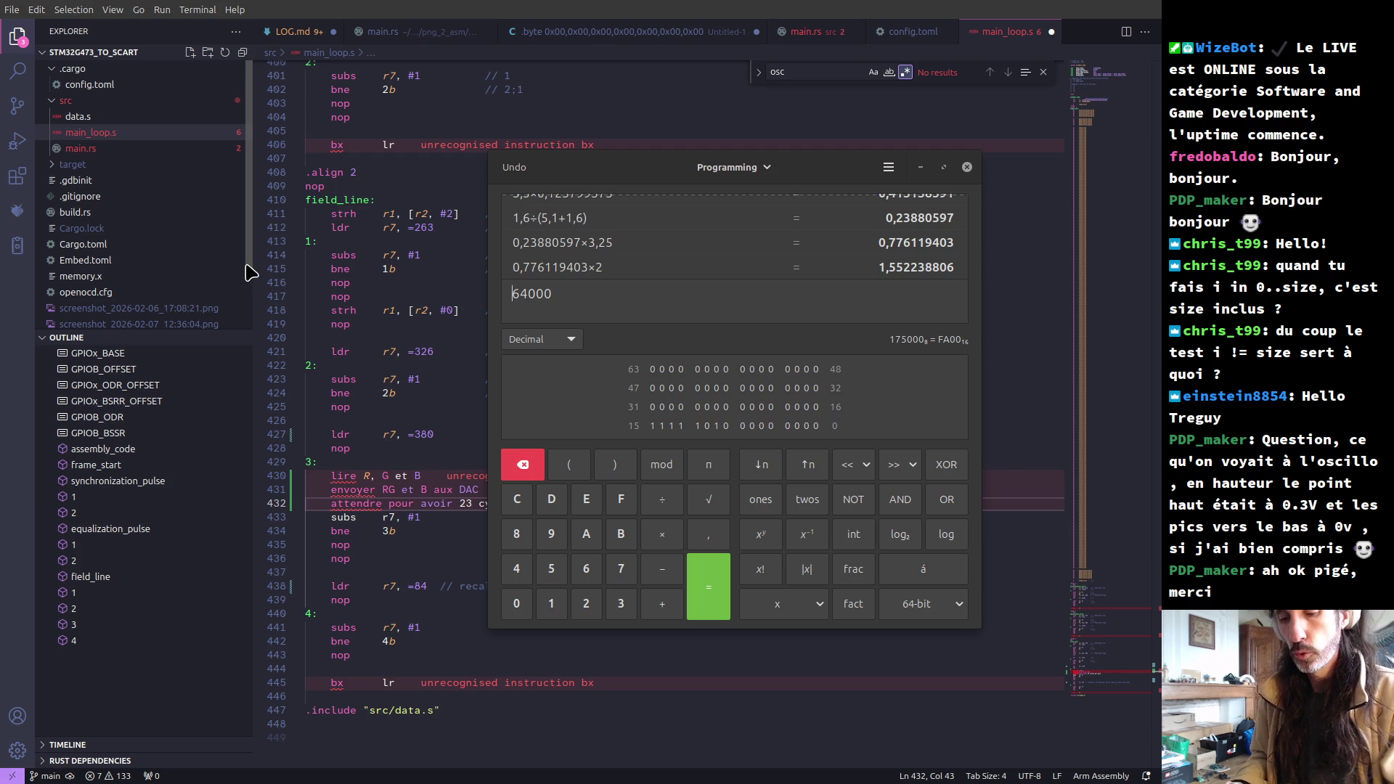
key(shift+Right)
text(52)
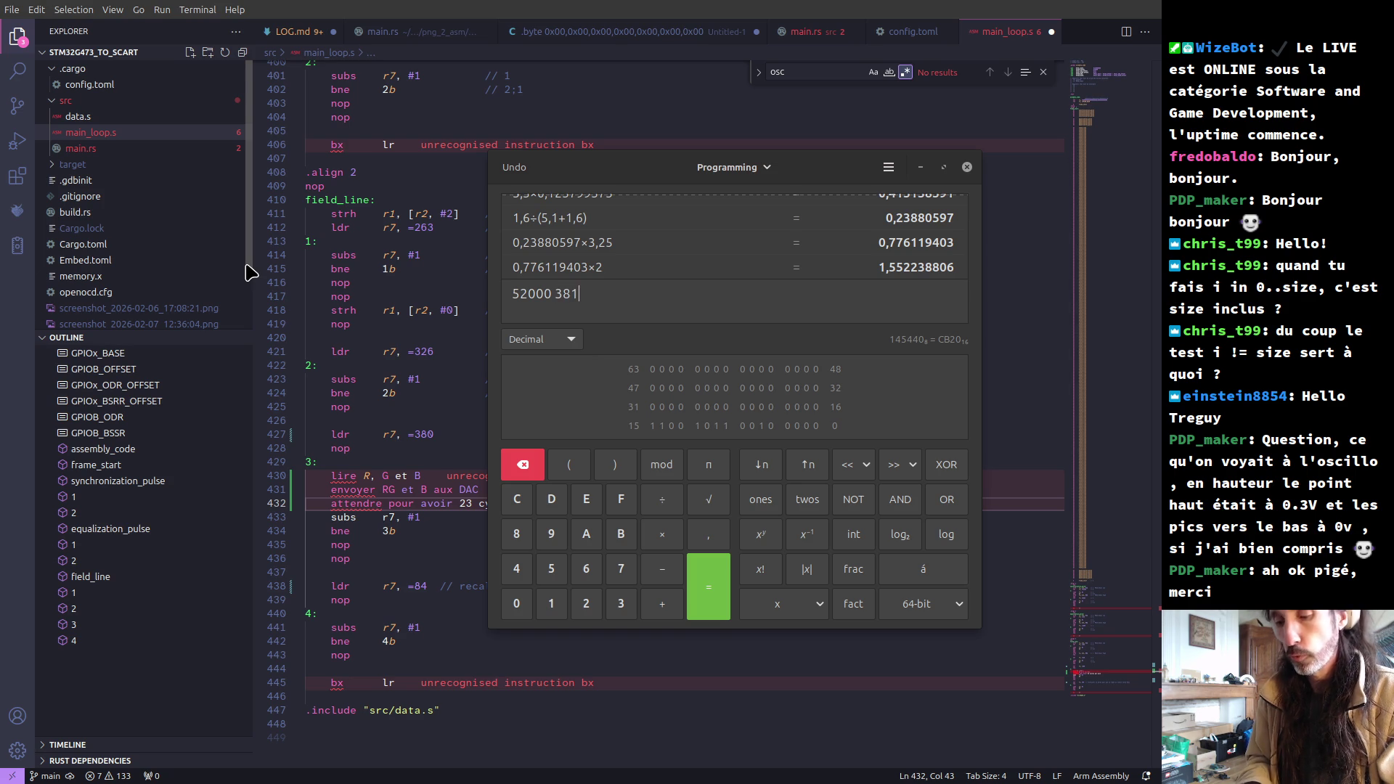
text(5)
key(Left)
key(Left)
key(Left)
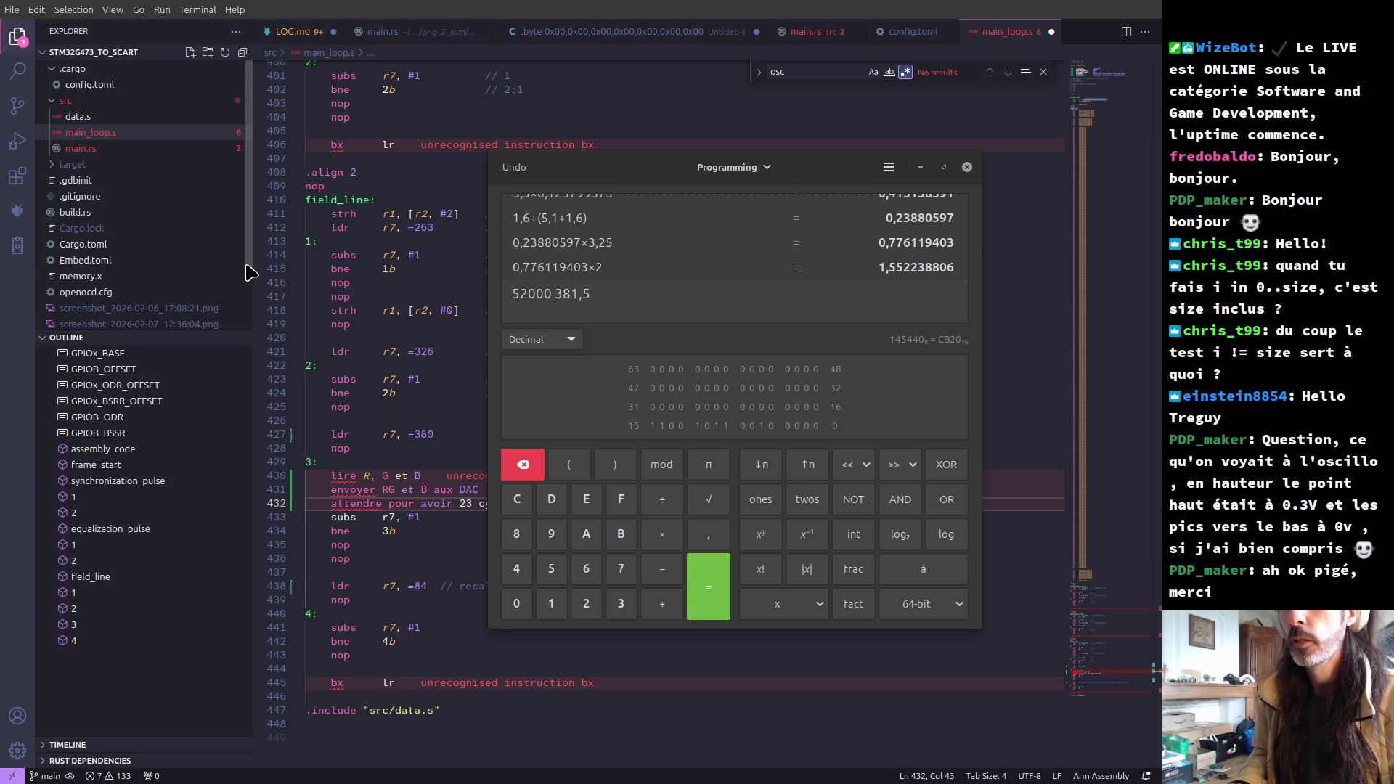
text(/)
key(Return)
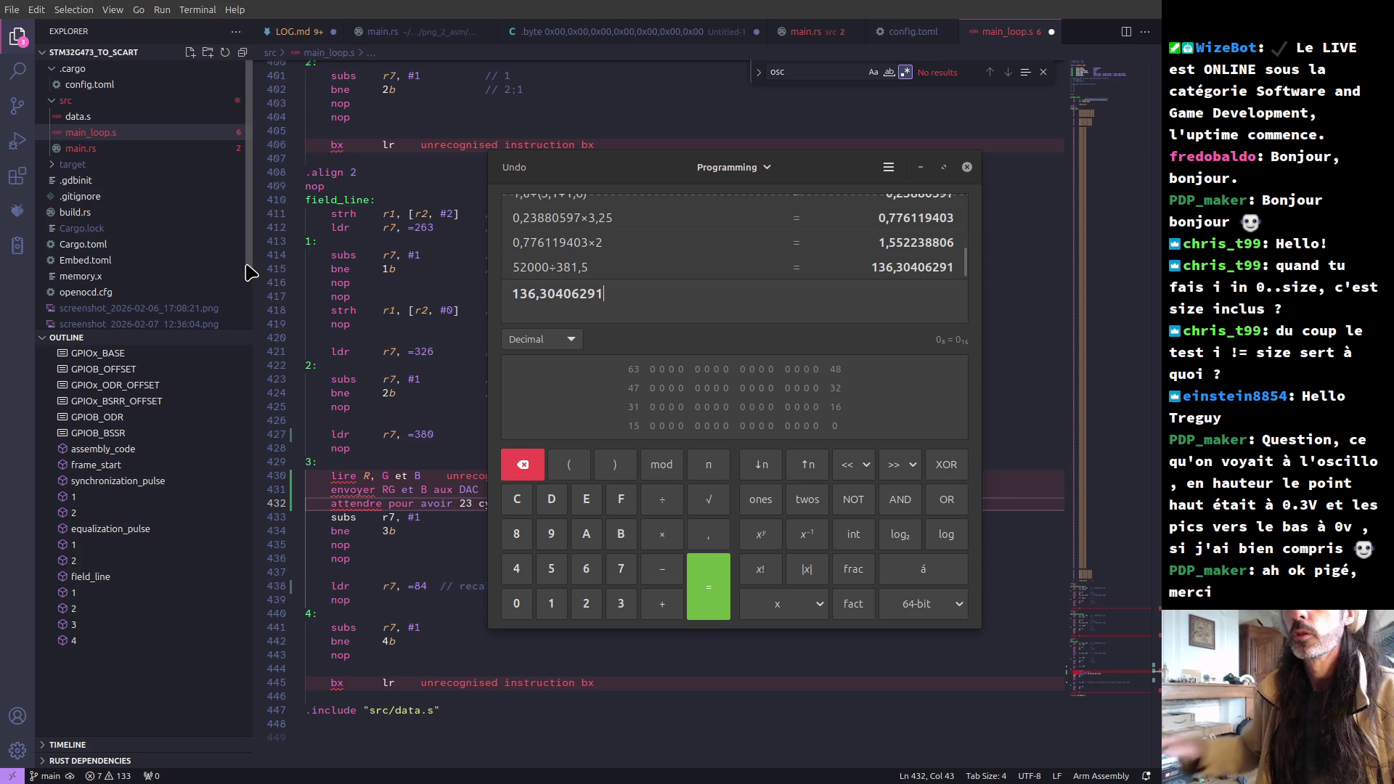
- Clear the calculator entry and compute 1000 ÷ 168,75, giving 5,925925926
drag(625, 296, 470, 284)
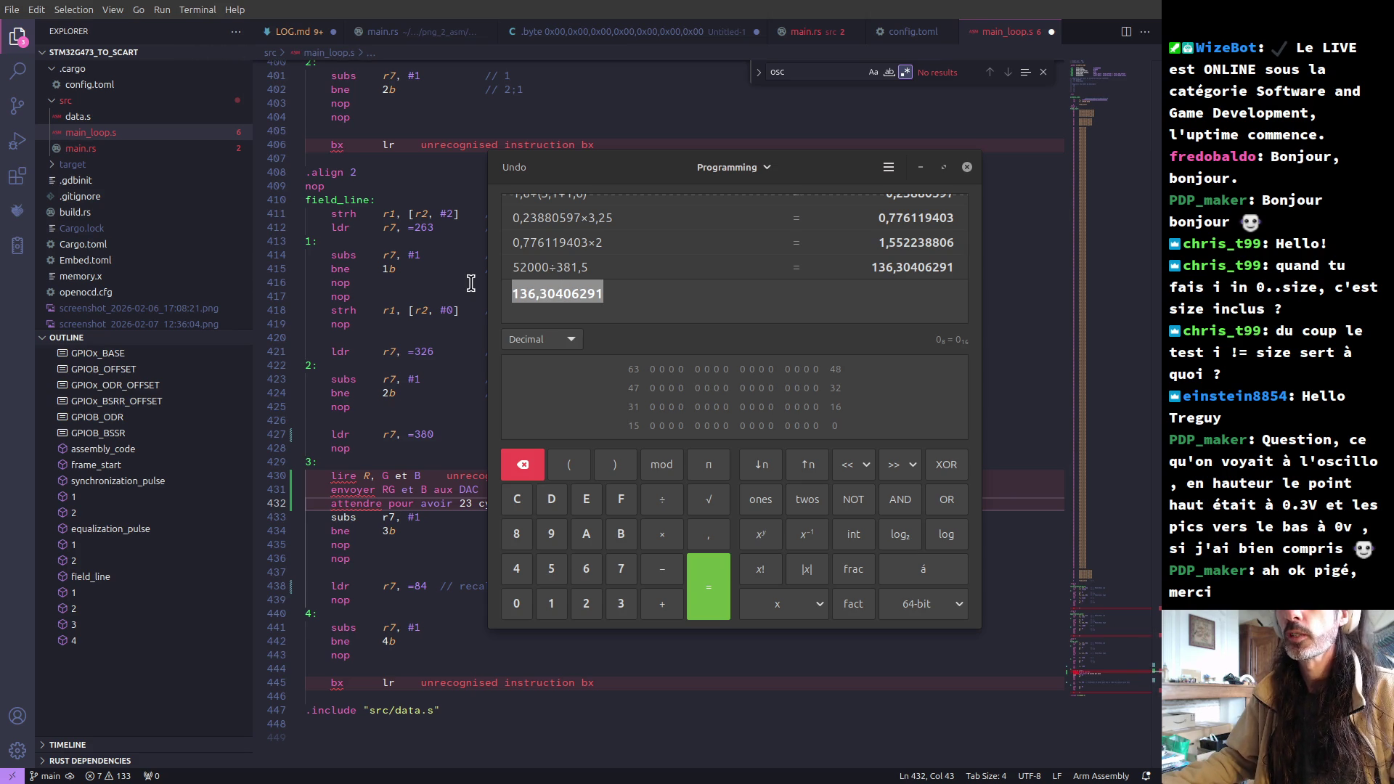
click(603, 242)
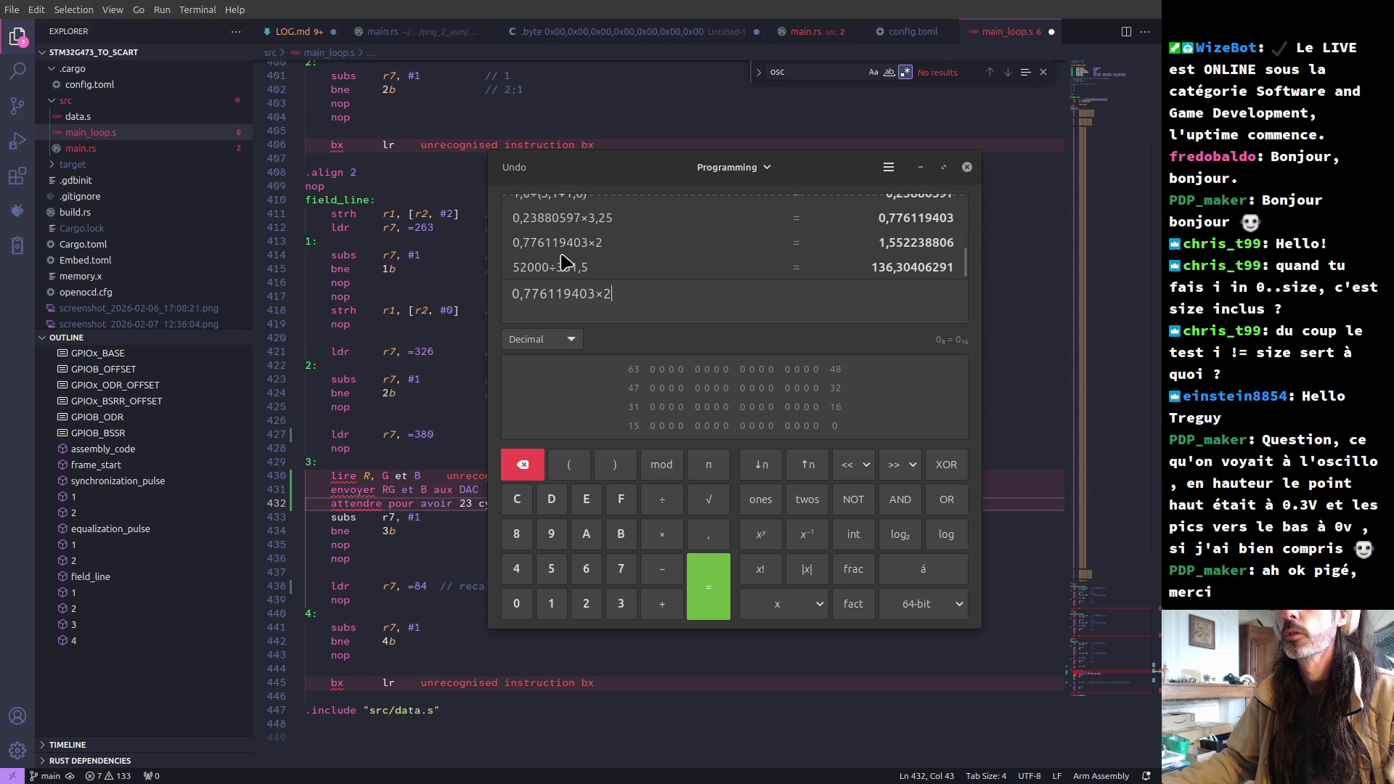
key(ctrl+a)
key(BackSpace)
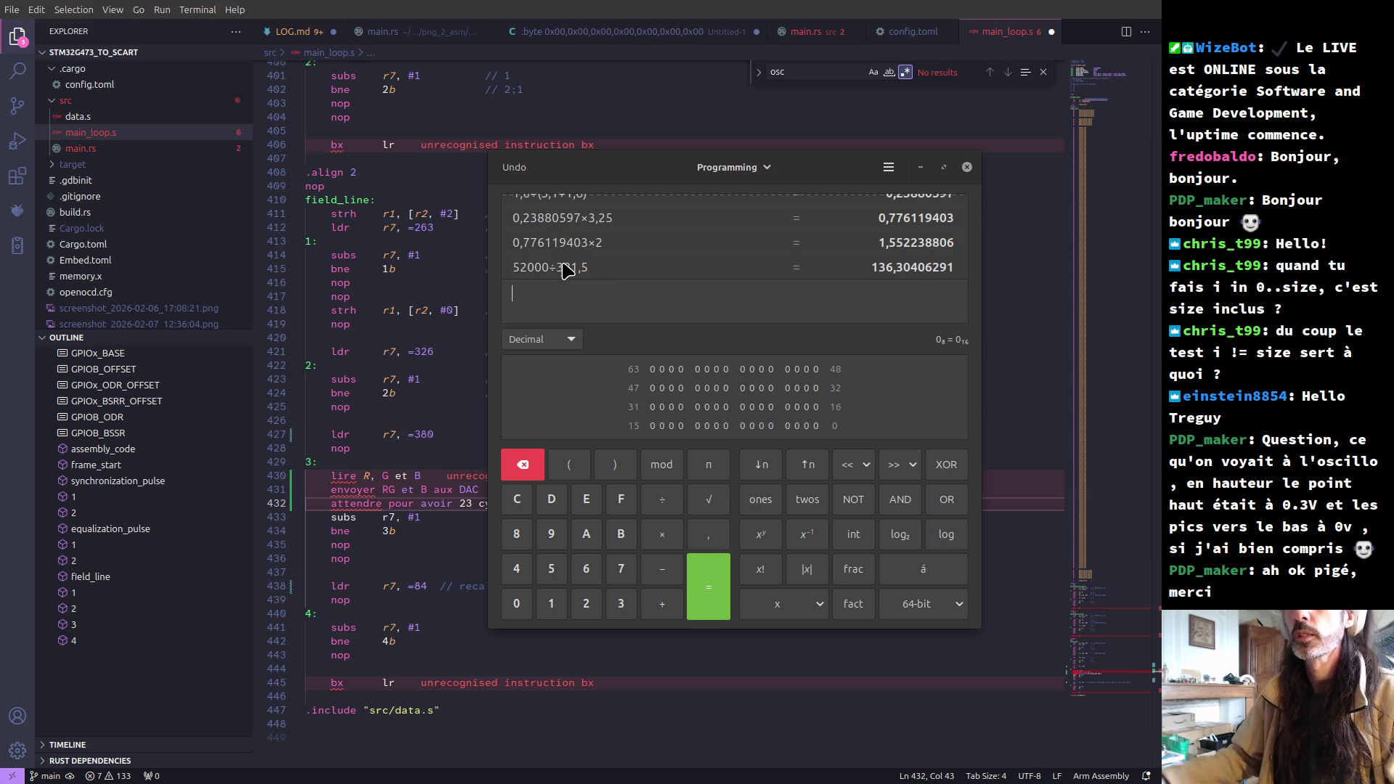
scroll(570, 269, up, 1)
scroll(572, 267, down, 1)
scroll(571, 269, up, 1)
scroll(568, 268, up, 1)
scroll(565, 269, up, 1)
scroll(567, 269, up, 1)
scroll(581, 262, up, 1)
scroll(599, 257, up, 1)
scroll(610, 263, down, 1)
scroll(635, 261, down, 1)
scroll(641, 263, down, 1)
scroll(645, 263, down, 1)
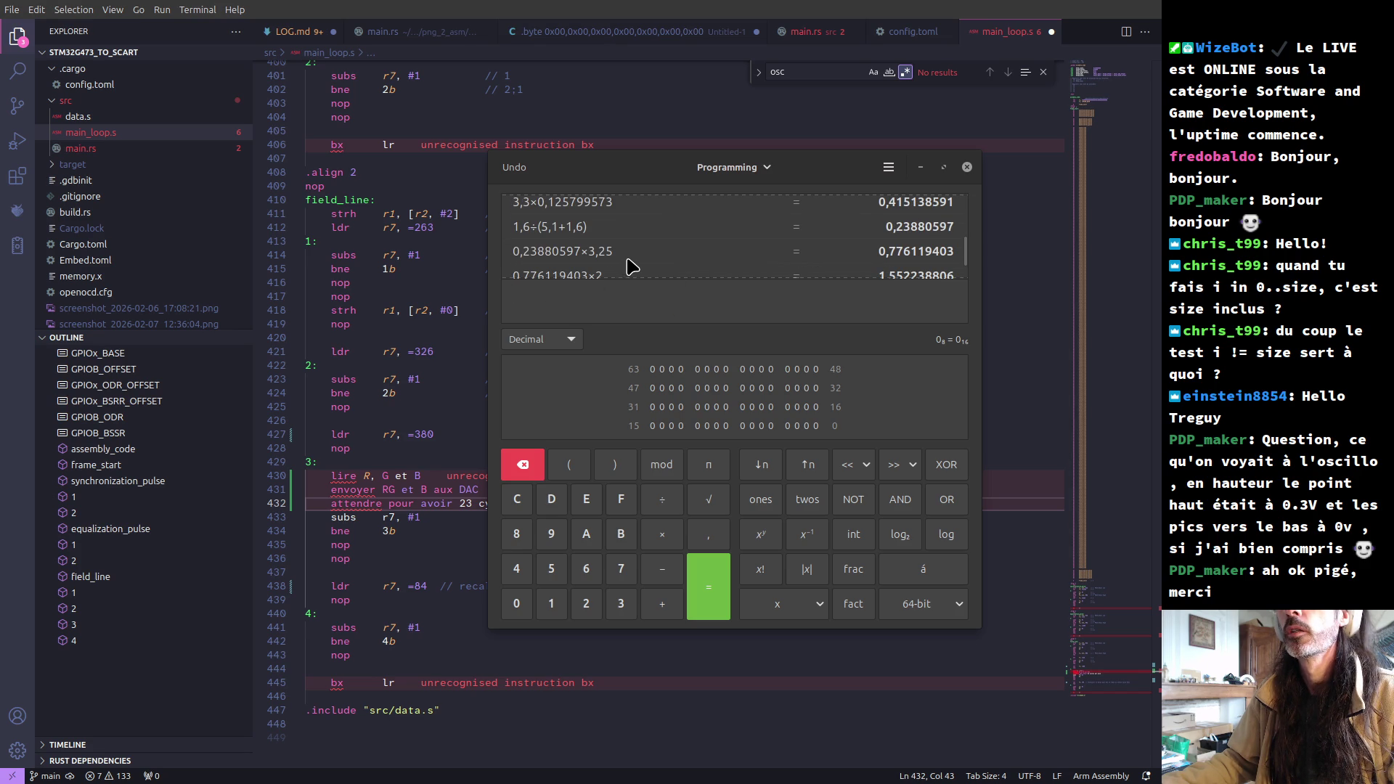
scroll(629, 266, down, 1)
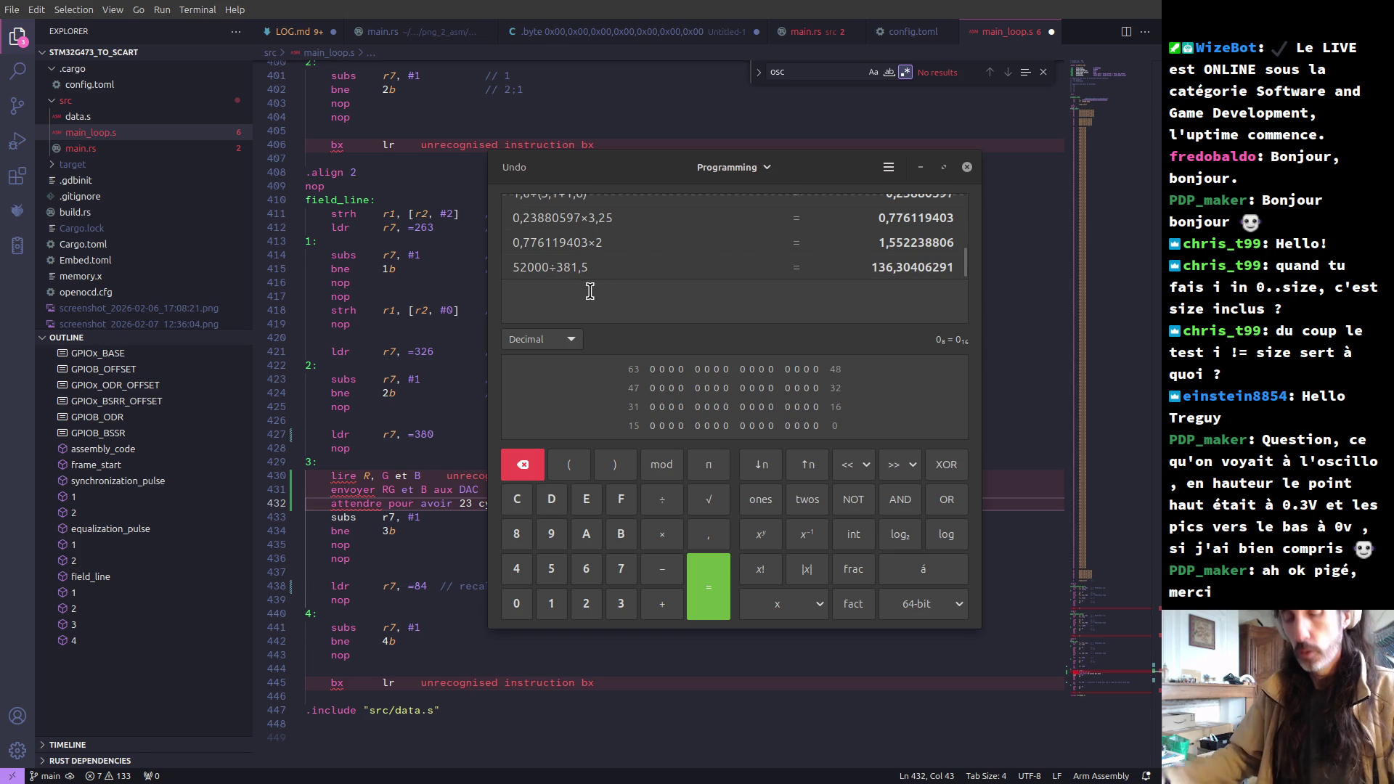
text(10000)
key(BackSpace)
text(/)
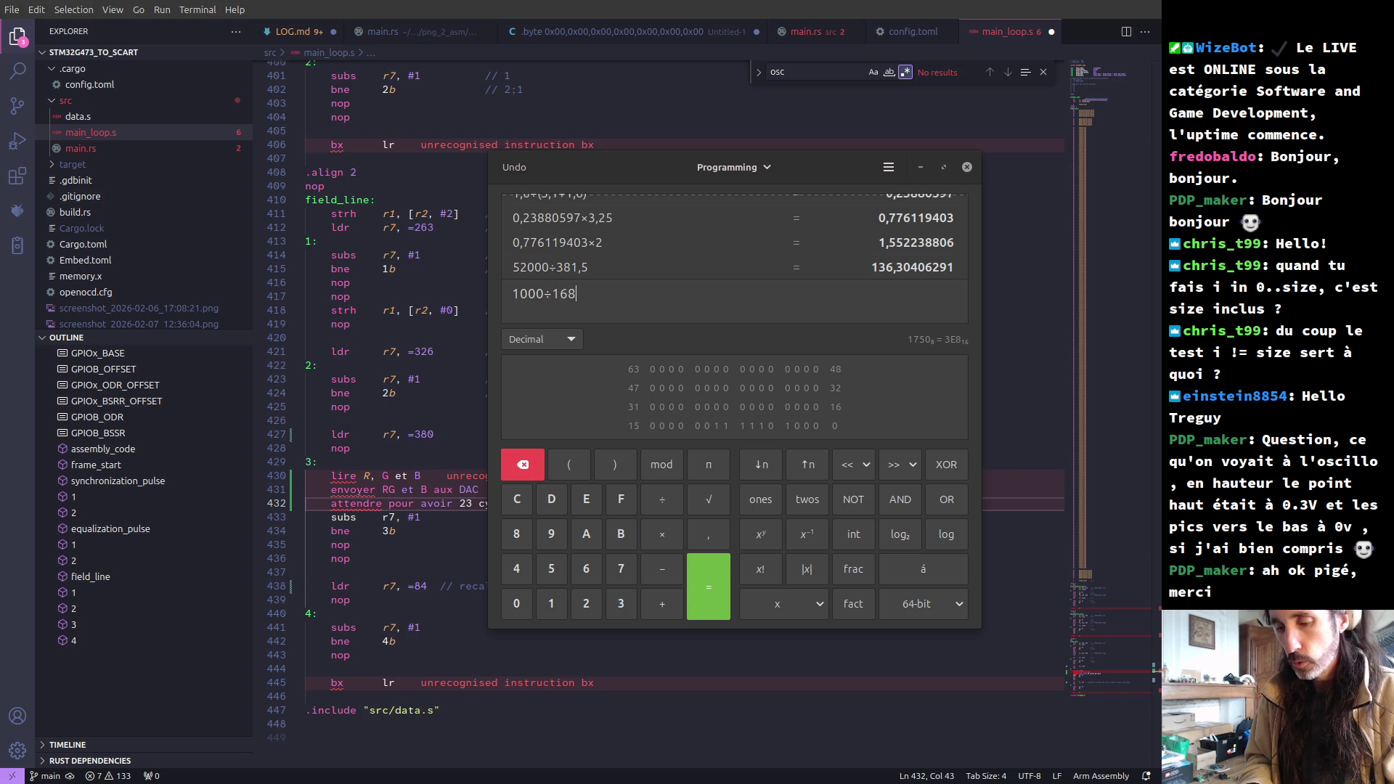
text(,75)
key(Return)
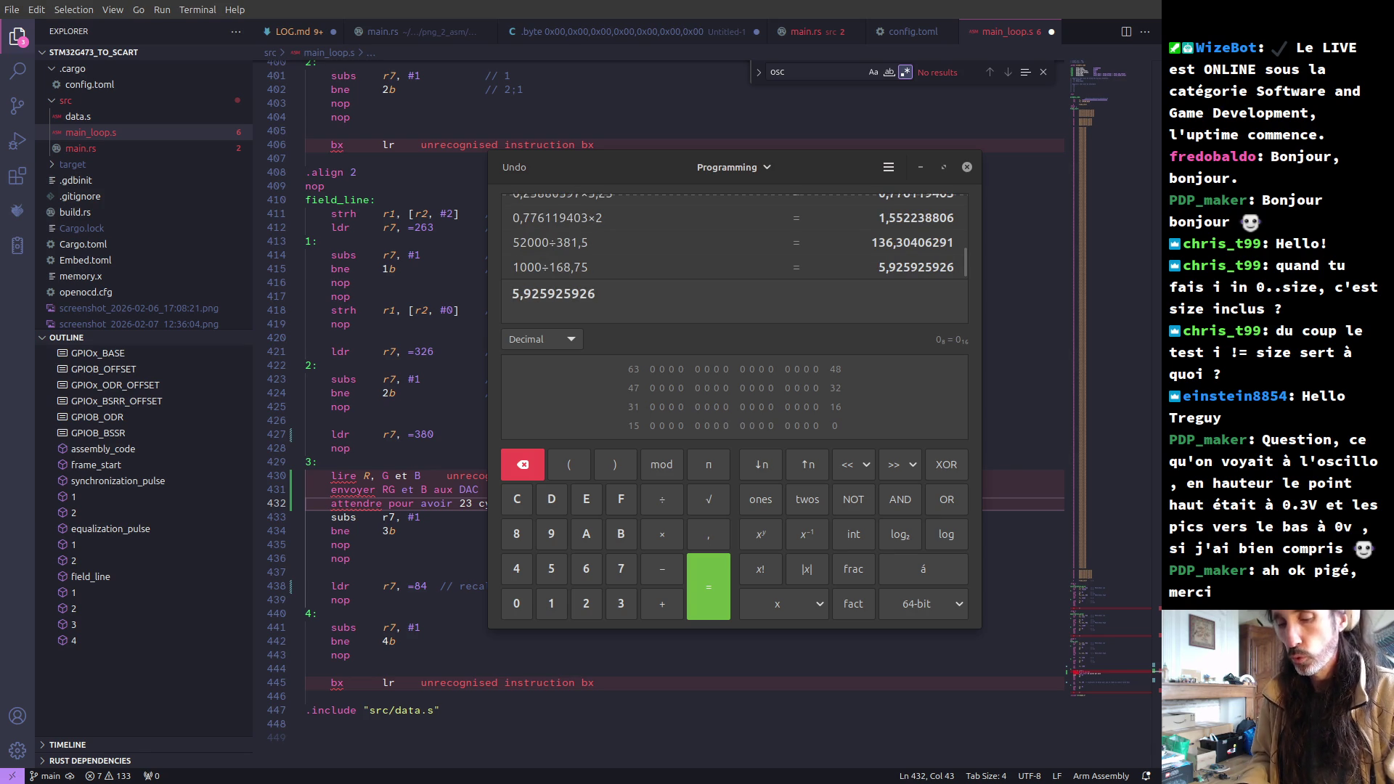
- Divide 136,30406291 by 5,925925926 to get 23,001310616 cycles per pixel, then return to main_loop.s
text(136,30406291)
text(/)
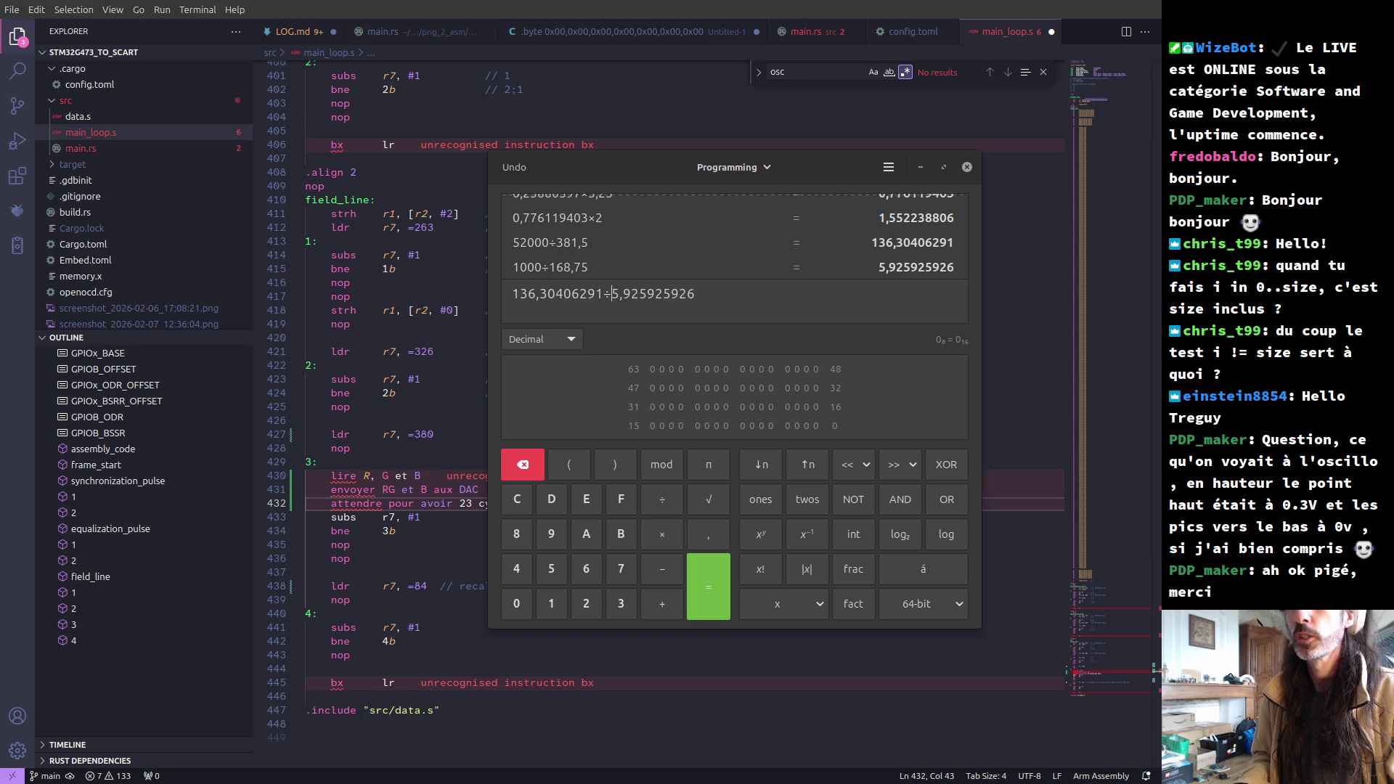
key(Return)
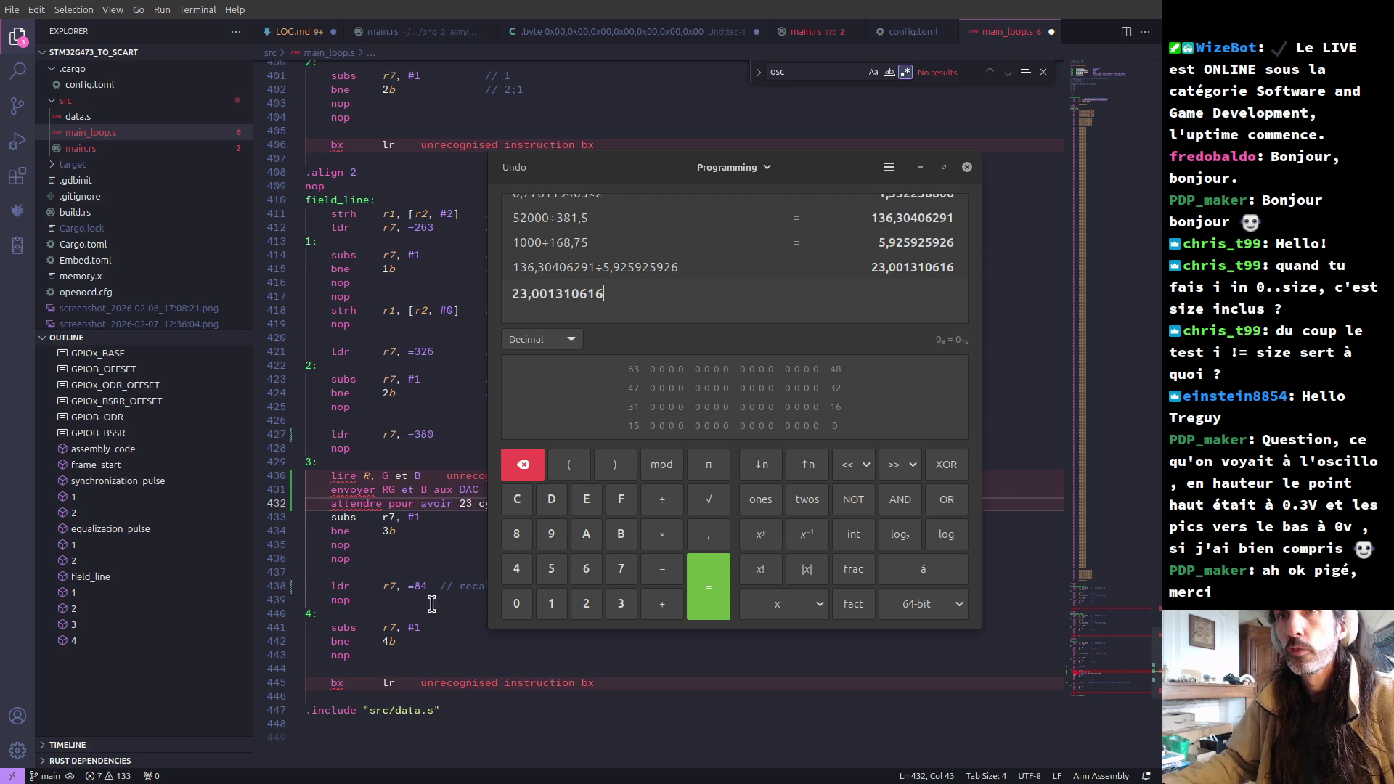
click(426, 545)
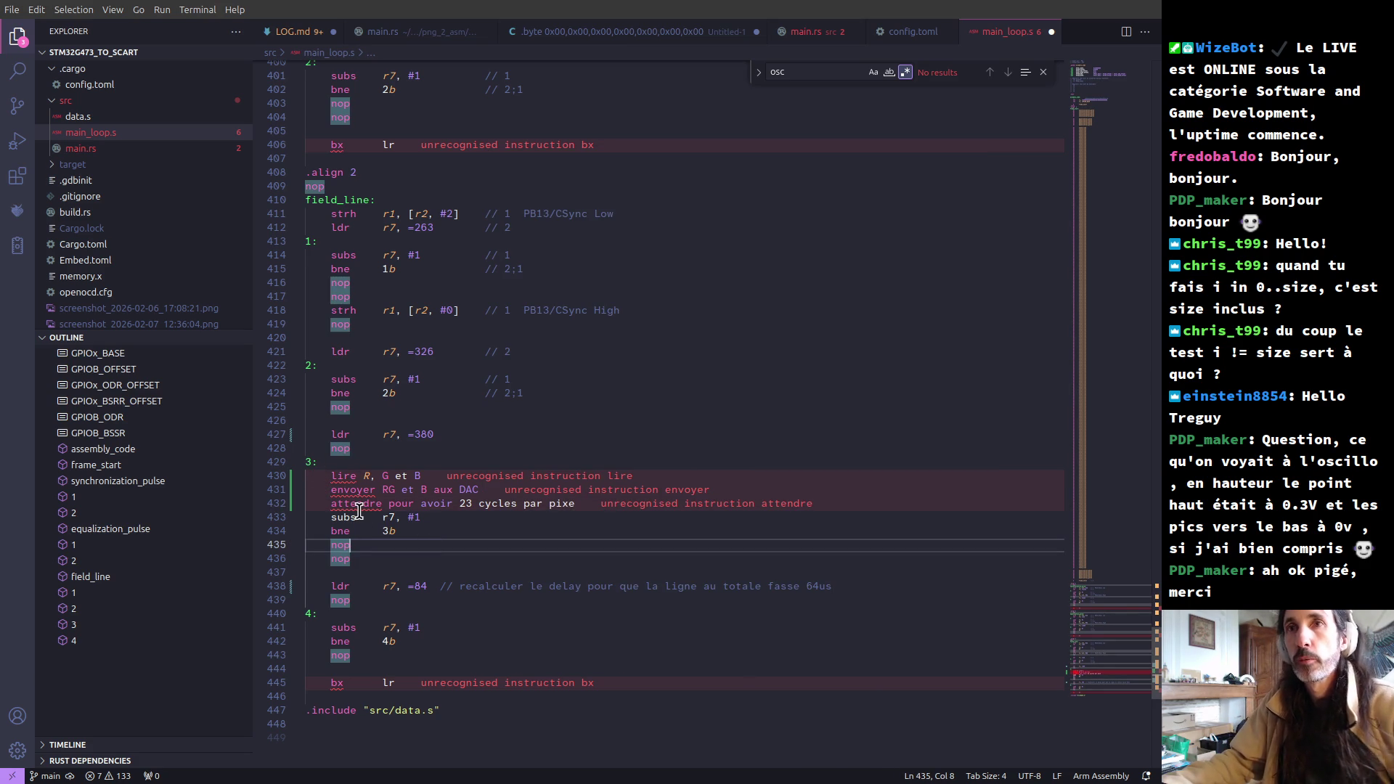
click(338, 477)
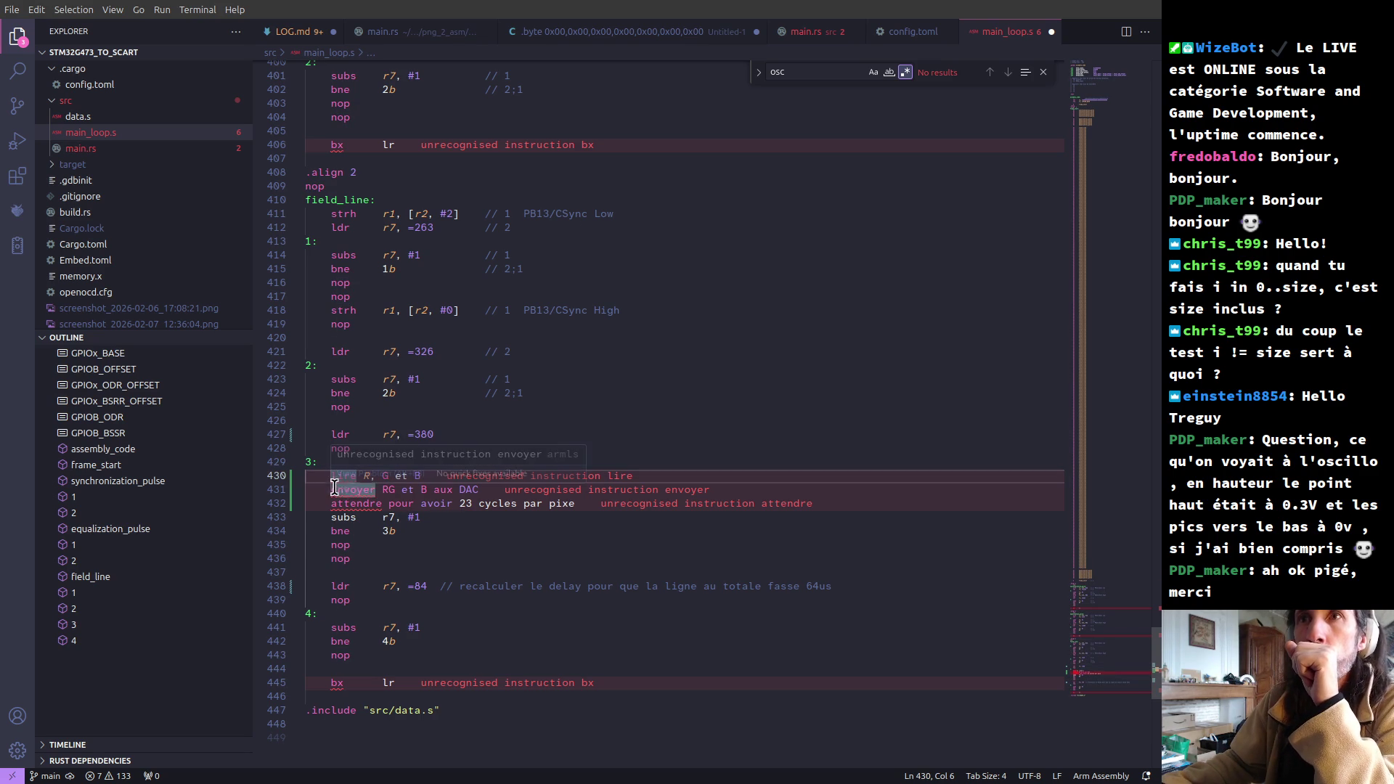
drag(333, 494, 473, 493)
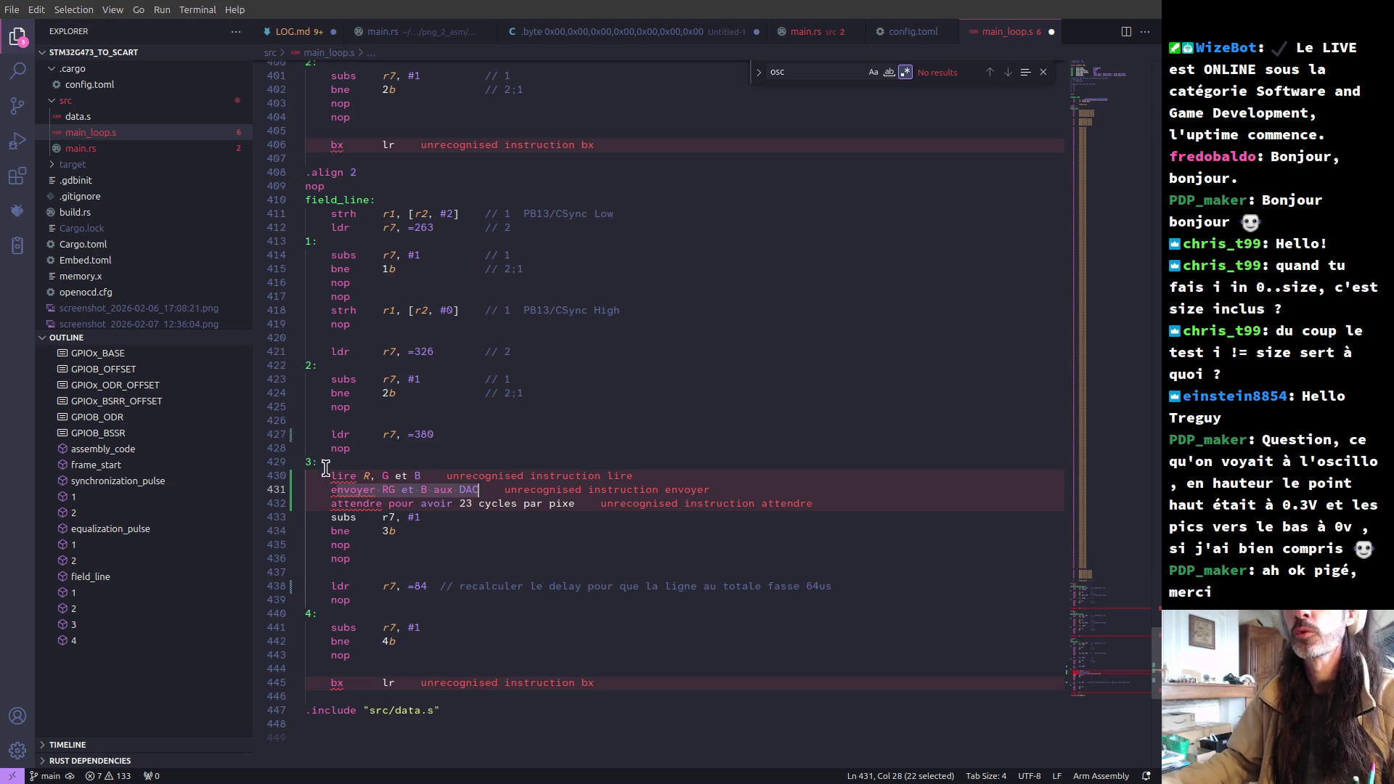
click(429, 517)
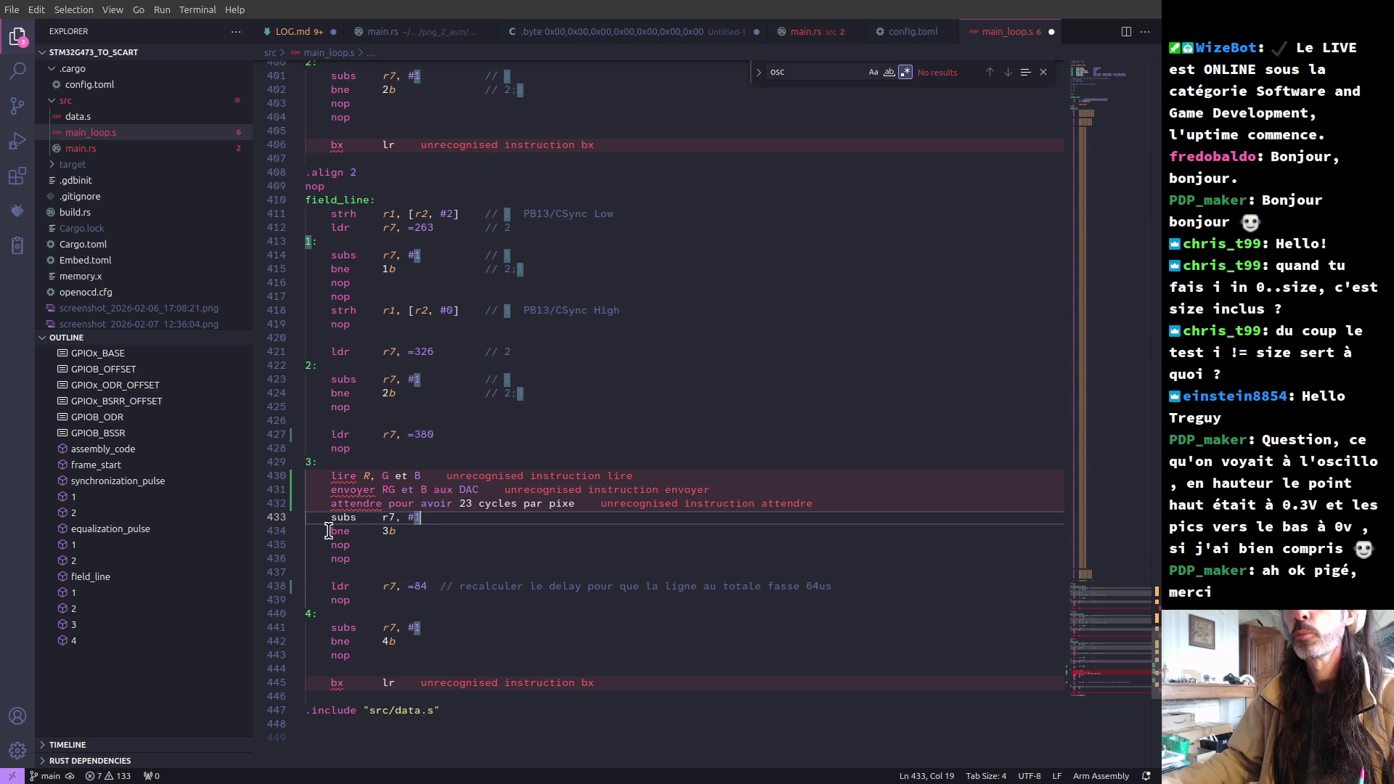
mouse_move(361, 499)
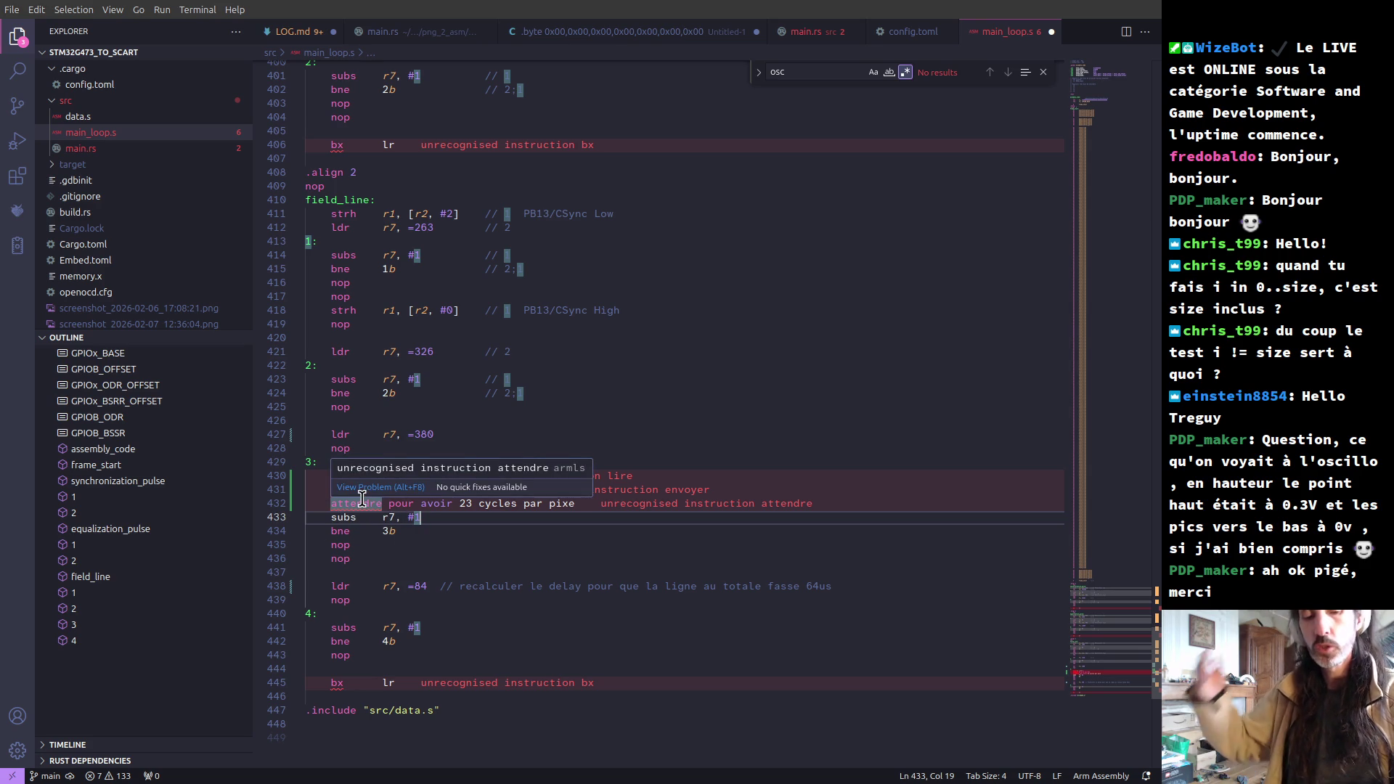